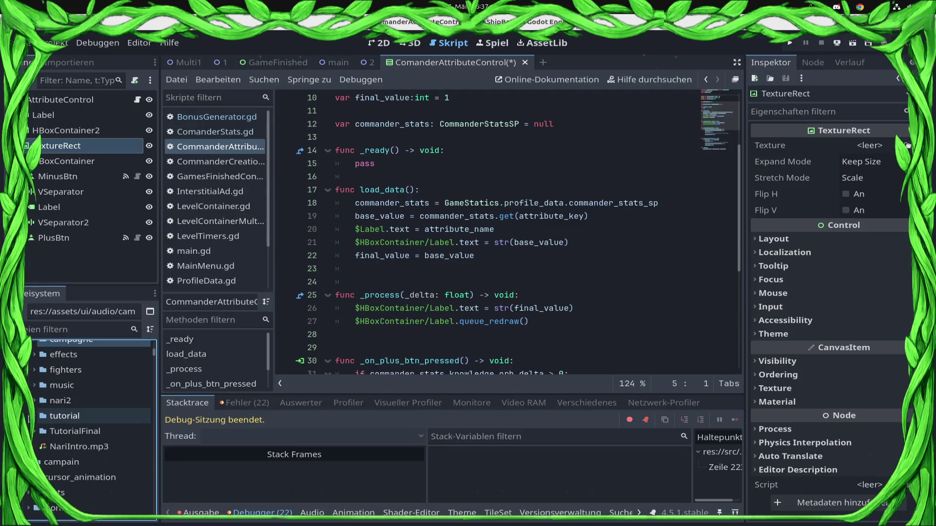
Expand TutorialFinal and select Mission1.mp3 through Mission4_1.mp3.
{"action": "left_click", "coordinate": [34, 415]}
{"action": "left_click", "coordinate": [34, 416]}
{"action": "left_click", "coordinate": [34, 431]}
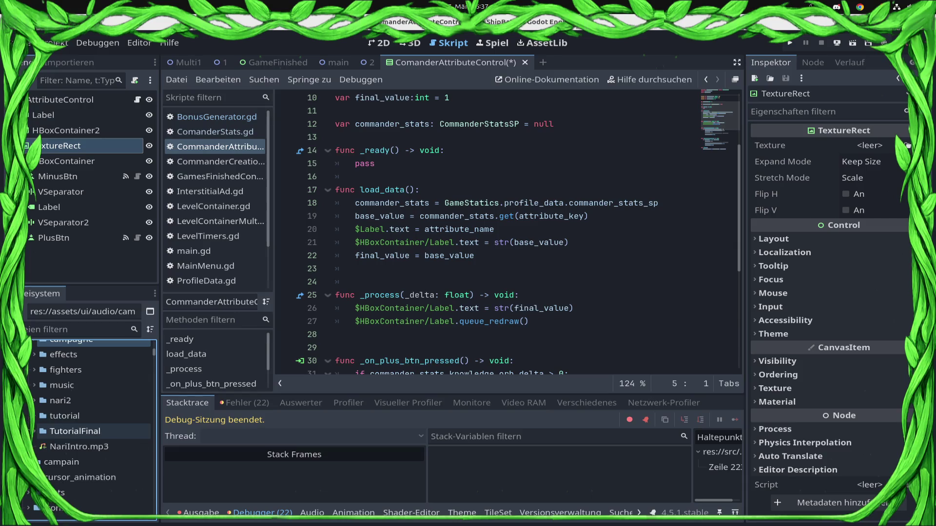
{"action": "scroll", "coordinate": [34, 431], "scroll_direction": "down", "scroll_amount": 5}
{"action": "mouse_move", "coordinate": [33, 434]}
{"action": "left_click", "coordinate": [107, 403]}
{"action": "left_click", "coordinate": [107, 419], "text": "shift"}
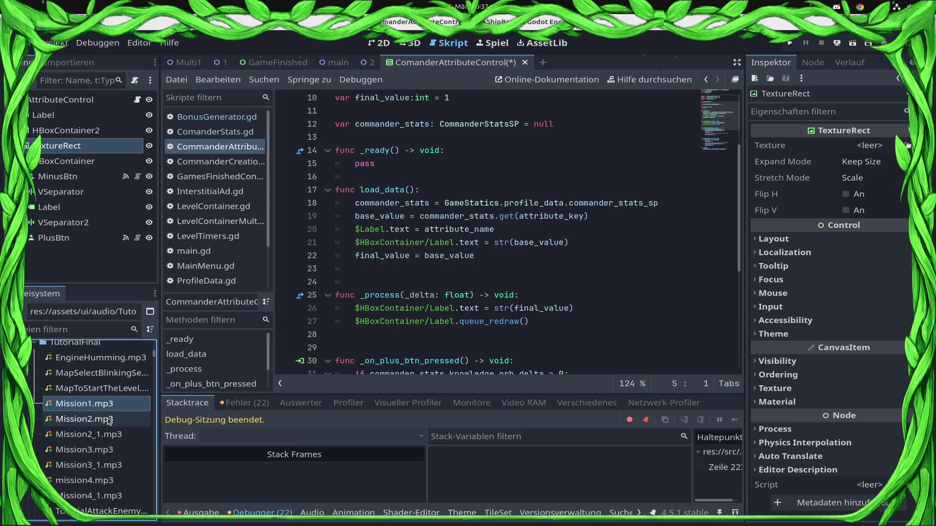
{"action": "left_click", "coordinate": [117, 465], "text": "shift"}
{"action": "left_click", "coordinate": [122, 496], "text": "shift"}
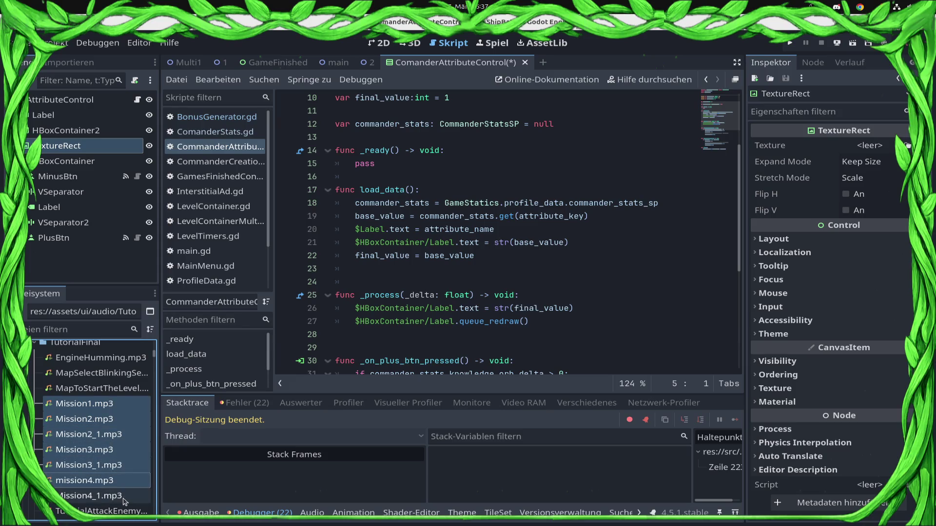
Move the selected Mission mp3 files into the ui/audio/campagne folder.
{"action": "scroll", "coordinate": [107, 449], "scroll_direction": "down", "scroll_amount": 3}
{"action": "scroll", "coordinate": [115, 437], "scroll_direction": "down", "scroll_amount": 5}
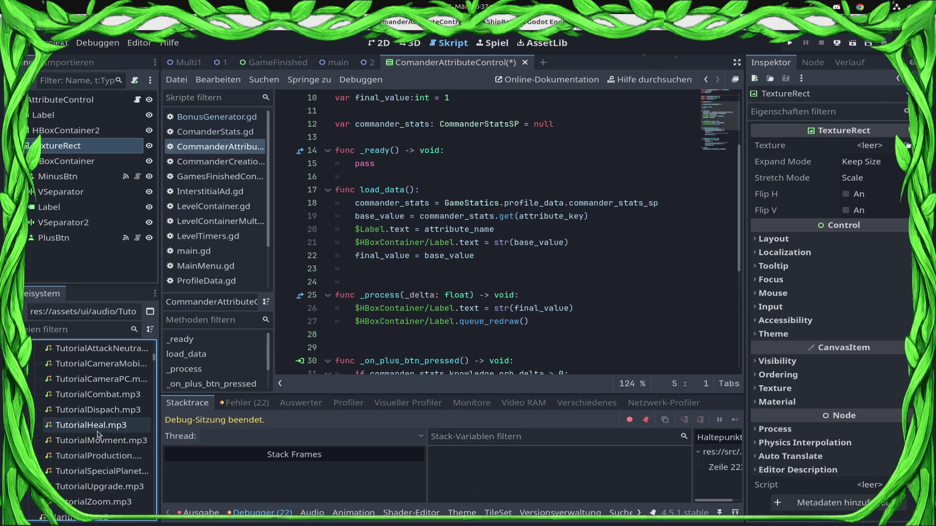
{"action": "scroll", "coordinate": [116, 446], "scroll_direction": "up", "scroll_amount": 5}
{"action": "scroll", "coordinate": [115, 447], "scroll_direction": "up", "scroll_amount": 3}
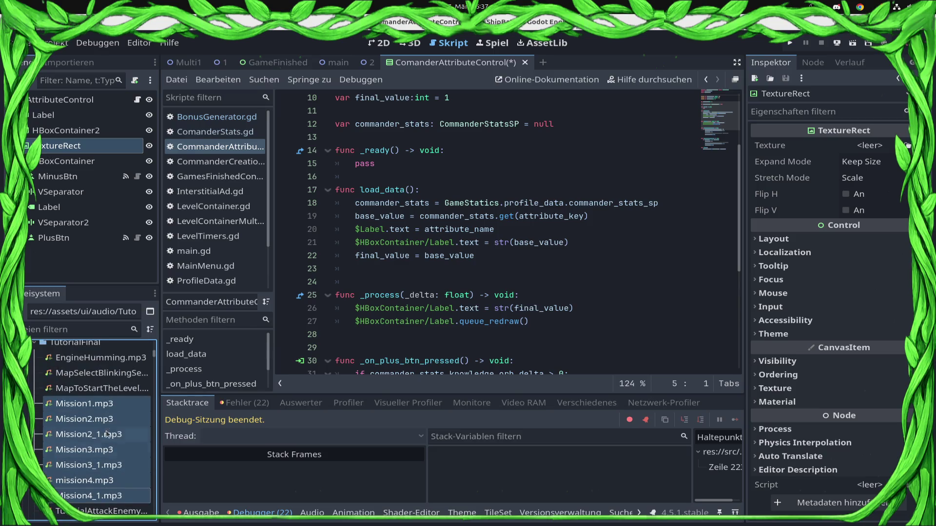
{"action": "mouse_move", "coordinate": [107, 429]}
{"action": "left_mouse_down"}
{"action": "mouse_move", "coordinate": [93, 441]}
{"action": "mouse_move", "coordinate": [110, 436]}
{"action": "mouse_move", "coordinate": [98, 477]}
{"action": "mouse_move", "coordinate": [76, 429]}
{"action": "mouse_move", "coordinate": [73, 449]}
{"action": "left_mouse_up"}
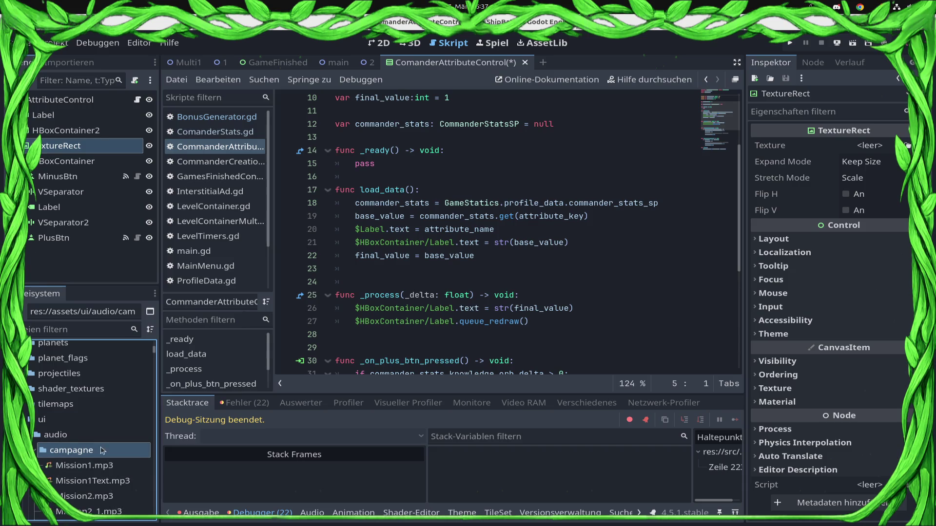
{"action": "scroll", "coordinate": [139, 449], "scroll_direction": "down", "scroll_amount": 1}
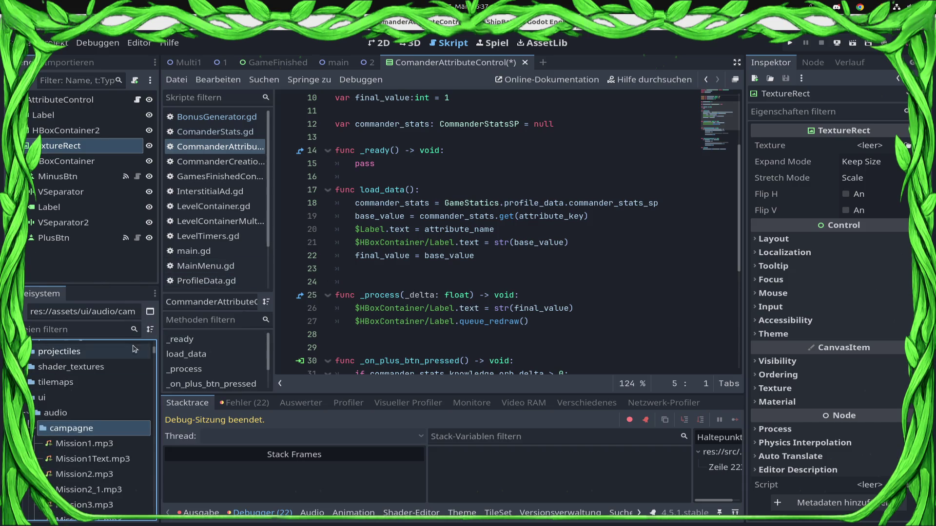
{"action": "left_click", "coordinate": [78, 331]}
Open TextStatics.gd by filtering the FileSystem for 'TextS', then clear the filter.
{"action": "type", "text": "TextS"}
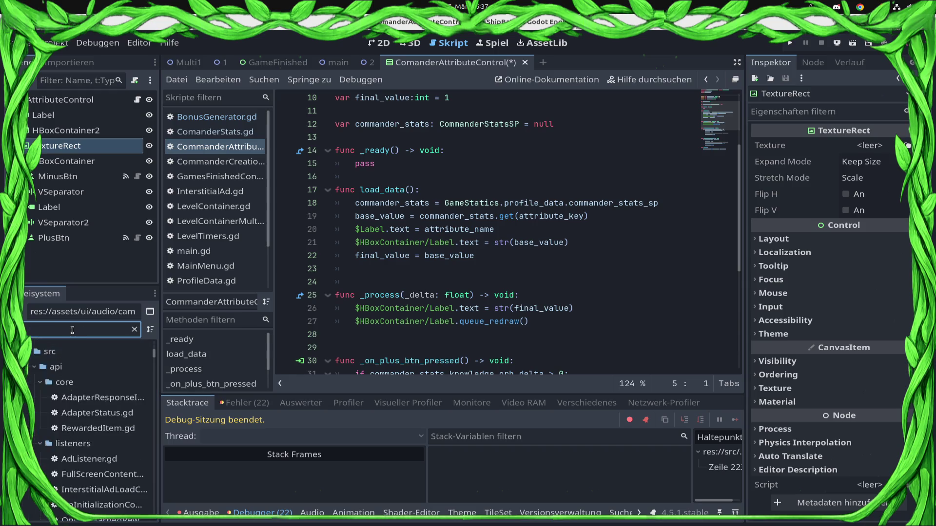
{"action": "left_click", "coordinate": [87, 405]}
{"action": "double_click", "coordinate": [86, 394]}
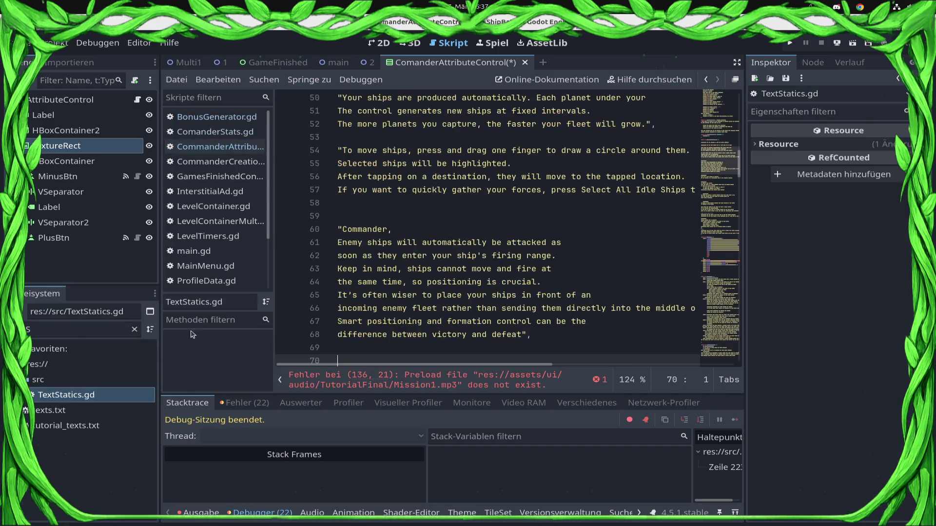
{"action": "left_click", "coordinate": [135, 330]}
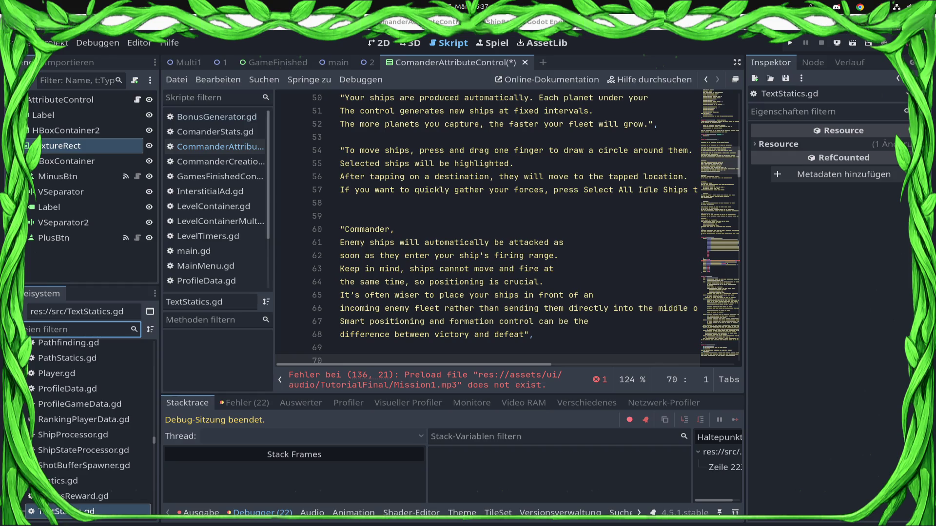
{"action": "key", "text": "super"}
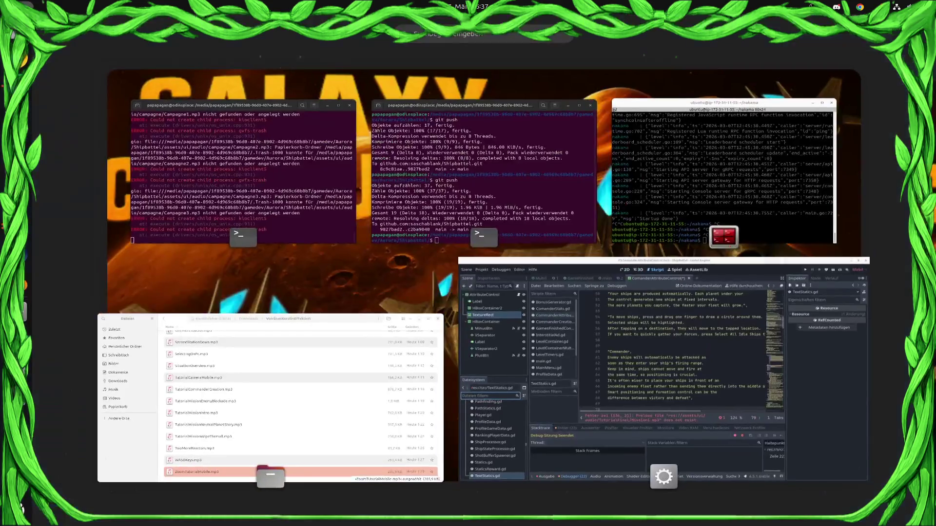
{"action": "key", "text": "super"}
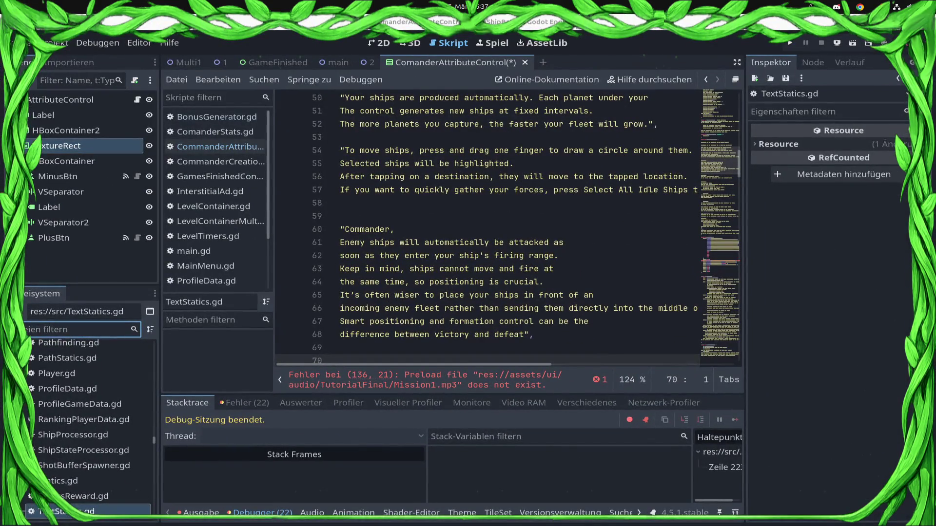
Scroll TextStatics.gd to the spoken_text entries around lines 135-136 with the Mission1.mp3 preload.
{"action": "left_click", "coordinate": [463, 215]}
{"action": "scroll", "coordinate": [464, 219], "scroll_direction": "down", "scroll_amount": 20}
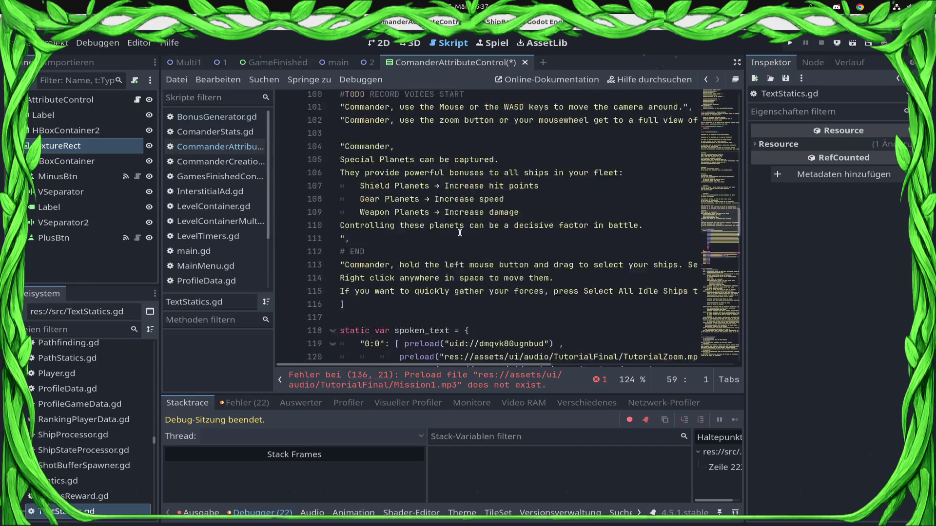
{"action": "key", "text": "super"}
{"action": "key", "text": "super"}
{"action": "scroll", "coordinate": [421, 194], "scroll_direction": "down", "scroll_amount": 3}
{"action": "scroll", "coordinate": [420, 195], "scroll_direction": "up", "scroll_amount": 2}
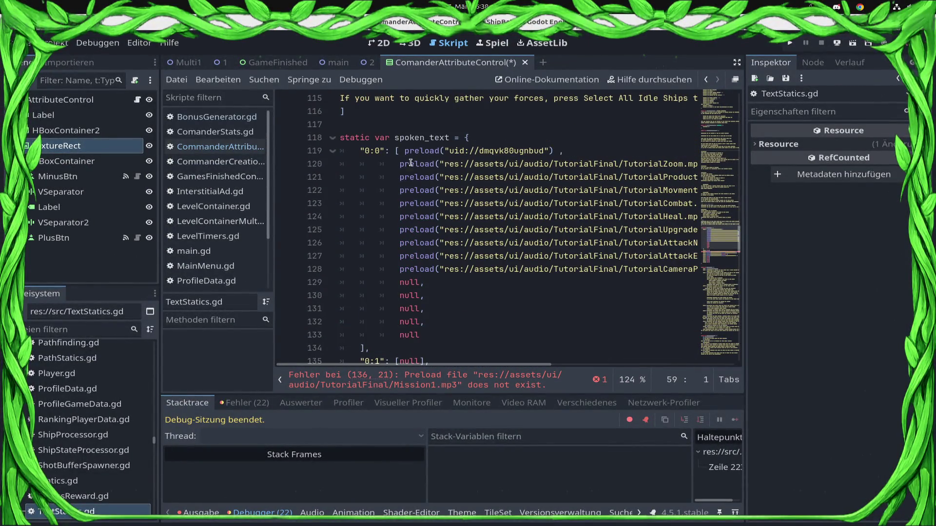
{"action": "scroll", "coordinate": [410, 163], "scroll_direction": "down", "scroll_amount": 5}
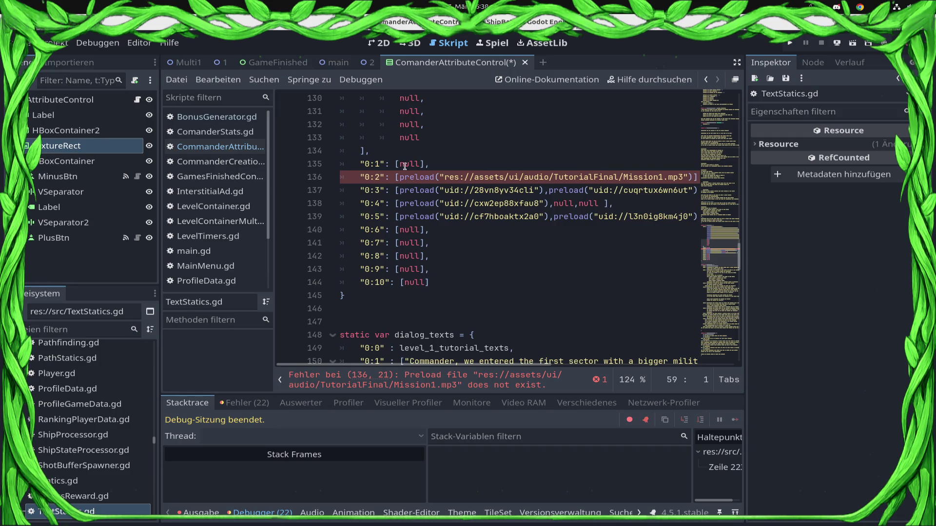
{"action": "double_click", "coordinate": [404, 166]}
{"action": "left_click_drag", "start_coordinate": [154, 439], "coordinate": [146, 357]}
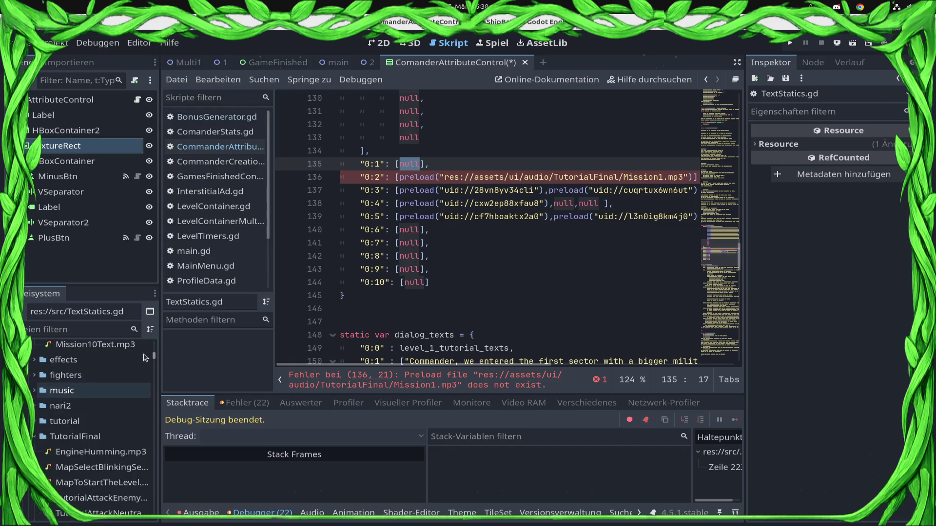
{"action": "scroll", "coordinate": [145, 357], "scroll_direction": "up", "scroll_amount": 3}
{"action": "scroll", "coordinate": [145, 357], "scroll_direction": "up", "scroll_amount": 3}
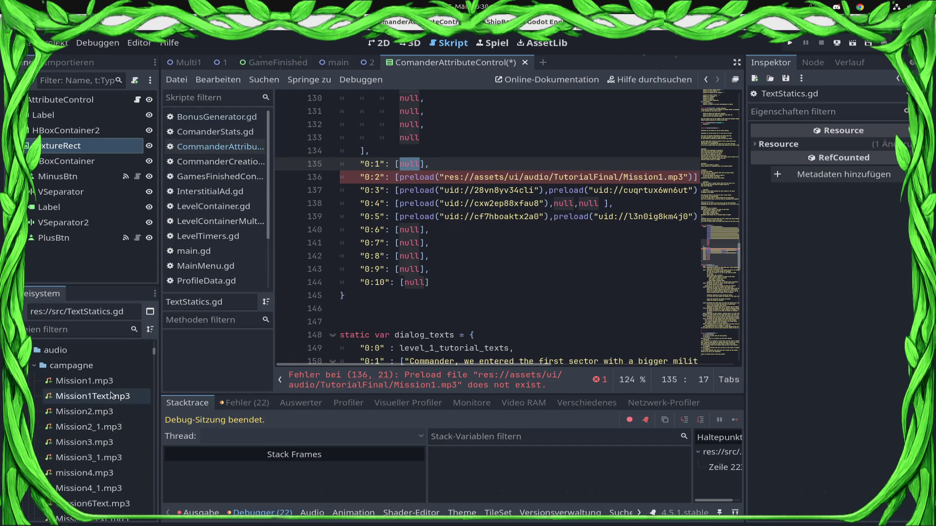
Preview Mission1.mp3, then try renaming it and dismiss the name-already-exists warning.
{"action": "left_click", "coordinate": [112, 383]}
{"action": "double_click", "coordinate": [123, 386]}
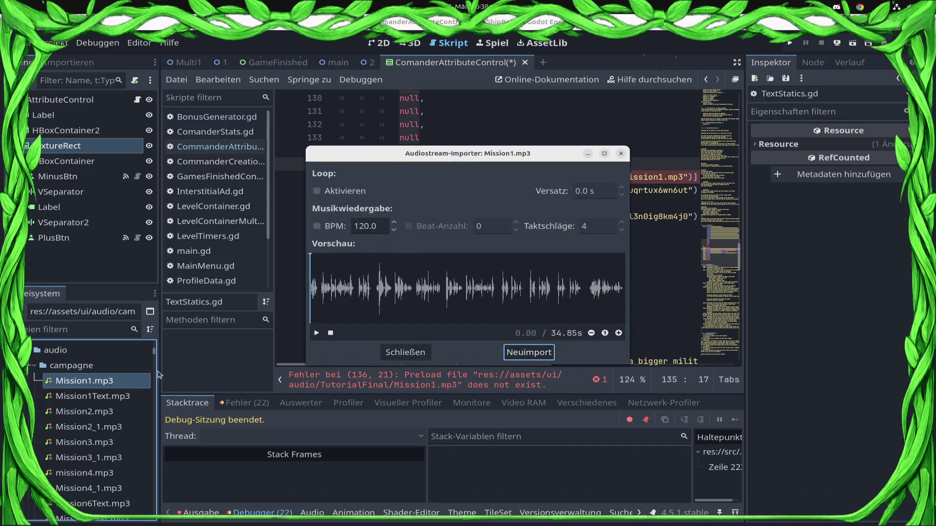
{"action": "left_click", "coordinate": [316, 332]}
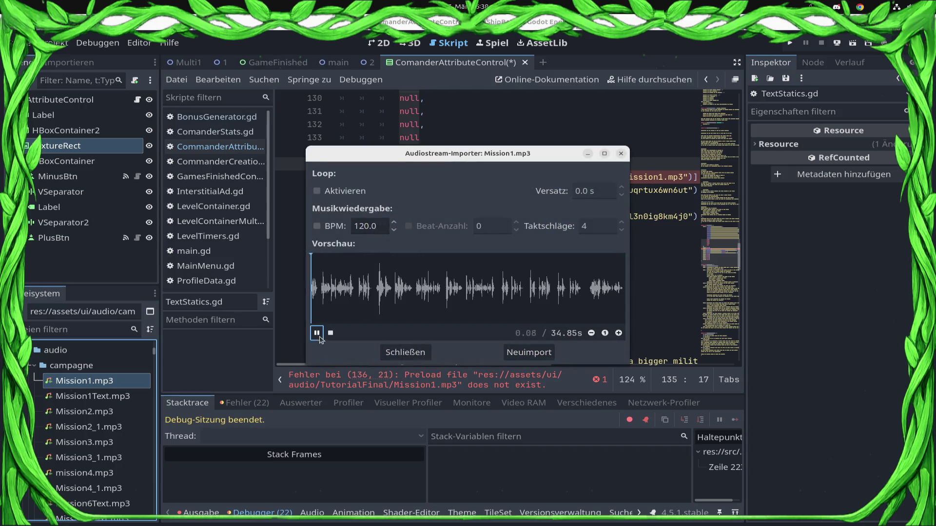
{"action": "left_click", "coordinate": [405, 353]}
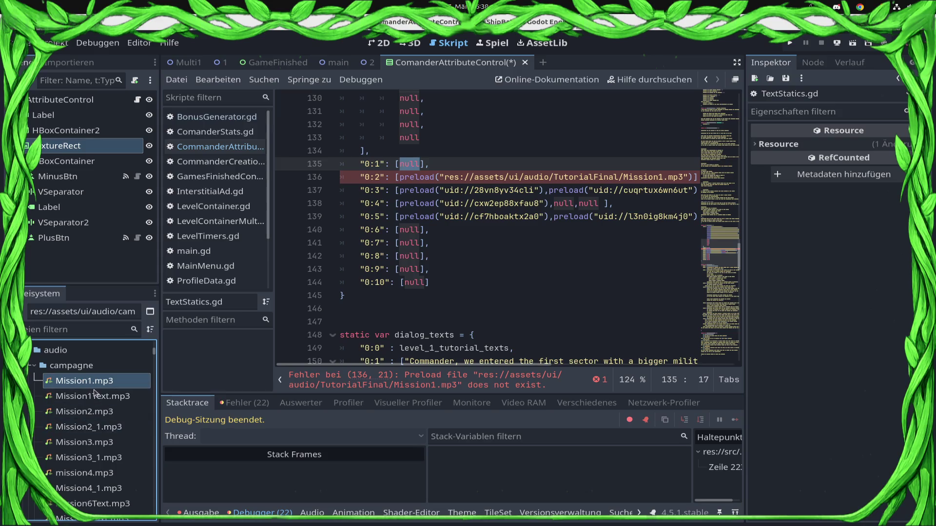
{"action": "key", "text": "F2"}
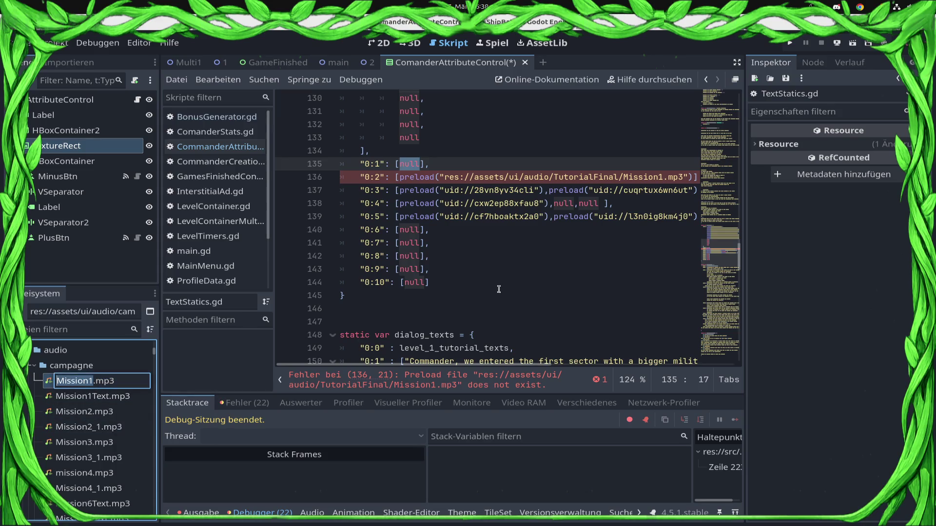
{"action": "key", "text": "Return"}
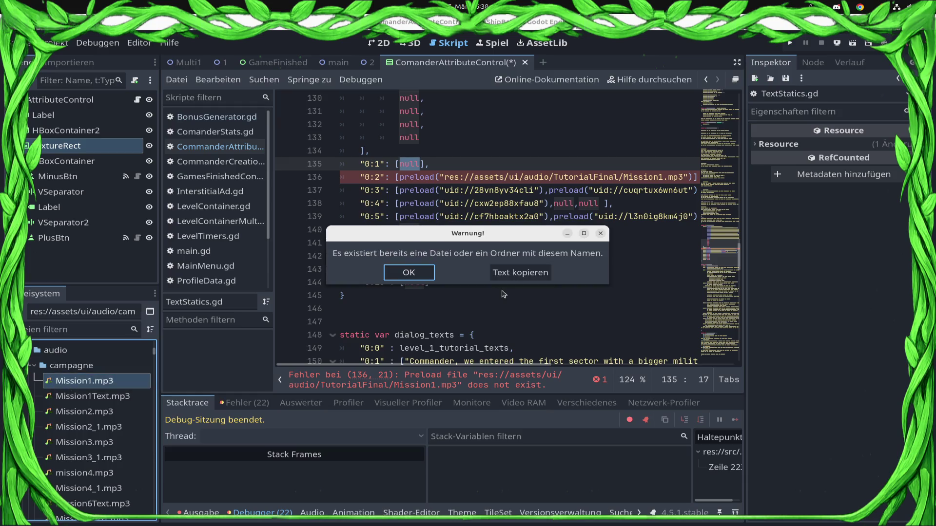
{"action": "left_click", "coordinate": [409, 273]}
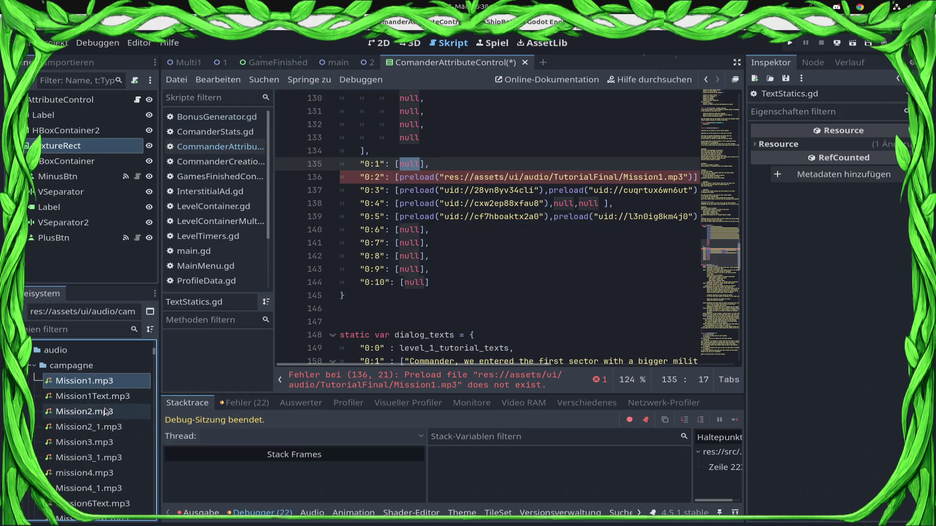
Preview Mission2.mp3 and browse through the campagne clips from Mission2_1 to Mission4_1.
{"action": "double_click", "coordinate": [124, 407]}
{"action": "left_click", "coordinate": [314, 333]}
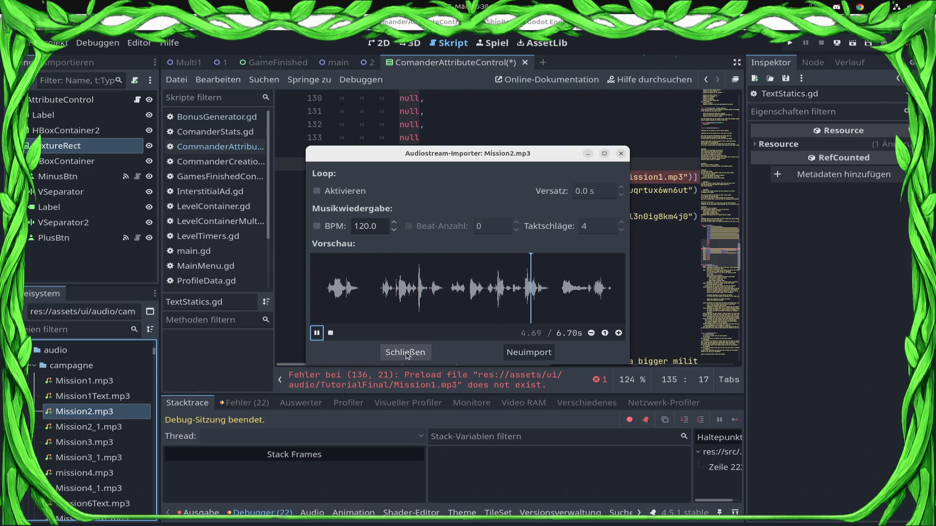
{"action": "left_click", "coordinate": [407, 354]}
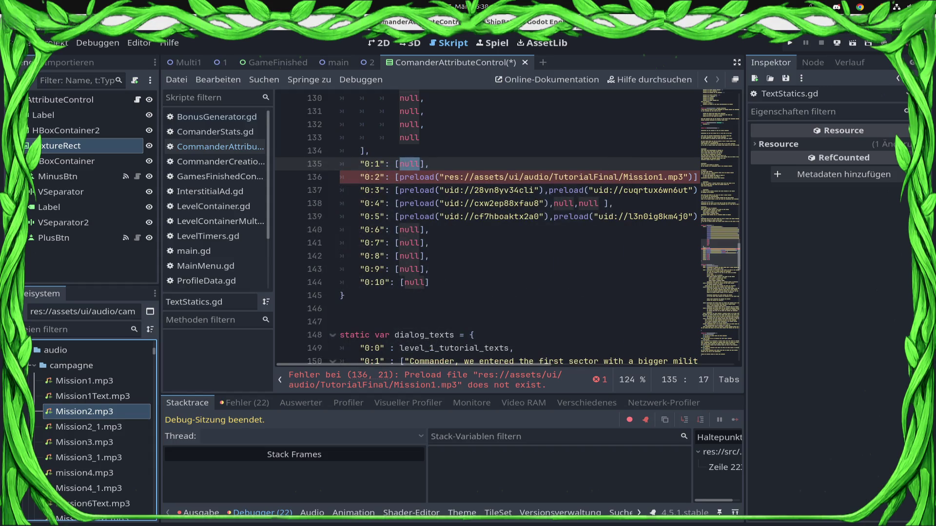
{"action": "key", "text": "Down"}
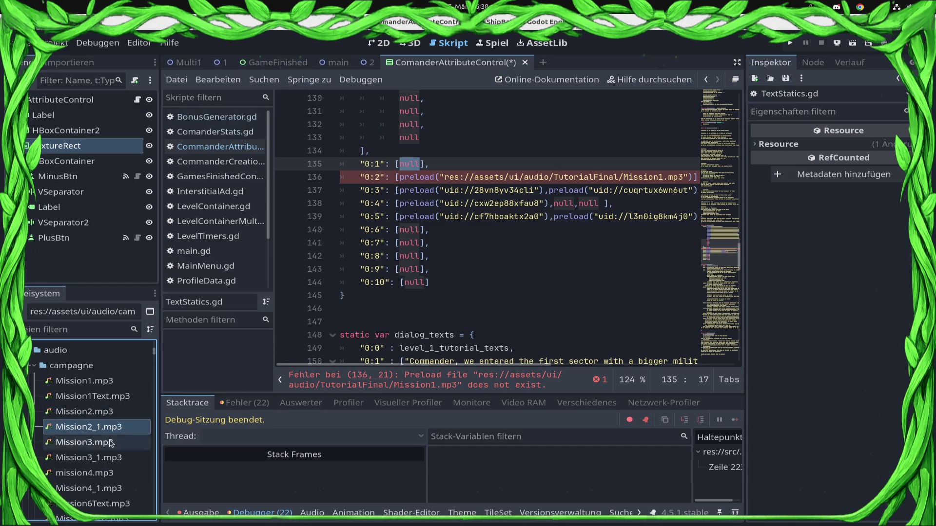
{"action": "scroll", "coordinate": [121, 434], "scroll_direction": "down", "scroll_amount": 1}
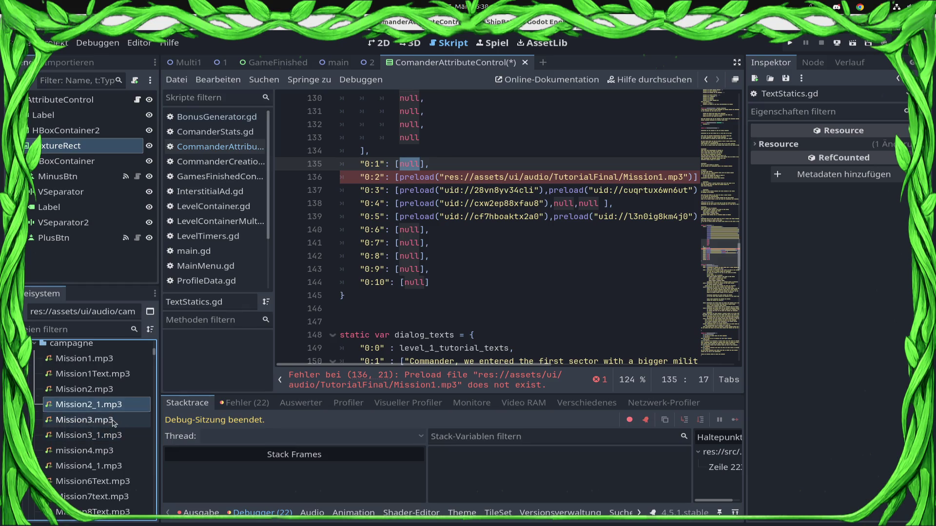
{"action": "key", "text": "Down"}
{"action": "key", "text": "Down"}
{"action": "key", "text": "Down"}
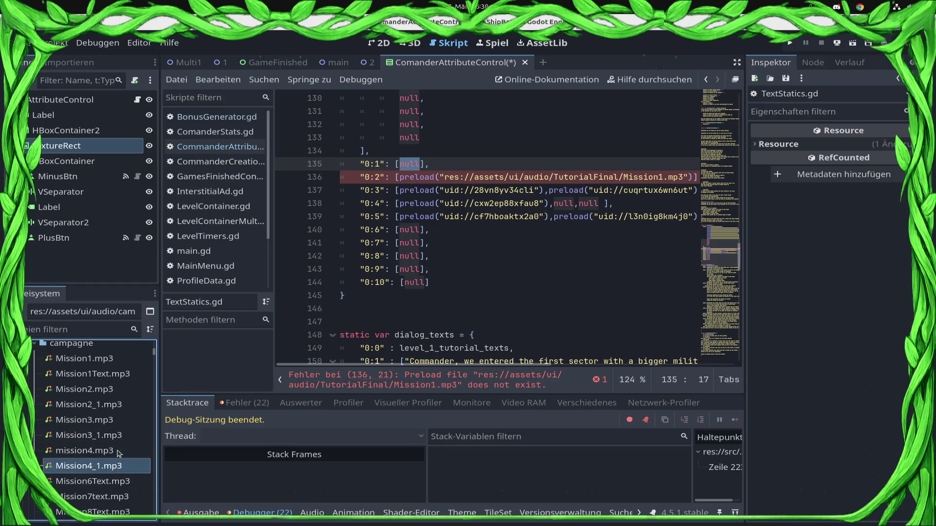
{"action": "scroll", "coordinate": [372, 326], "scroll_direction": "up", "scroll_amount": 1}
{"action": "scroll", "coordinate": [97, 414], "scroll_direction": "up", "scroll_amount": 1}
{"action": "left_click", "coordinate": [130, 396]}
{"action": "scroll", "coordinate": [122, 399], "scroll_direction": "down", "scroll_amount": 1}
{"action": "left_click", "coordinate": [116, 393]}
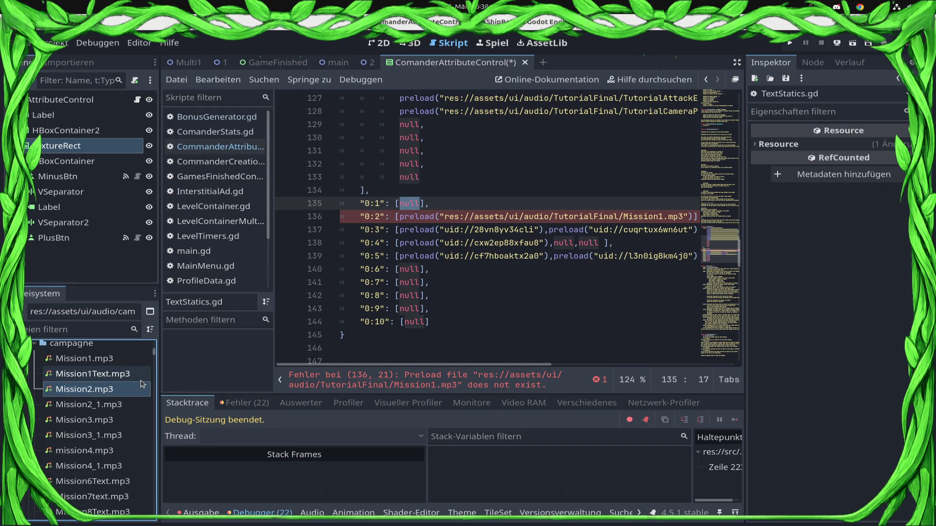
Play and compare the Mission3.mp3 (20.47 s) and Mission3_1.mp3 (4.08 s) clips.
{"action": "double_click", "coordinate": [78, 421]}
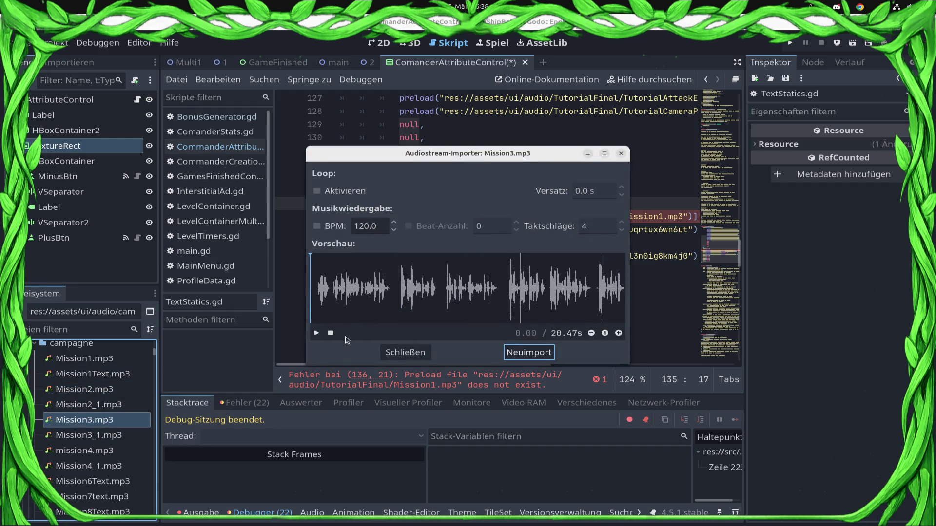
{"action": "left_click", "coordinate": [316, 334]}
{"action": "left_click", "coordinate": [414, 293]}
{"action": "left_click", "coordinate": [520, 292]}
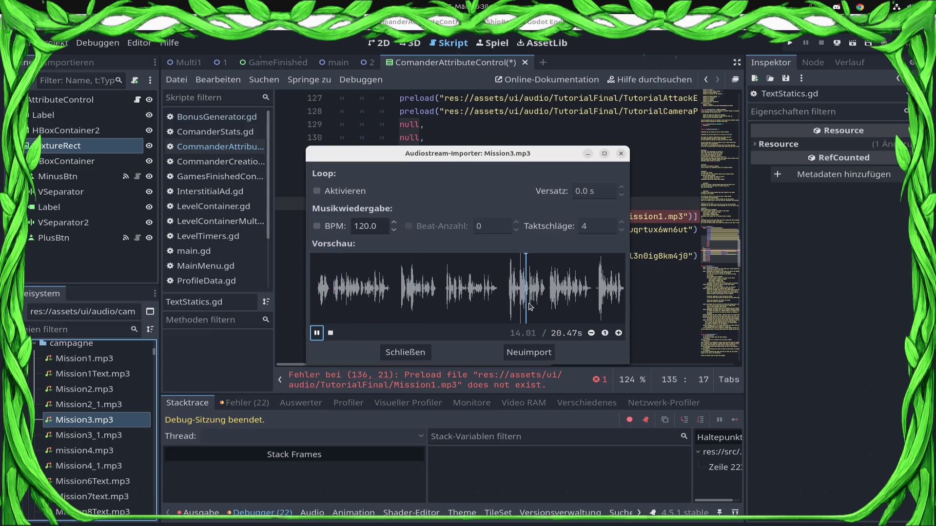
{"action": "left_click", "coordinate": [405, 353]}
{"action": "double_click", "coordinate": [89, 435]}
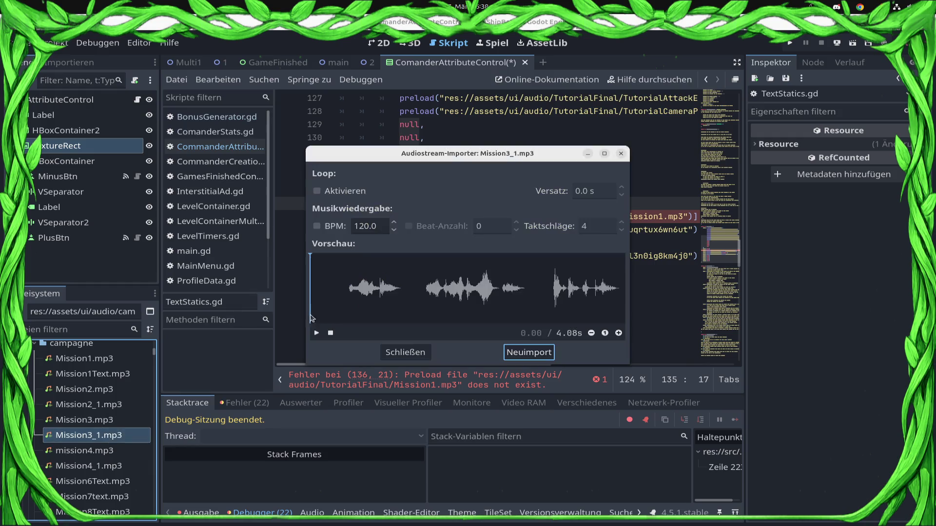
{"action": "left_click", "coordinate": [316, 333]}
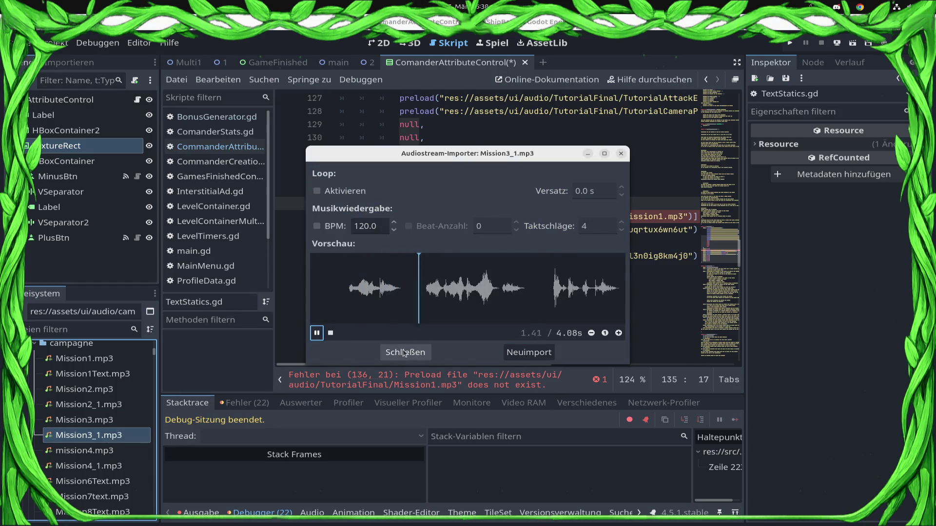
{"action": "left_click", "coordinate": [404, 353]}
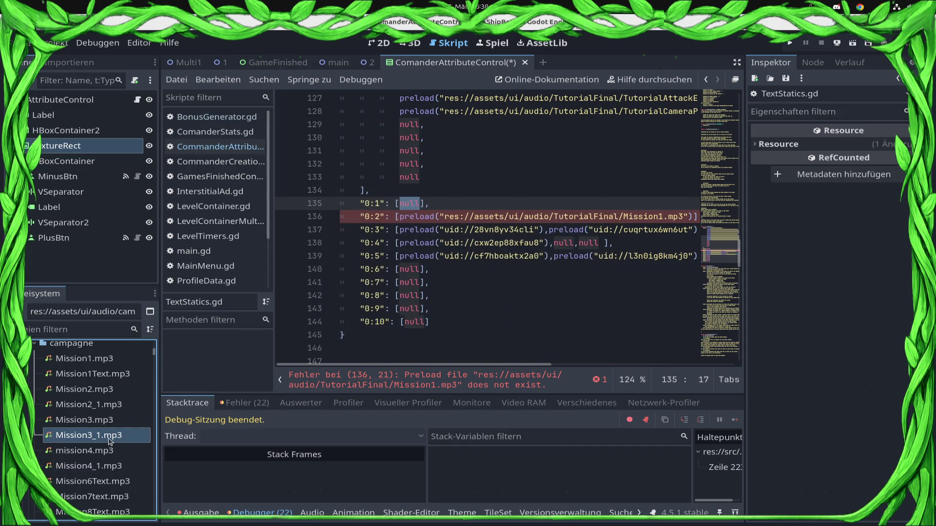
{"action": "left_click", "coordinate": [129, 420]}
Delete Mission3_1.mp3 from the project and preview the mission4.mp3 clip.
{"action": "right_click", "coordinate": [122, 440]}
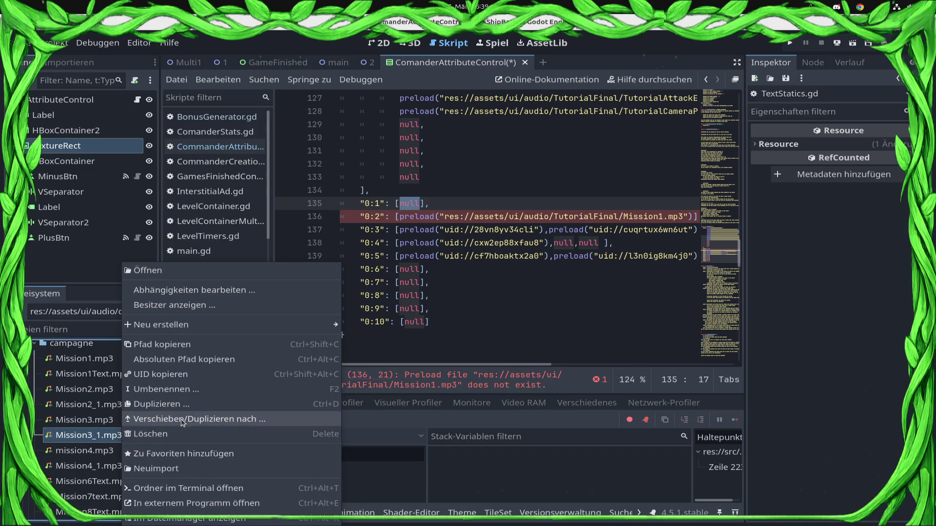
{"action": "left_click", "coordinate": [146, 438]}
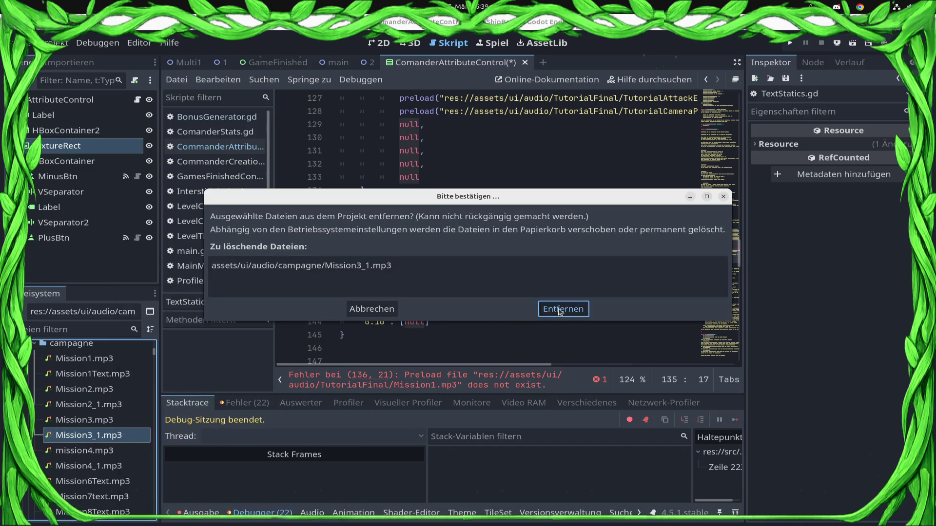
{"action": "left_click", "coordinate": [556, 311]}
{"action": "left_click", "coordinate": [105, 437]}
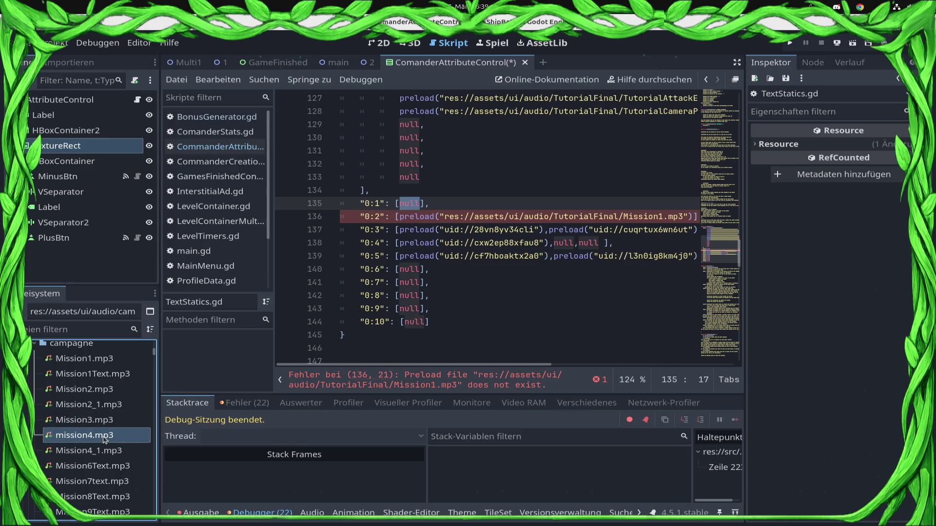
{"action": "double_click", "coordinate": [111, 437]}
{"action": "left_click", "coordinate": [316, 332]}
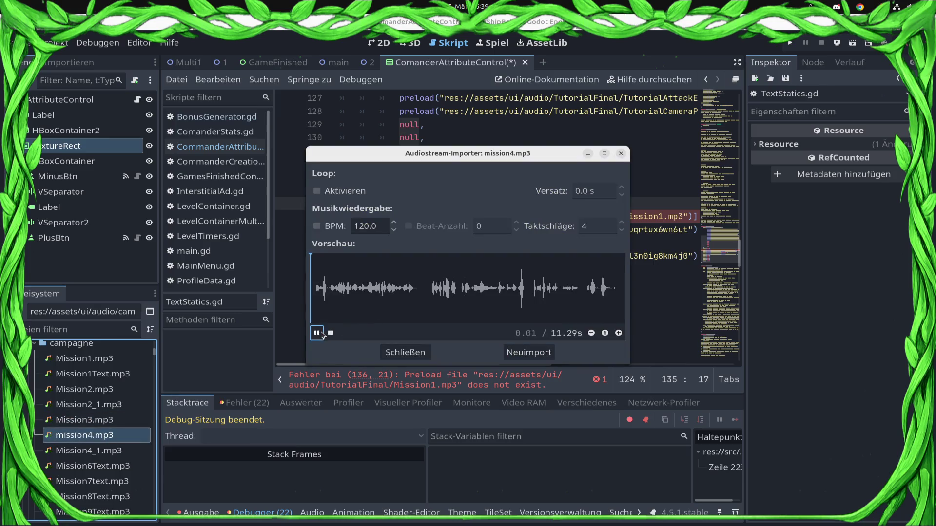
{"action": "left_click", "coordinate": [403, 352]}
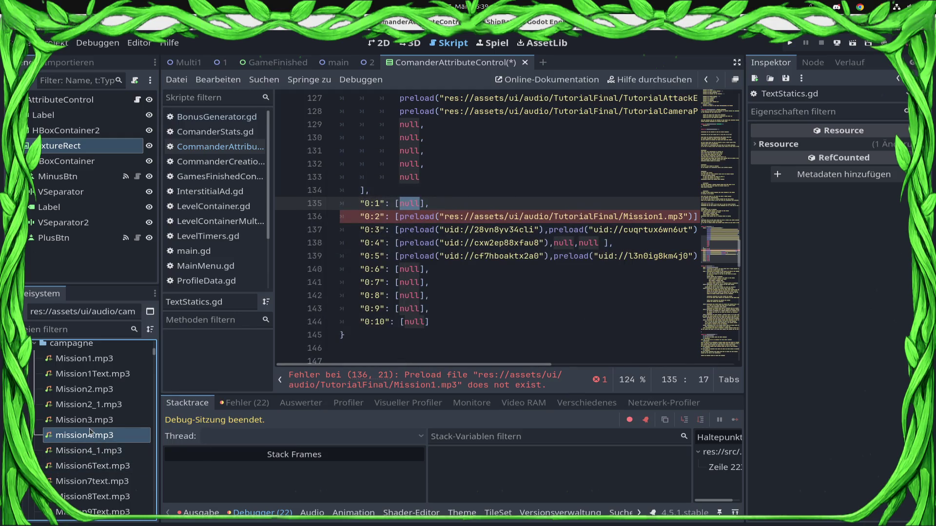
Rename mission4.mp3 to mission5.mp3, Mission4_1.mp3 to Mission5_1.mp3, and Mission3.mp3 to Mission4.mp3.
{"action": "key", "text": "F2"}
{"action": "key", "text": "Right"}
{"action": "key", "text": "BackSpace"}
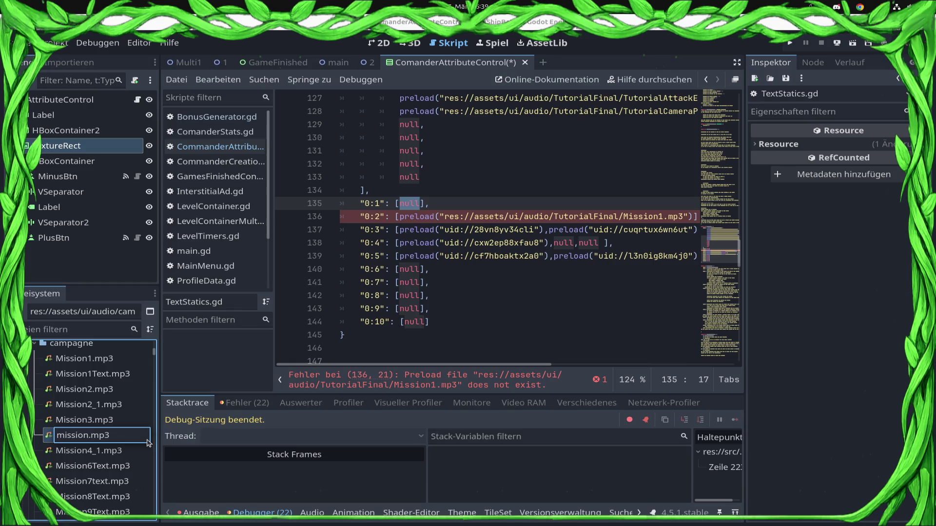
{"action": "type", "text": "5"}
{"action": "key", "text": "Return"}
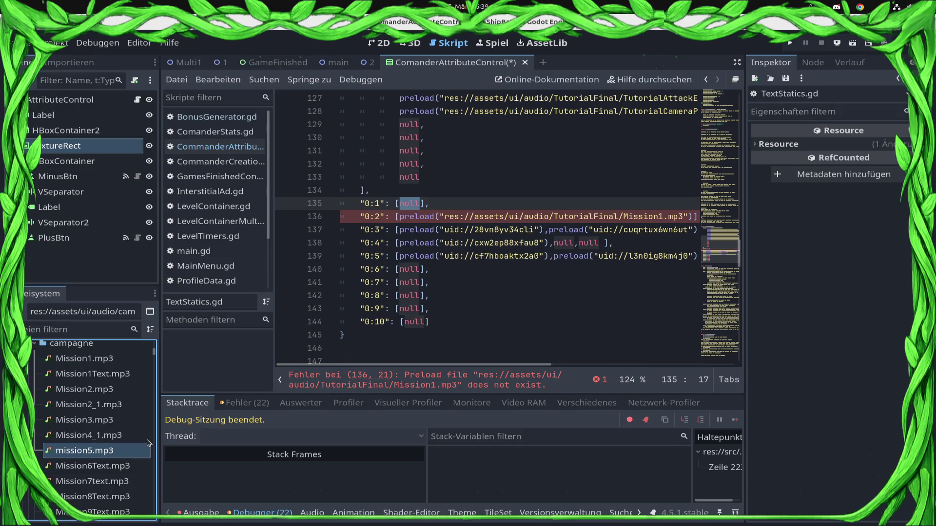
{"action": "key", "text": "F2"}
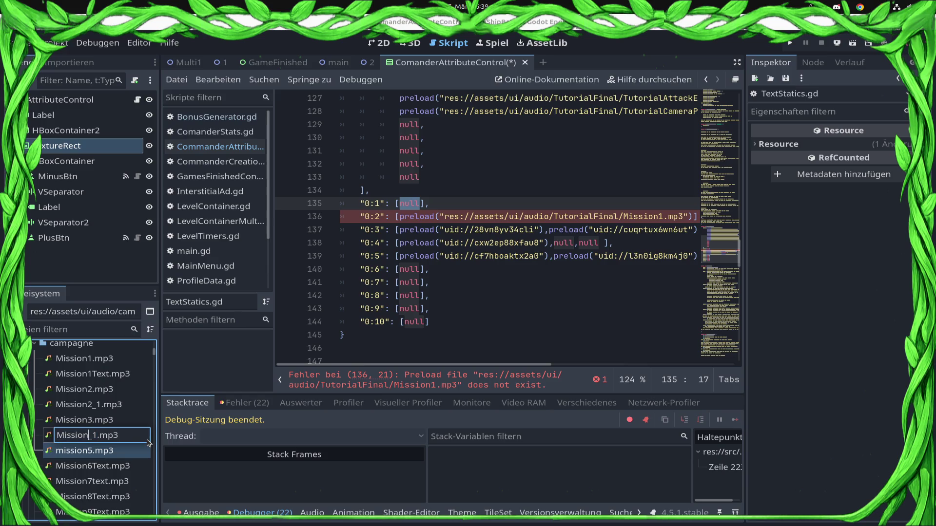
{"action": "type", "text": "5"}
{"action": "key", "text": "Return"}
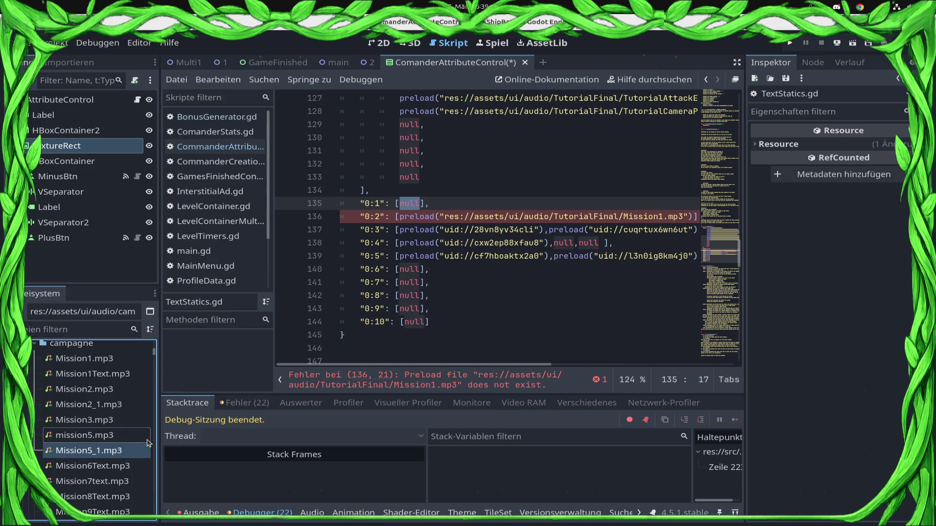
{"action": "key", "text": "F2"}
{"action": "type", "text": "Mission4.mp3"}
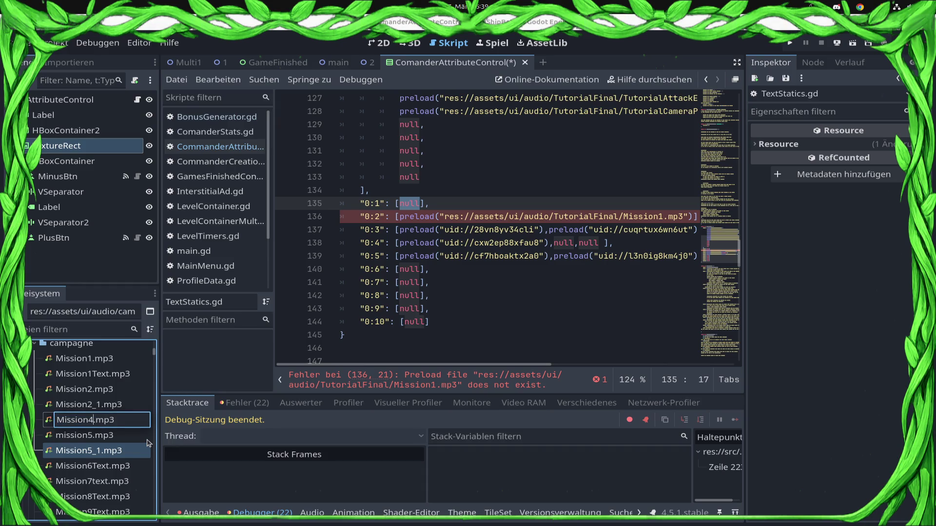
{"action": "key", "text": "Return"}
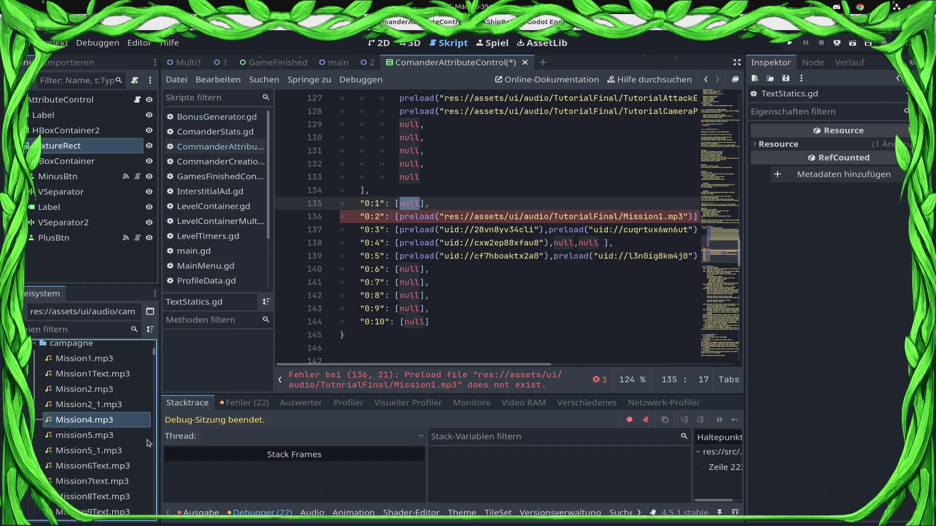
Rename Mission2_1.mp3 to Mission3_1.mp3 and Mission2.mp3 to Mission3.mp3.
{"action": "key", "text": "F2"}
{"action": "key", "text": "Right"}
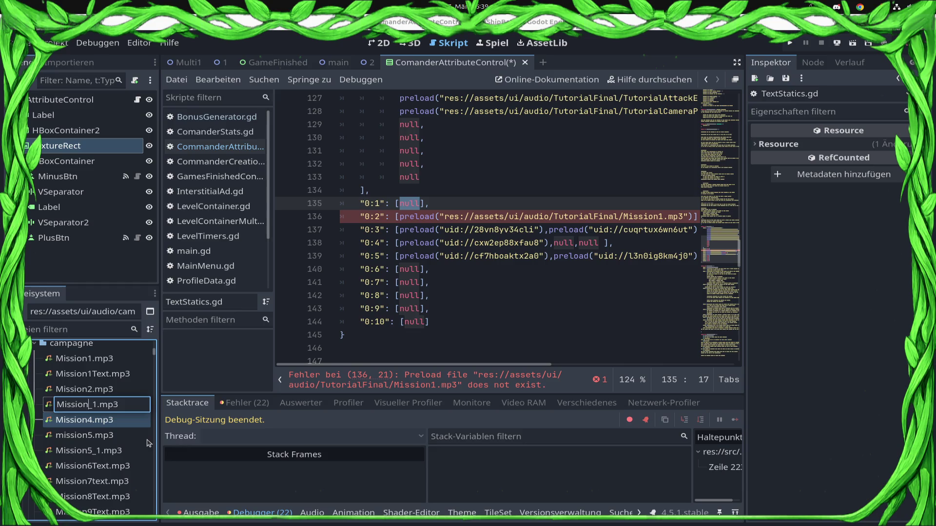
{"action": "type", "text": "3"}
{"action": "key", "text": "Return"}
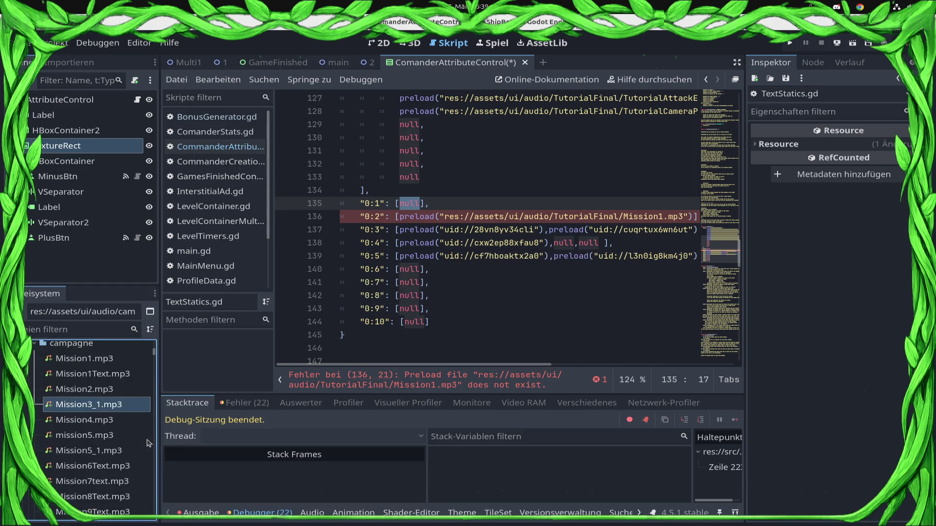
{"action": "key", "text": "F2"}
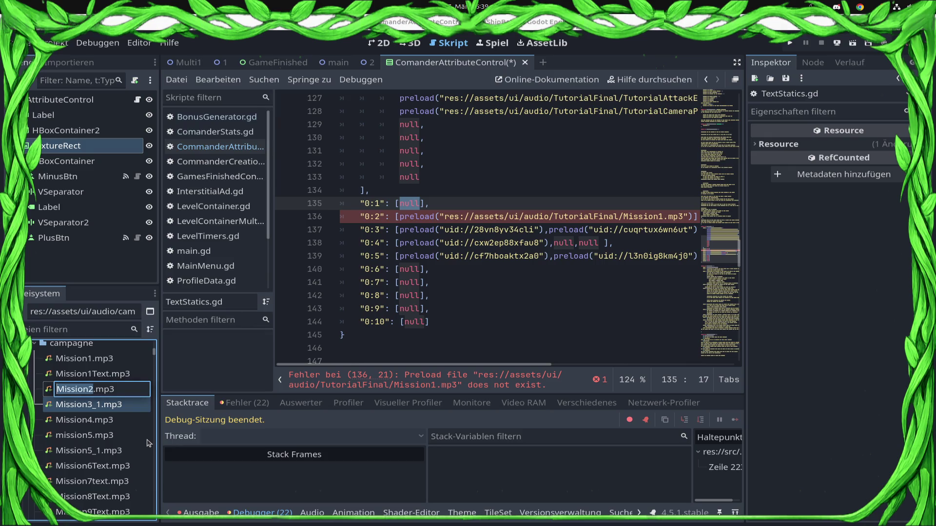
{"action": "key", "text": "Escape"}
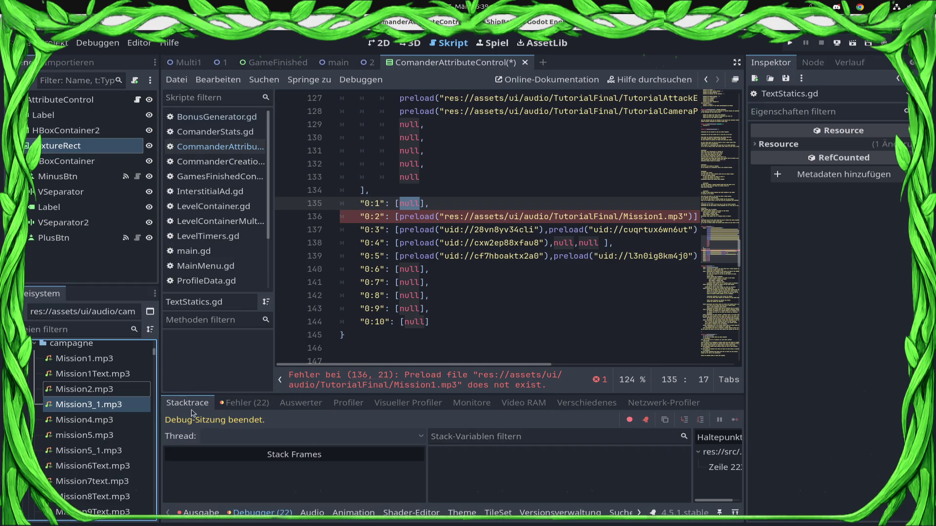
{"action": "left_click", "coordinate": [85, 392]}
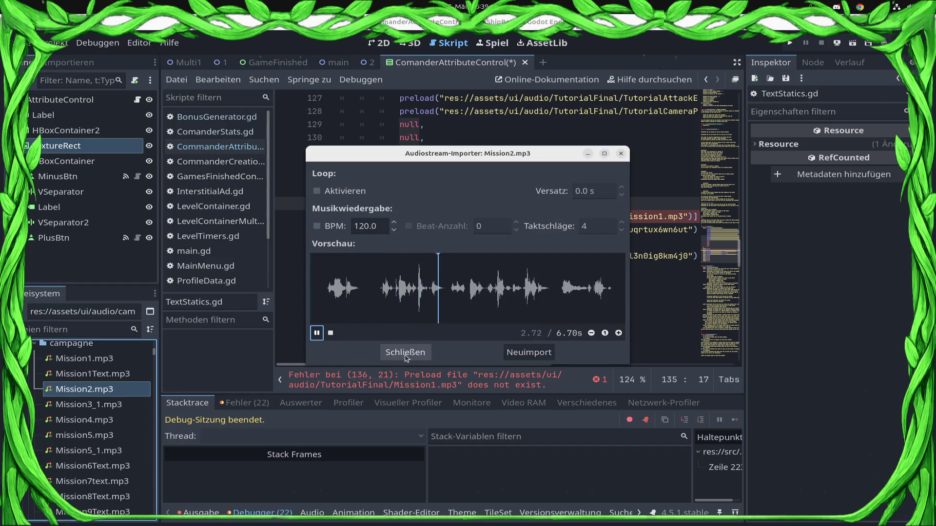
{"action": "left_click", "coordinate": [405, 357]}
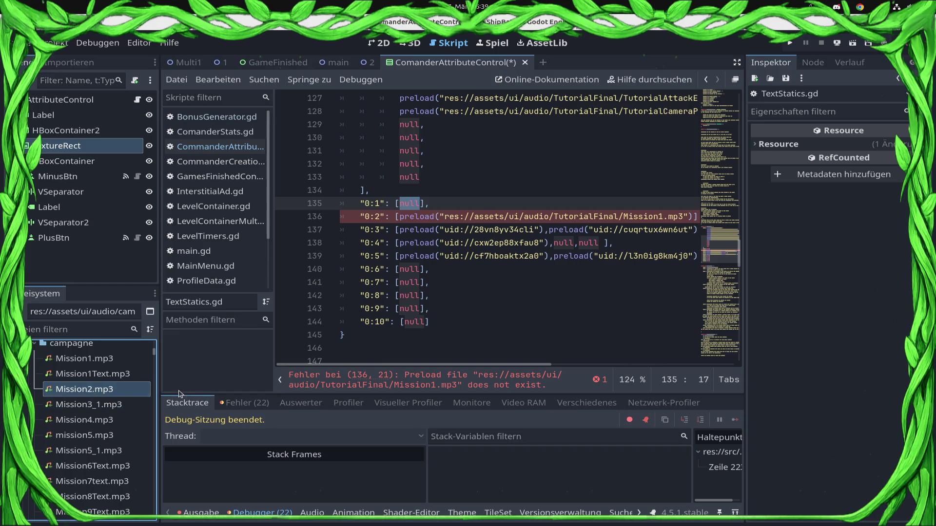
{"action": "key", "text": "F2"}
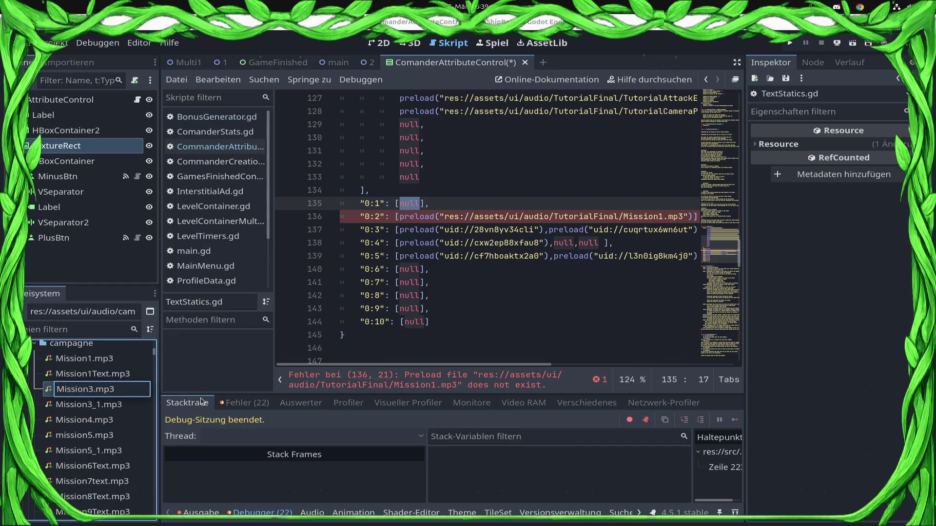
{"action": "key", "text": "Return"}
Rename Mission1Text.mp3 to Mission2Text.mp3 and play its 4.12 s preview.
{"action": "key", "text": "F2"}
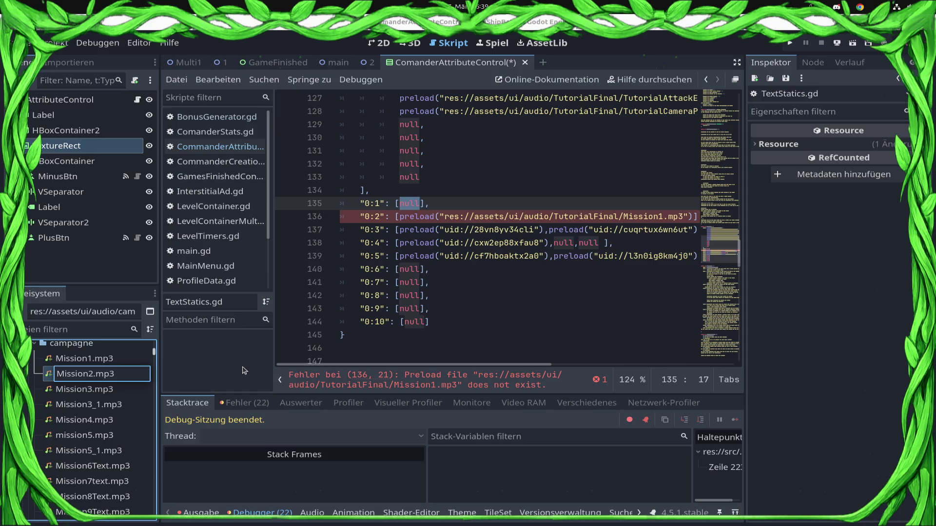
{"action": "key", "text": "Return"}
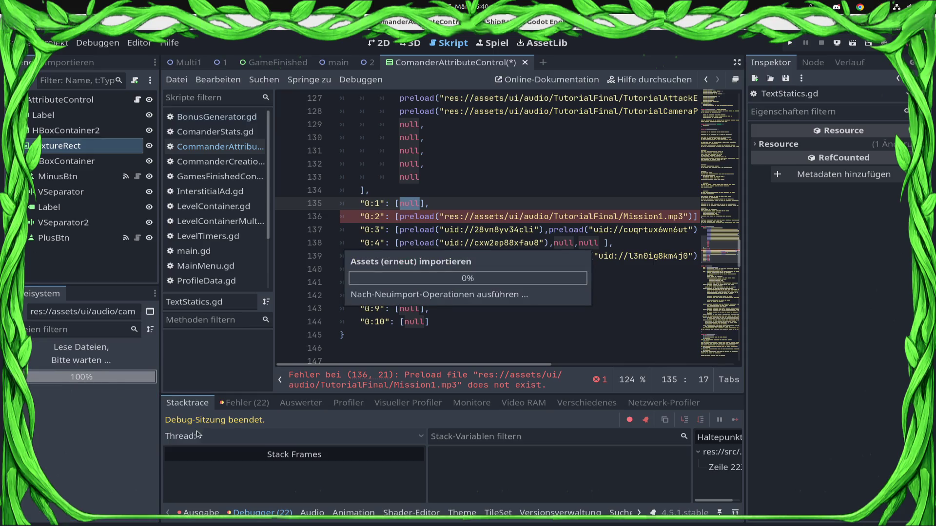
{"action": "double_click", "coordinate": [146, 373]}
{"action": "left_click", "coordinate": [316, 333]}
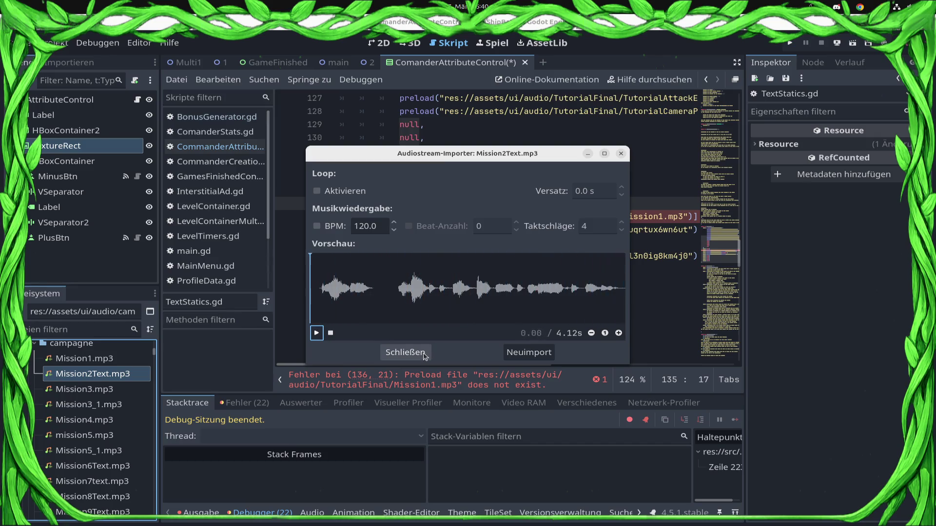
Rename Mission1.mp3 to Mission2_1.mp3 and Mission2Text.mp3 back to Mission1Text.mp3.
{"action": "left_click", "coordinate": [423, 355]}
{"action": "left_click", "coordinate": [129, 363]}
{"action": "key", "text": "F2"}
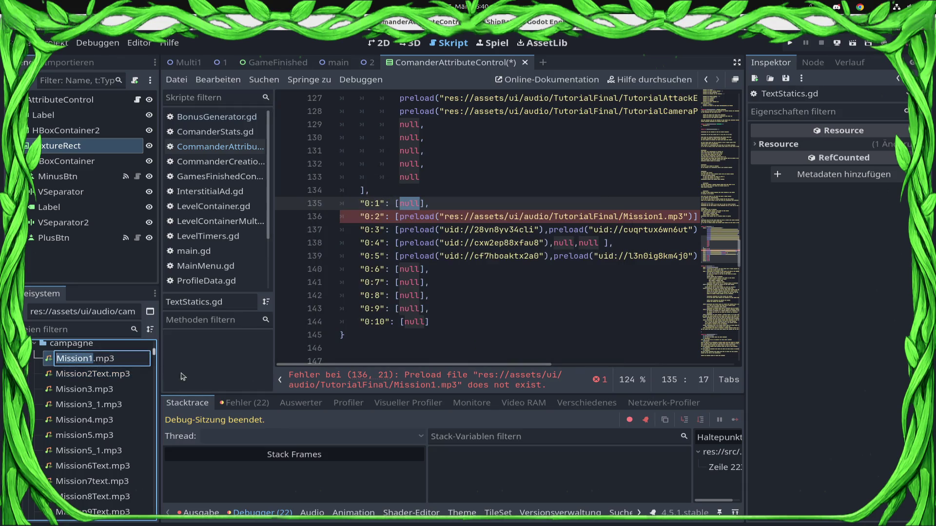
{"action": "key", "text": "Right"}
{"action": "key", "text": "BackSpace"}
{"action": "type", "text": "2"}
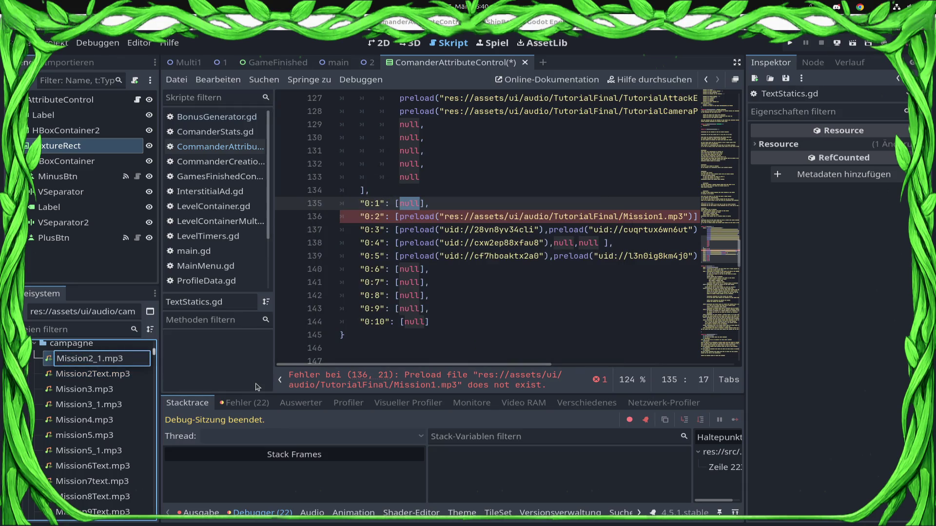
{"action": "key", "text": "Return"}
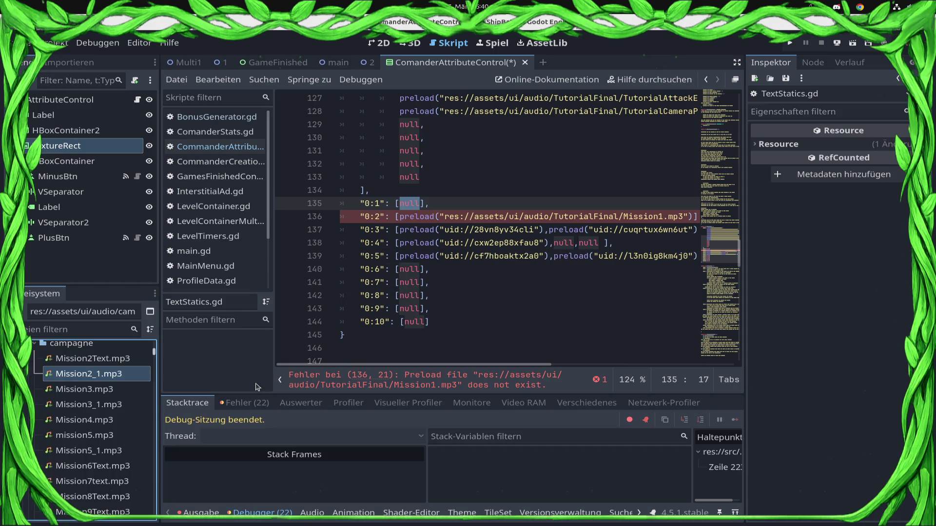
{"action": "key", "text": "F2"}
{"action": "key", "text": "Right"}
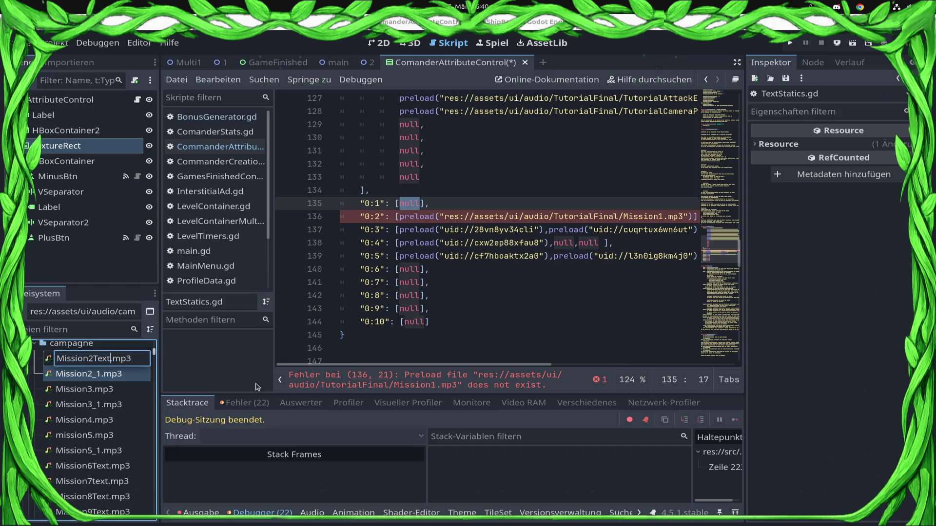
{"action": "key", "text": "Return"}
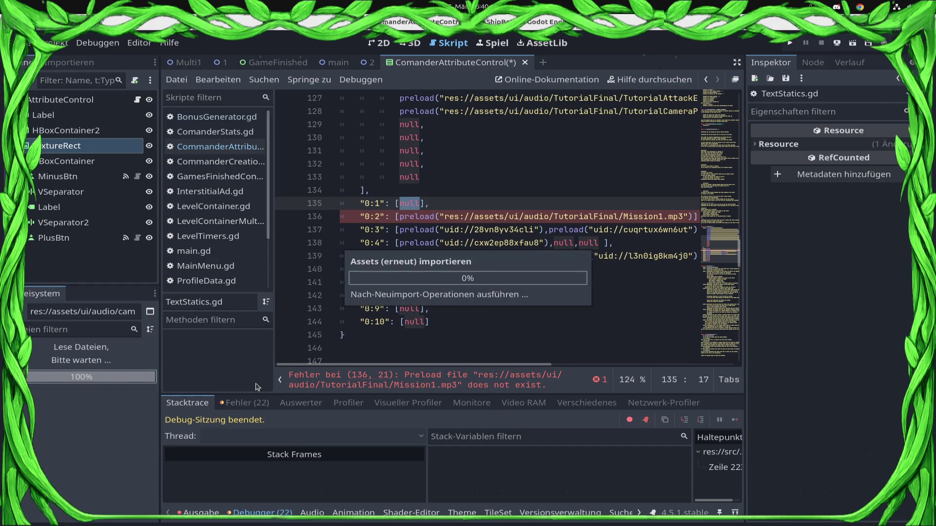
Rename the clips to Mission2Text.mp3, Mission3Text.mp3 and Mission3_1Text.mp3.
{"action": "key", "text": "F2"}
{"action": "key", "text": "Right"}
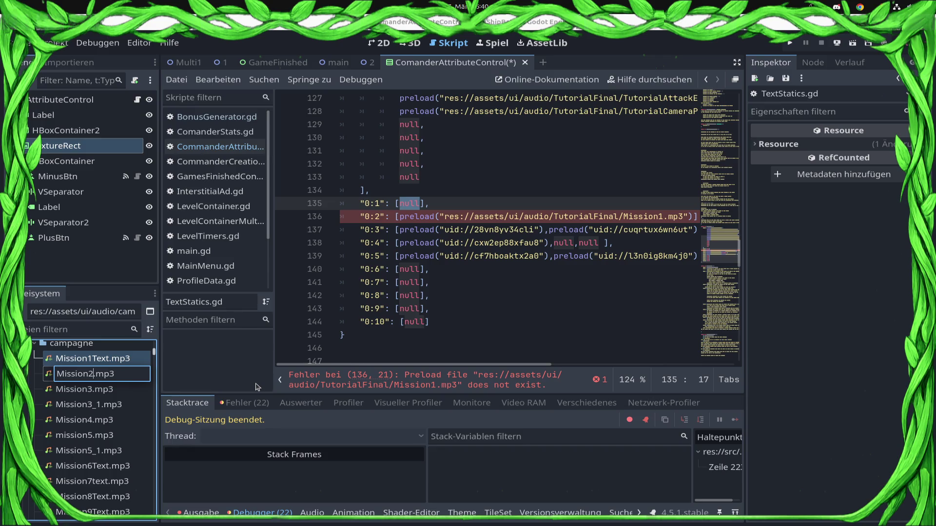
{"action": "key", "text": "Return"}
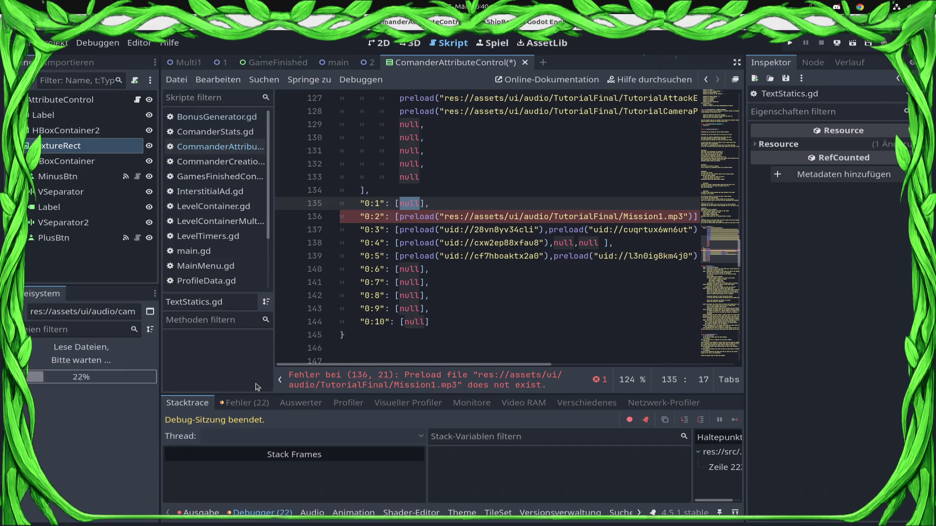
{"action": "key", "text": "F2"}
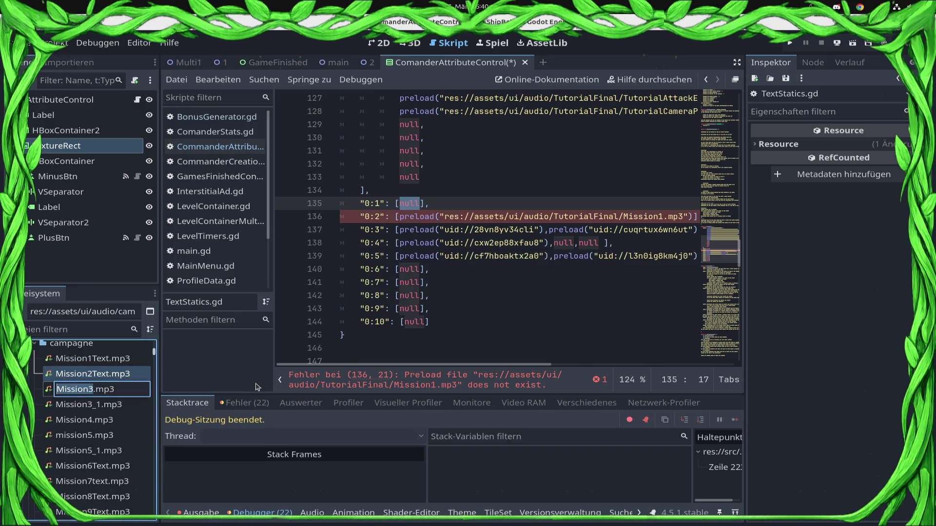
{"action": "key", "text": "Right"}
{"action": "type", "text": "T"}
{"action": "key", "text": "Return"}
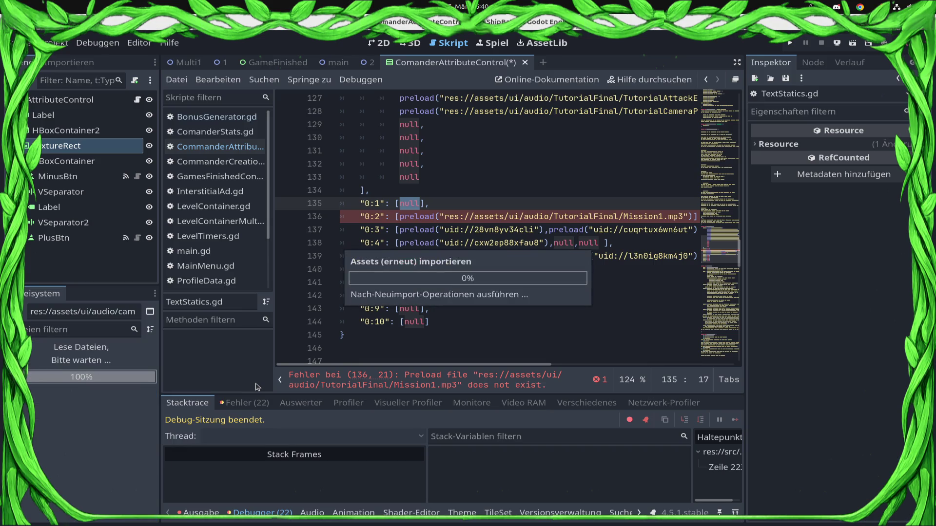
{"action": "key", "text": "Down"}
{"action": "key", "text": "F2"}
{"action": "key", "text": "Right"}
{"action": "type", "text": "T"}
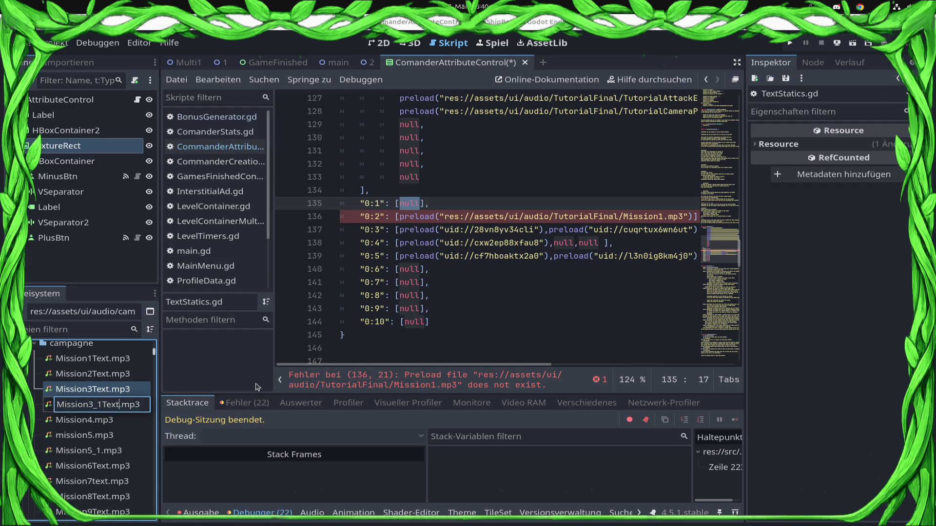
{"action": "key", "text": "Return"}
Rename Mission4.mp3 to Mission4Text.mp3 and mission5.mp3 to Mission5Text.mp3.
{"action": "key", "text": "Down"}
{"action": "key", "text": "F2"}
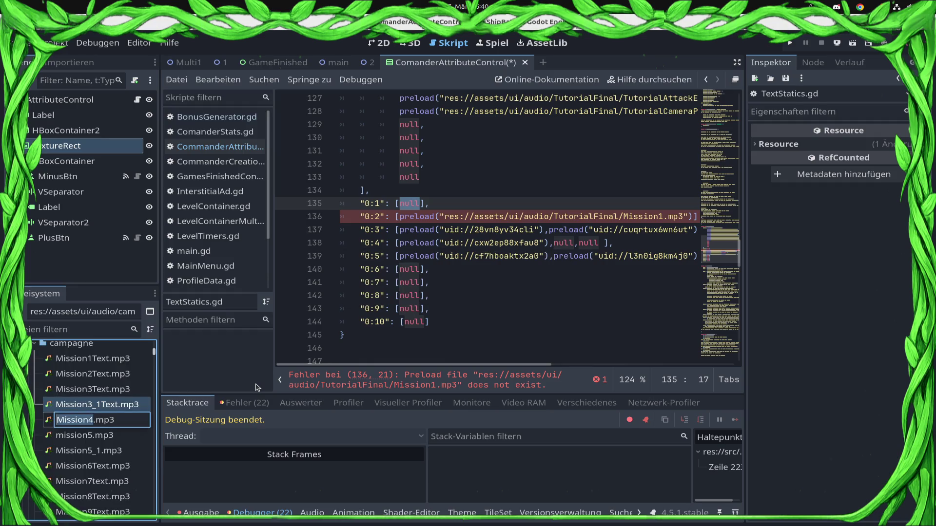
{"action": "key", "text": "Right"}
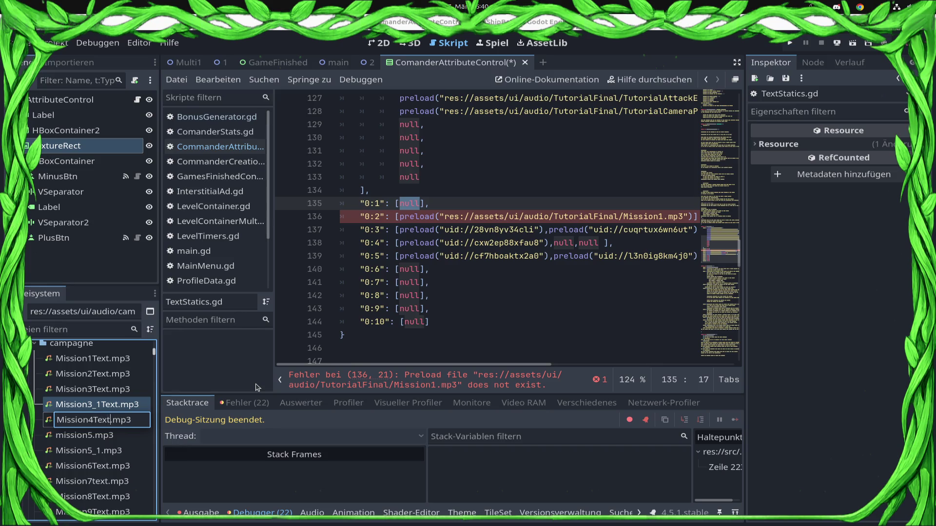
{"action": "key", "text": "Return"}
{"action": "key", "text": "F2"}
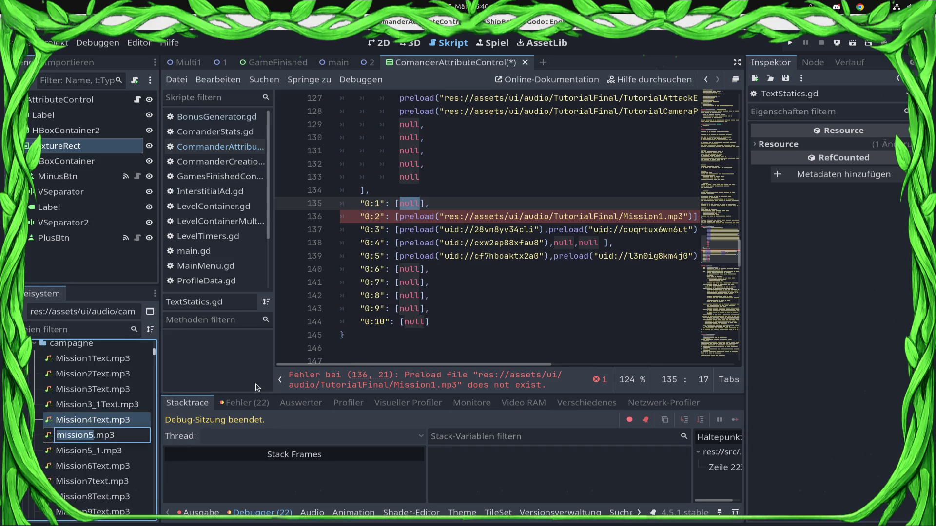
{"action": "type", "text": "Te"}
{"action": "key", "text": "ctrl+z"}
{"action": "key", "text": "ctrl+z"}
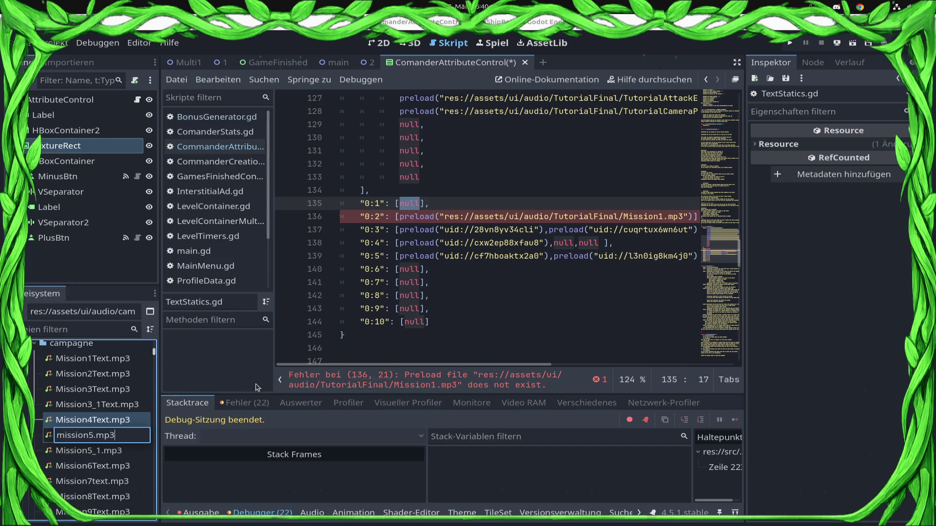
{"action": "type", "text": "Text"}
{"action": "key", "text": "Home"}
{"action": "key", "text": "Delete"}
{"action": "type", "text": "M"}
{"action": "key", "text": "Return"}
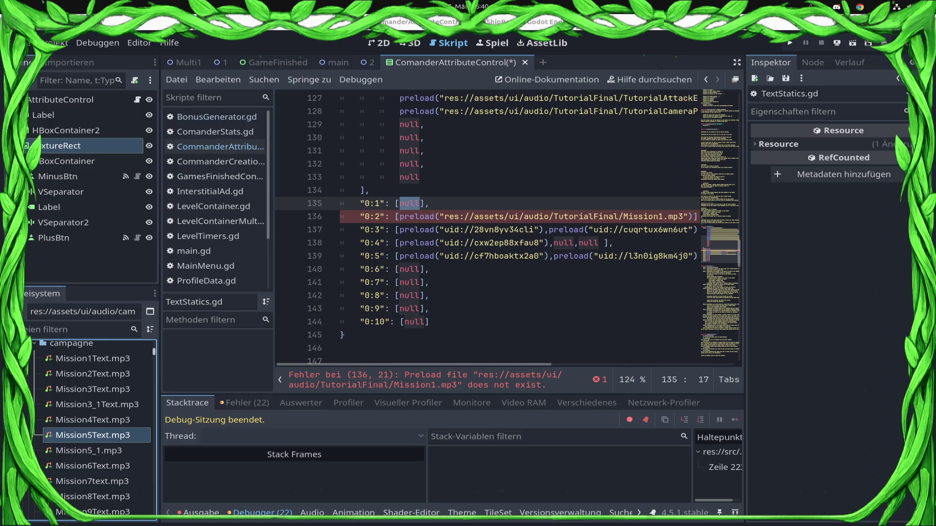
Rename Mission5_1.mp3 to Mission5_1Text.mp3.
{"action": "left_click", "coordinate": [115, 451]}
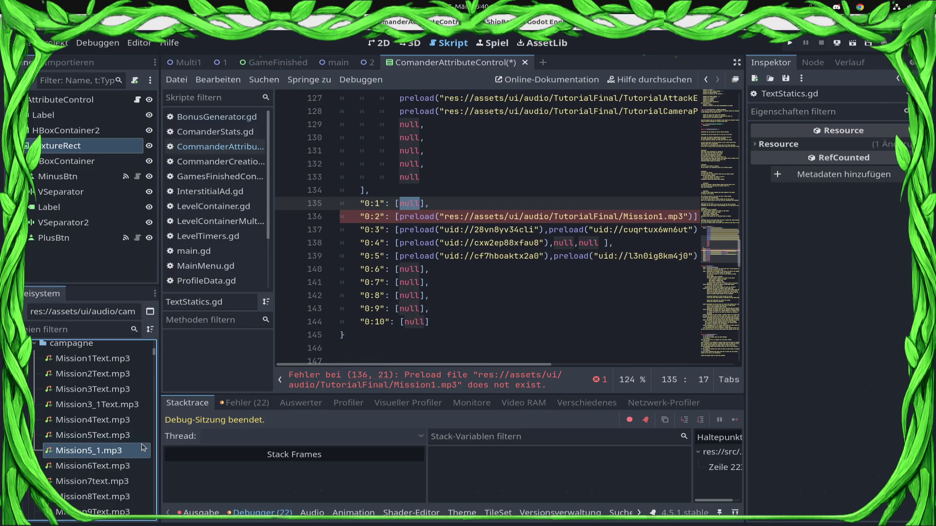
{"action": "key", "text": "F2"}
{"action": "key", "text": "Right"}
{"action": "type", "text": "Text"}
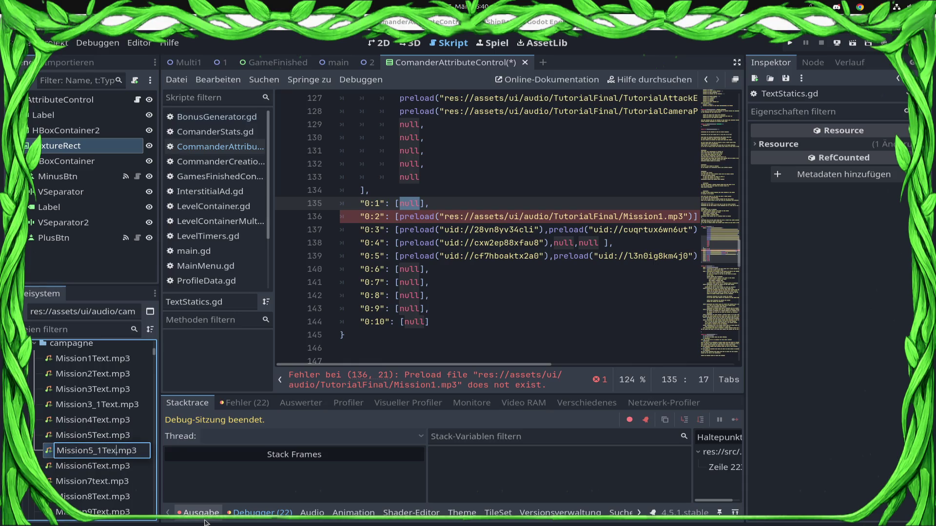
{"action": "key", "text": "Return"}
{"action": "scroll", "coordinate": [88, 448], "scroll_direction": "down", "scroll_amount": 2}
Find the 0:1 spoken_text entry in TextStatics.gd and delete its null value.
{"action": "scroll", "coordinate": [89, 448], "scroll_direction": "up", "scroll_amount": 1}
{"action": "scroll", "coordinate": [434, 260], "scroll_direction": "up", "scroll_amount": 3}
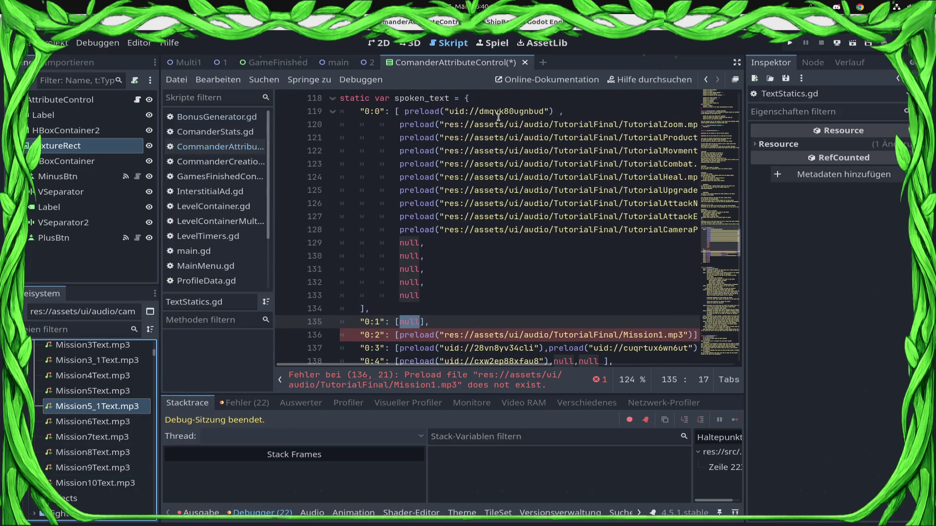
{"action": "left_click", "coordinate": [564, 111]}
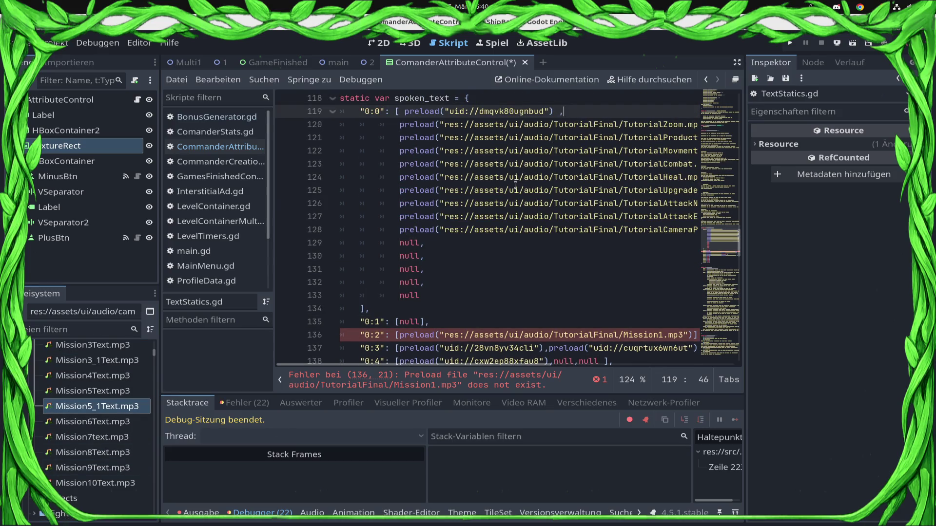
{"action": "scroll", "coordinate": [529, 170], "scroll_direction": "up", "scroll_amount": 3}
{"action": "scroll", "coordinate": [510, 240], "scroll_direction": "down", "scroll_amount": 3}
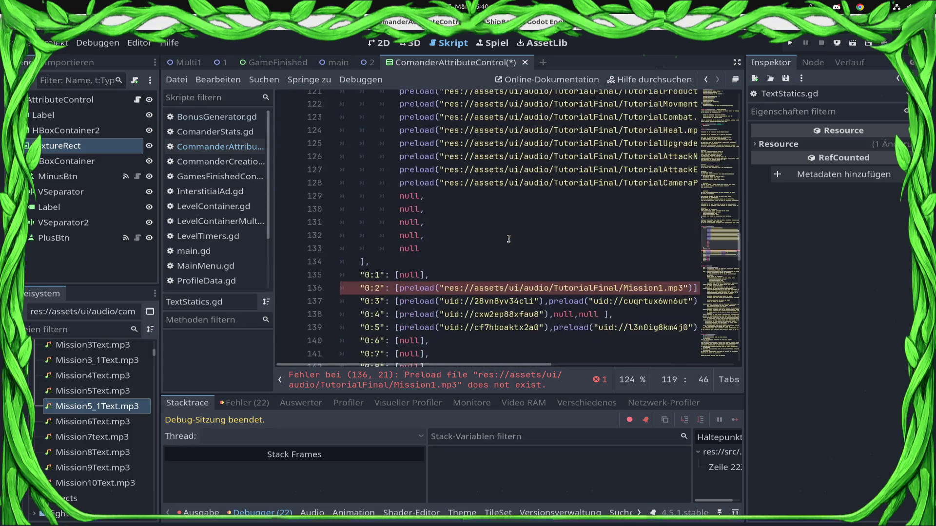
{"action": "key", "text": "super"}
{"action": "key", "text": "super"}
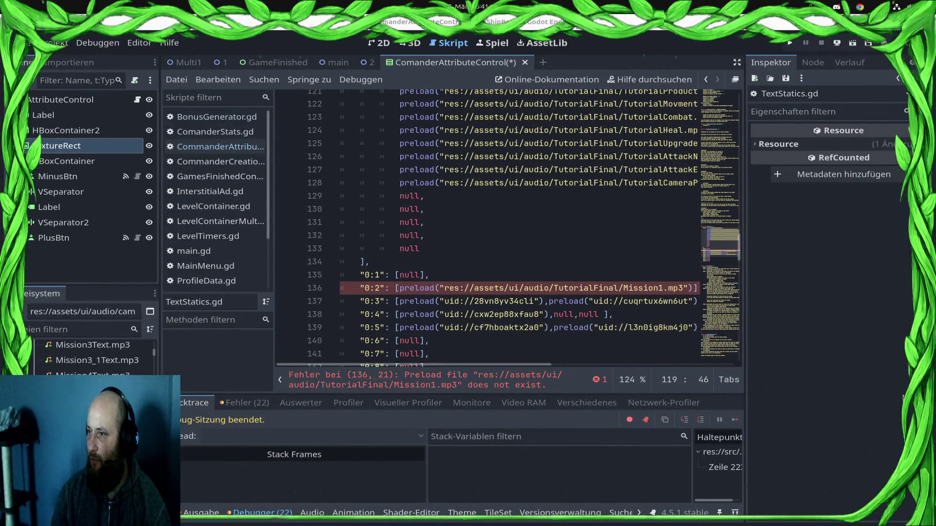
{"action": "scroll", "coordinate": [555, 300], "scroll_direction": "down", "scroll_amount": 3}
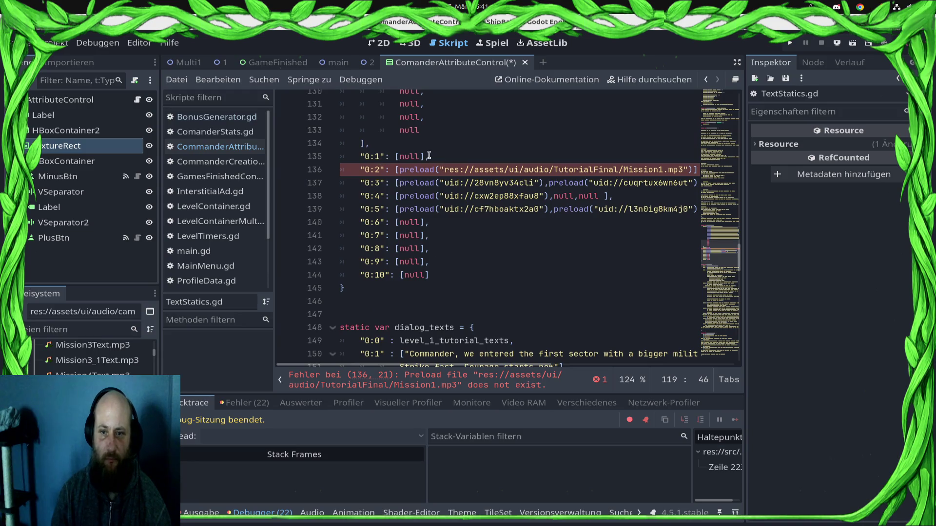
{"action": "double_click", "coordinate": [411, 156]}
{"action": "key", "text": "Down"}
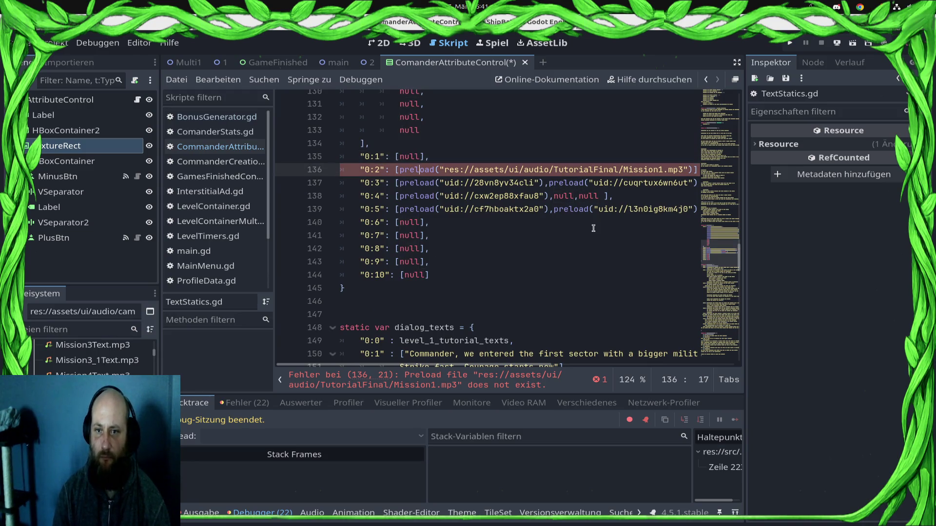
{"action": "key", "text": "Up"}
{"action": "key", "text": "BackSpace"}
{"action": "key", "text": "BackSpace"}
{"action": "key", "text": "BackSpace"}
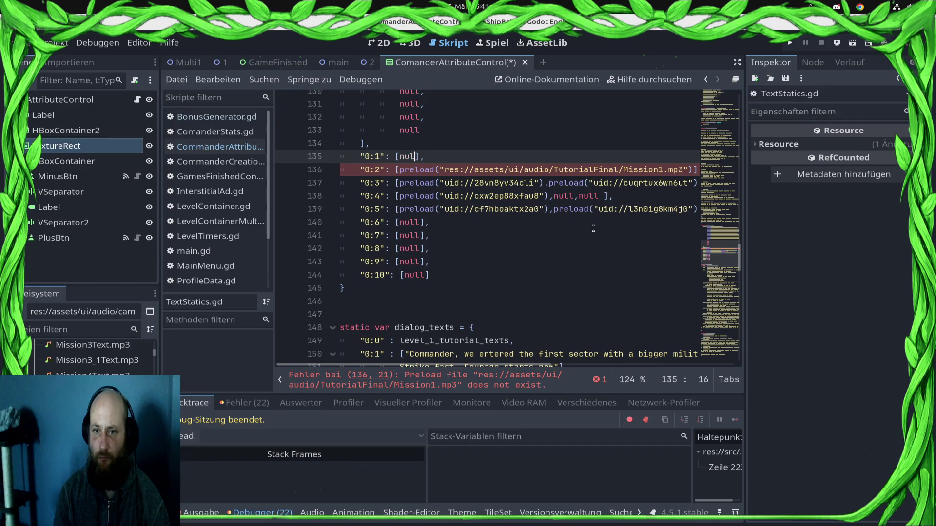
Make entry 0:1 preload campagne/Mission1Text.mp3, save, and remove the extra quote.
{"action": "type", "text": "load"}
{"action": "key", "text": "BackSpace"}
{"action": "key", "text": "BackSpace"}
{"action": "key", "text": "BackSpace"}
{"action": "type", "text": "preload("}
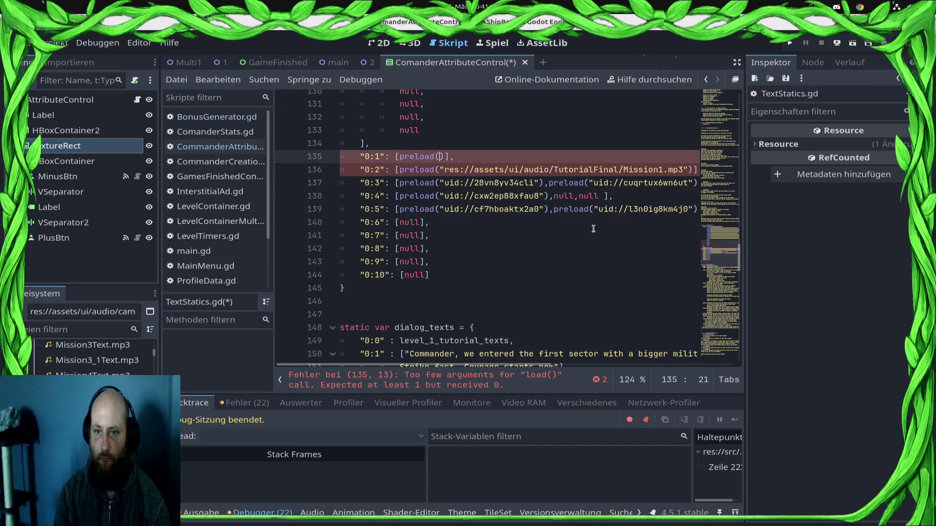
{"action": "type", "text": "\""}
{"action": "mouse_move", "coordinate": [93, 378]}
{"action": "left_mouse_down"}
{"action": "mouse_move", "coordinate": [341, 205]}
{"action": "mouse_move", "coordinate": [419, 161]}
{"action": "mouse_move", "coordinate": [443, 165]}
{"action": "left_mouse_up"}
{"action": "key", "text": "ctrl+s"}
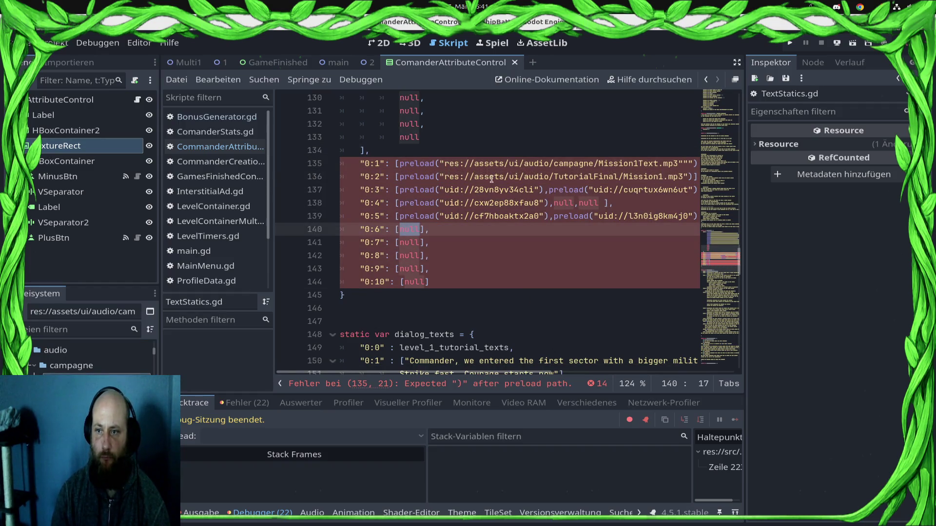
{"action": "left_click", "coordinate": [690, 164]}
{"action": "key", "text": "BackSpace"}
Replace null in entry 0:6 with the Mission6Text.mp3 path from FileSystem.
{"action": "key", "text": "Down"}
{"action": "key", "text": "Down"}
{"action": "key", "text": "Down"}
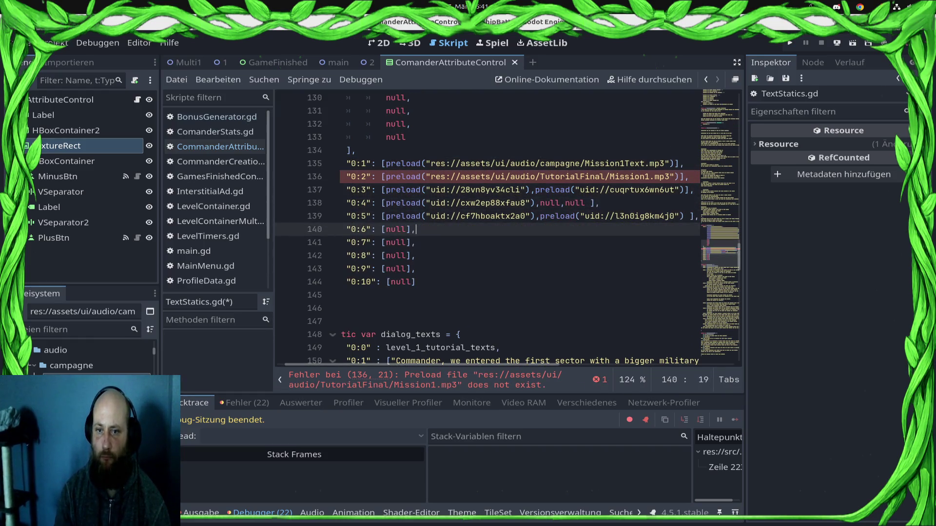
{"action": "key", "text": "Left"}
{"action": "key", "text": "BackSpace"}
{"action": "key", "text": "BackSpace"}
{"action": "key", "text": "BackSpace"}
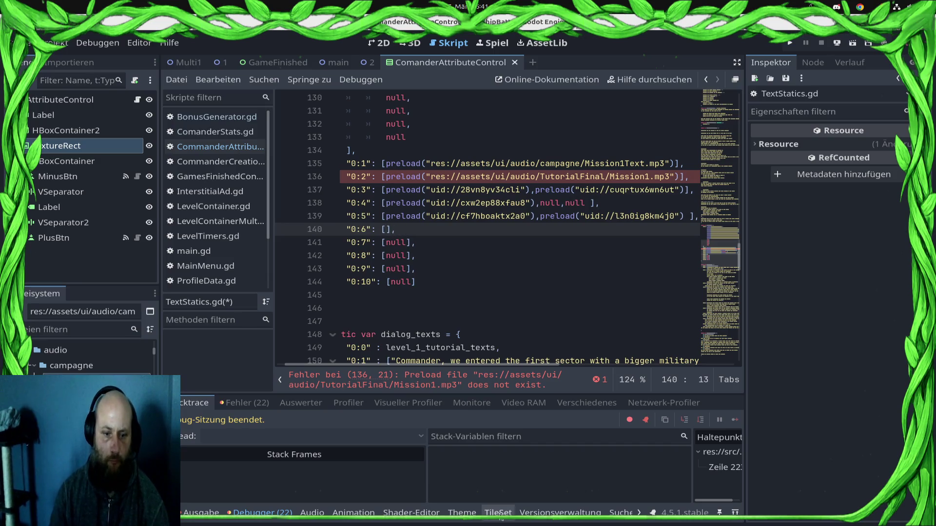
{"action": "mouse_move", "coordinate": [83, 390]}
{"action": "left_mouse_down"}
{"action": "mouse_move", "coordinate": [342, 273]}
{"action": "mouse_move", "coordinate": [405, 195]}
{"action": "mouse_move", "coordinate": [399, 227]}
{"action": "mouse_move", "coordinate": [399, 216]}
{"action": "left_mouse_up"}
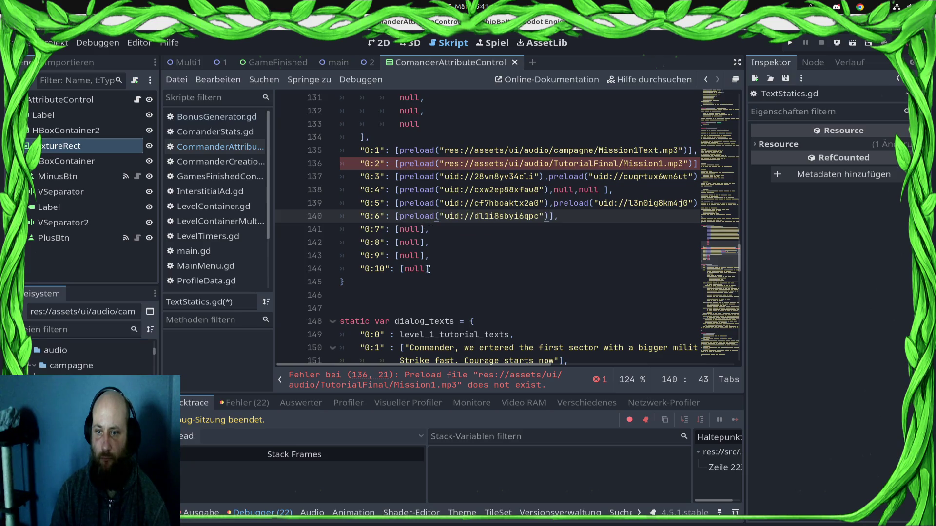
{"action": "left_click", "coordinate": [552, 156]}
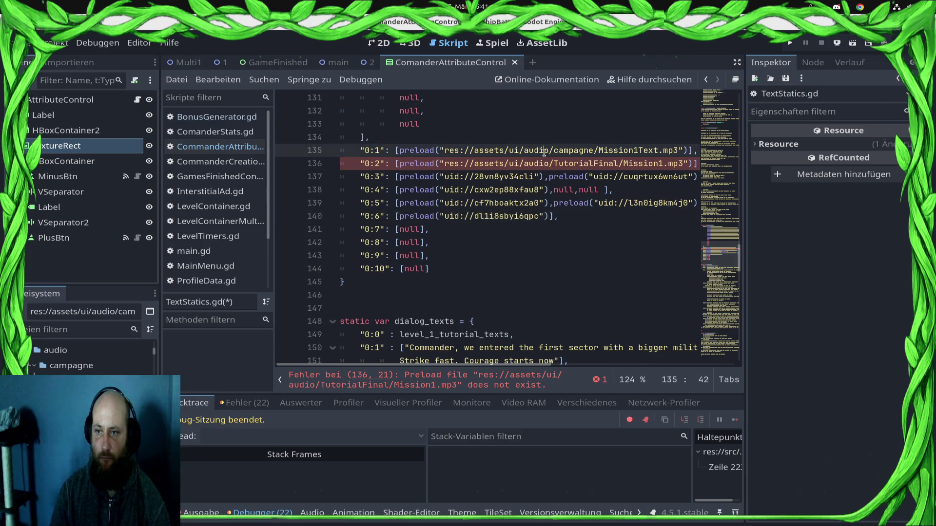
Change line 136's path to the autocompleted campagne Mission2Text.mp3 res:// path.
{"action": "double_click", "coordinate": [555, 164]}
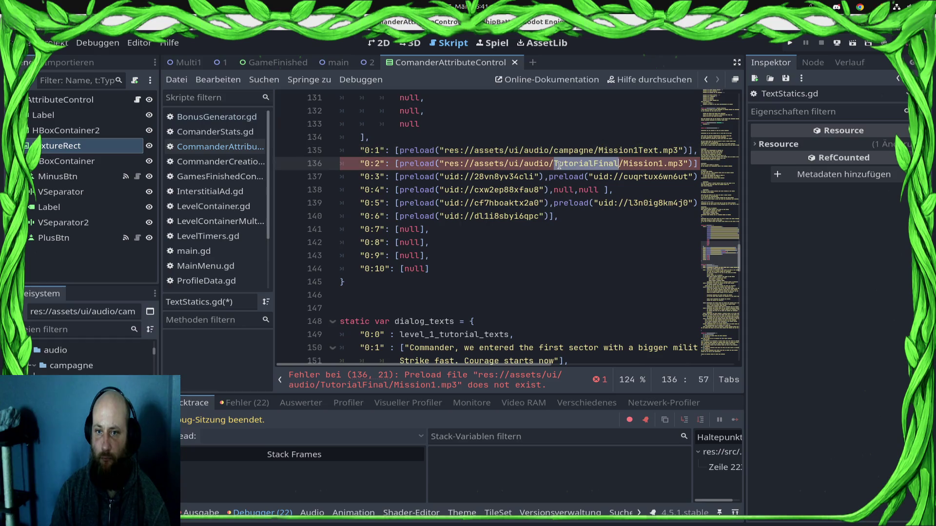
{"action": "left_click", "coordinate": [664, 164]}
{"action": "key", "text": "BackSpace"}
{"action": "type", "text": "2Text"}
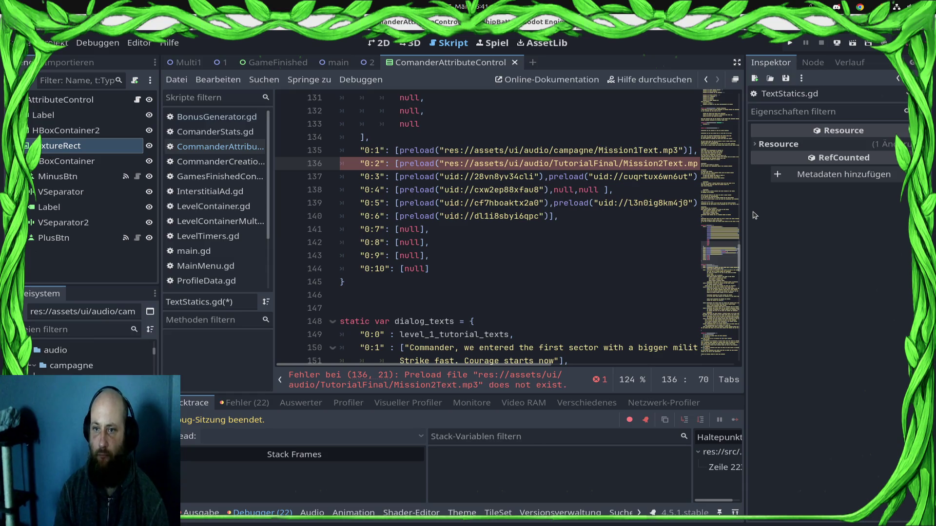
{"action": "key", "text": "Delete"}
{"action": "key", "text": "Delete"}
{"action": "key", "text": "Delete"}
{"action": "key", "text": "BackSpace"}
{"action": "key", "text": "BackSpace"}
{"action": "key", "text": "BackSpace"}
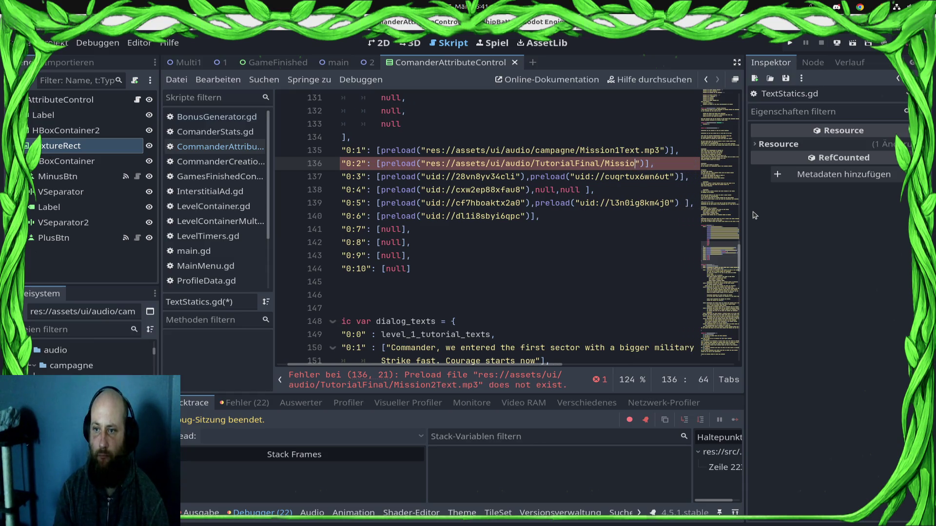
{"action": "key", "text": "BackSpace"}
{"action": "key", "text": "BackSpace"}
{"action": "key", "text": "BackSpace"}
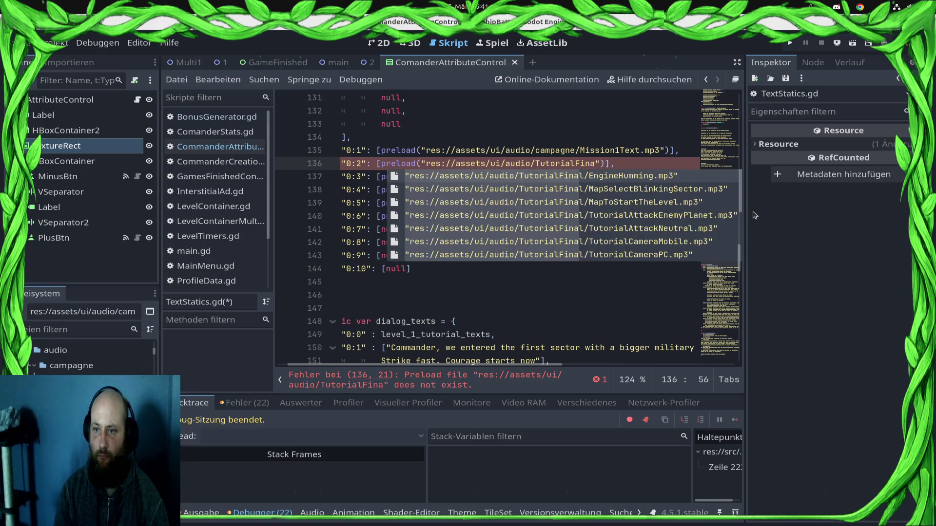
{"action": "key", "text": "Down"}
{"action": "key", "text": "Down"}
{"action": "key", "text": "Down"}
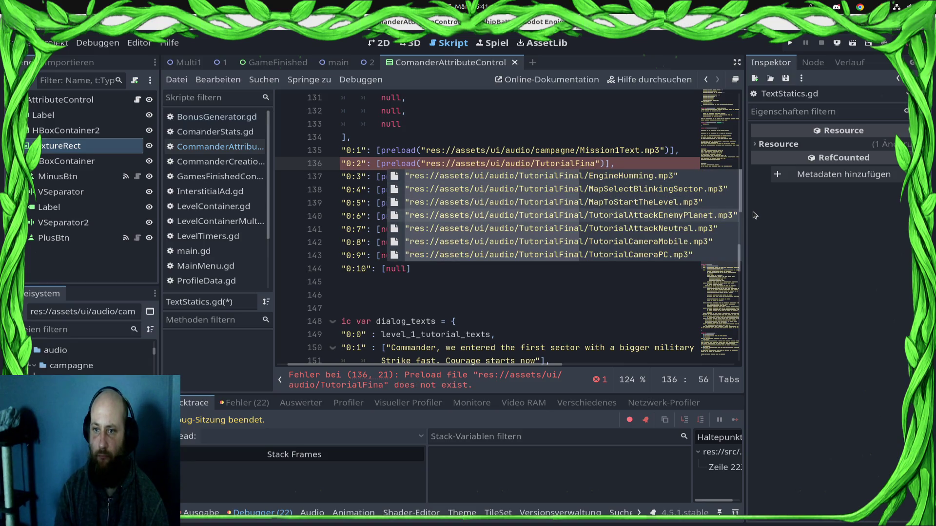
{"action": "key", "text": "BackSpace"}
{"action": "key", "text": "BackSpace"}
{"action": "key", "text": "BackSpace"}
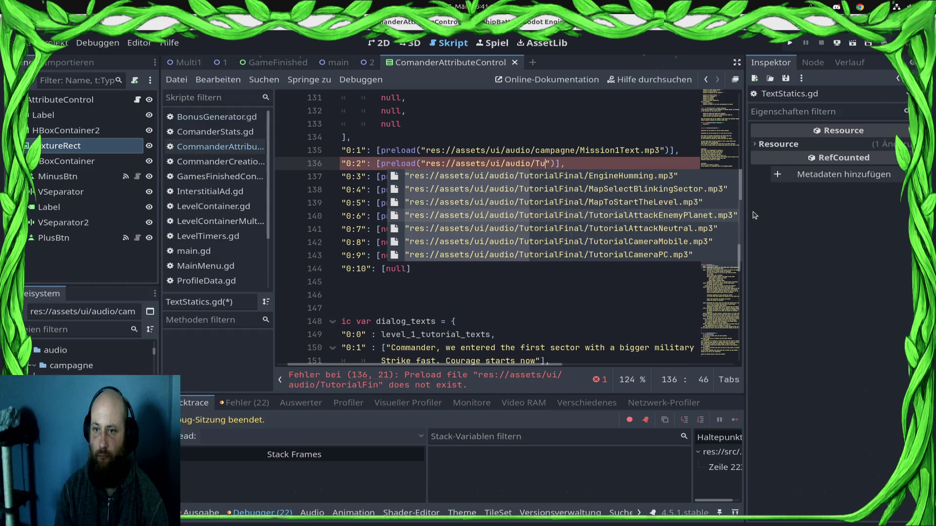
{"action": "type", "text": "cam"}
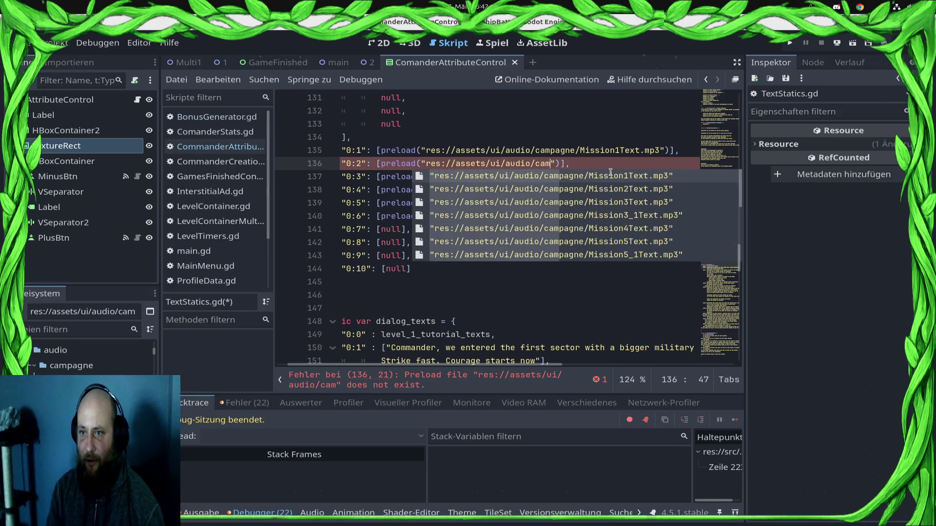
{"action": "key", "text": "Down"}
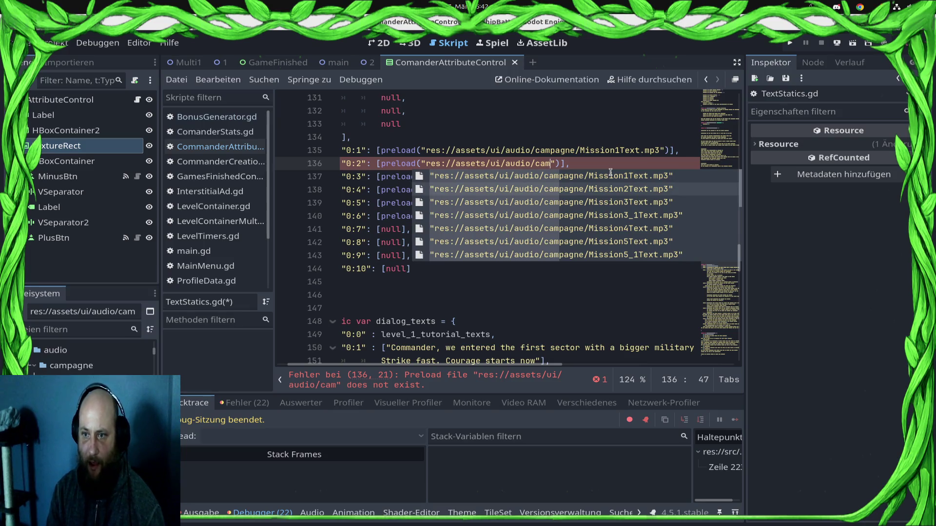
{"action": "key", "text": "Return"}
Delete the extra closing bracket on line 137 and select its uid preloads.
{"action": "key", "text": "Down"}
{"action": "key", "text": "Right"}
{"action": "key", "text": "Right"}
{"action": "key", "text": "BackSpace"}
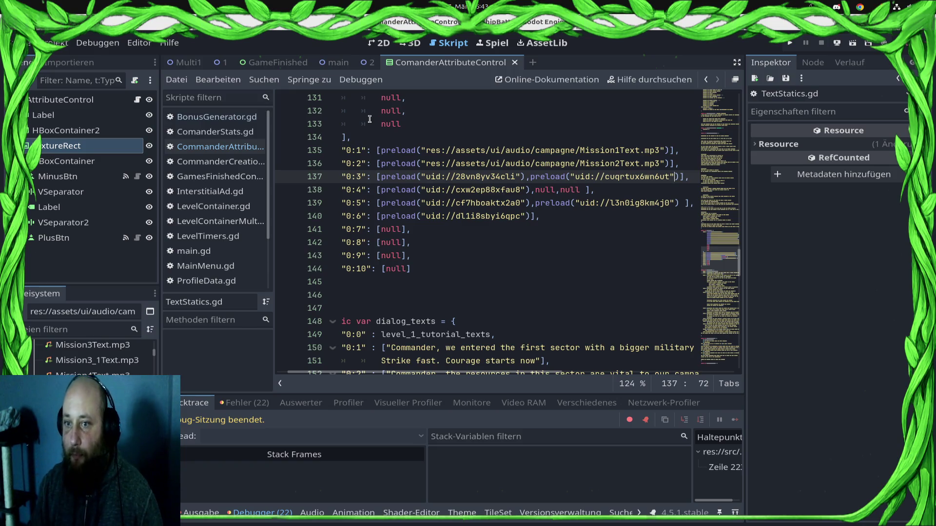
{"action": "key", "text": "shift+Left"}
{"action": "key", "text": "shift+Left"}
{"action": "key", "text": "shift+Left"}
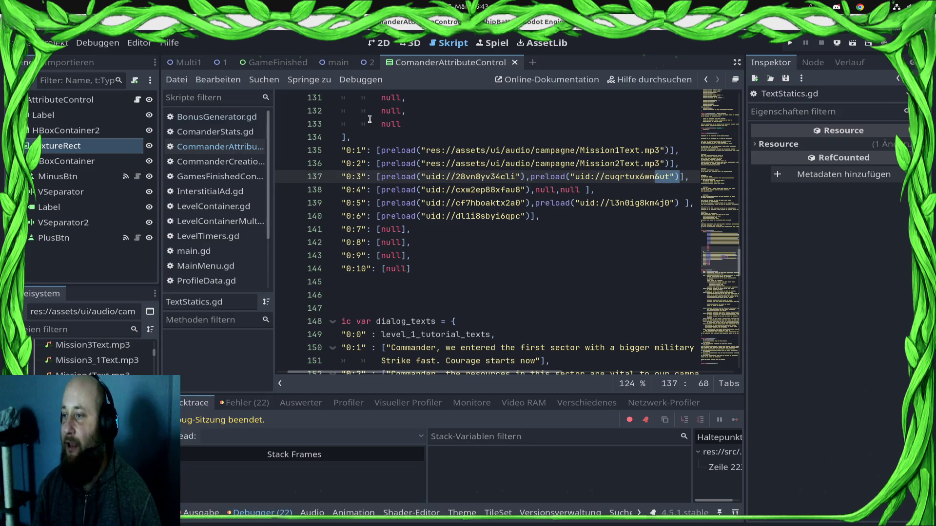
{"action": "key", "text": "shift+Left"}
{"action": "key", "text": "shift+Left"}
{"action": "key", "text": "shift+Left"}
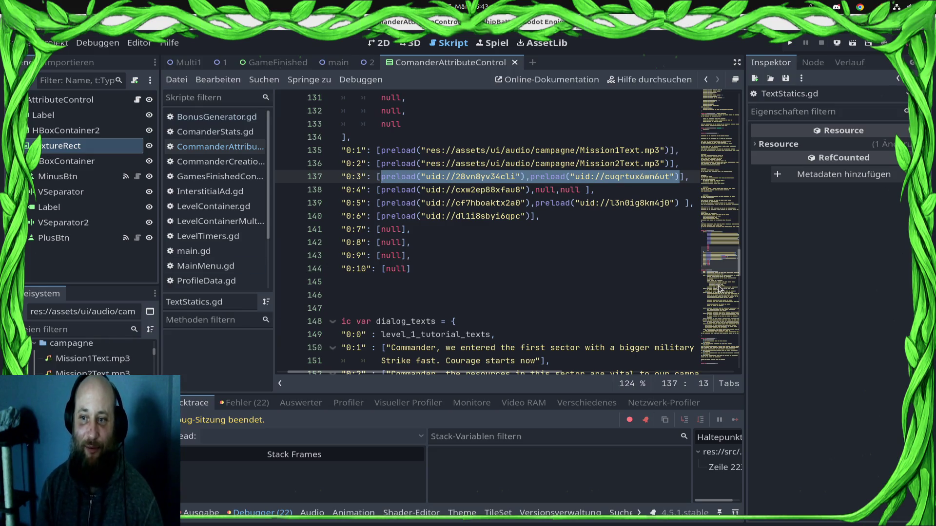
Replace line 137's uid preloads with preload("res://…/campagne/Mission3Text.mp3") using a copied path.
{"action": "key", "text": "BackSpace"}
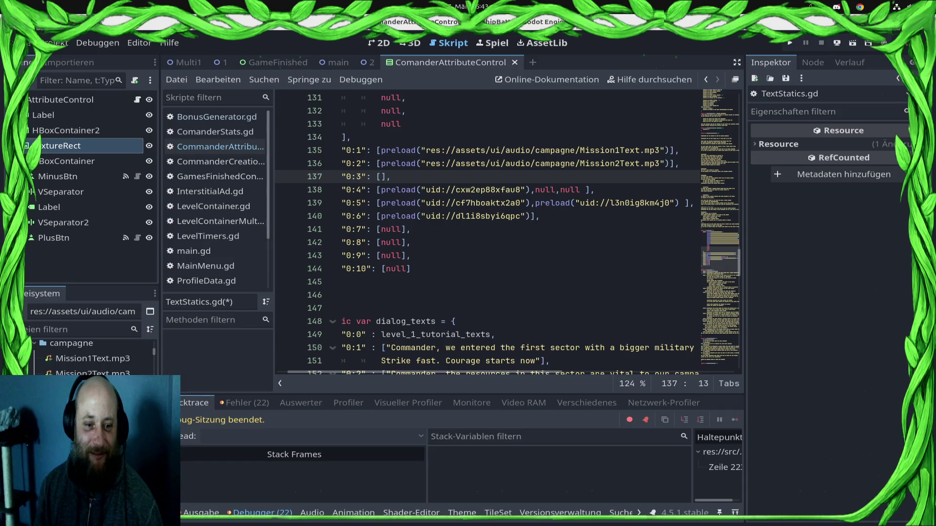
{"action": "left_click_drag", "start_coordinate": [92, 389], "coordinate": [399, 181]}
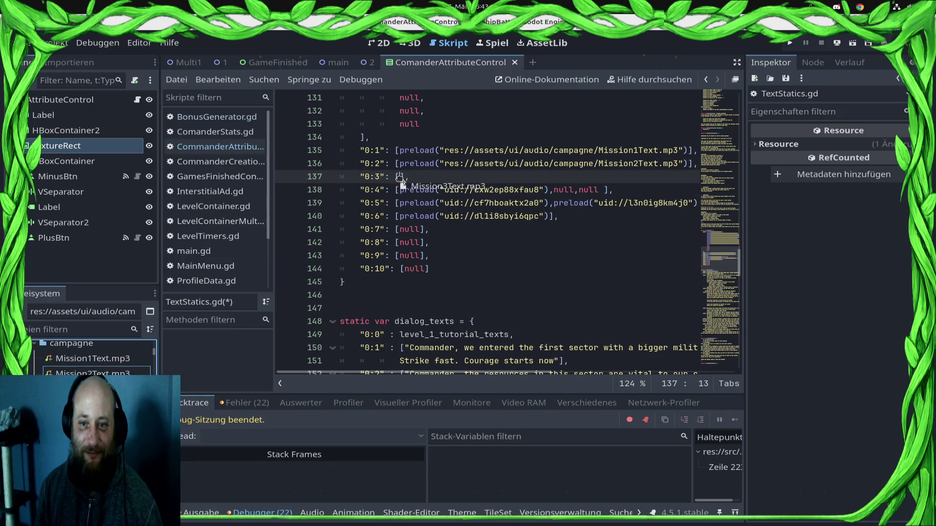
{"action": "key", "text": "ctrl+z"}
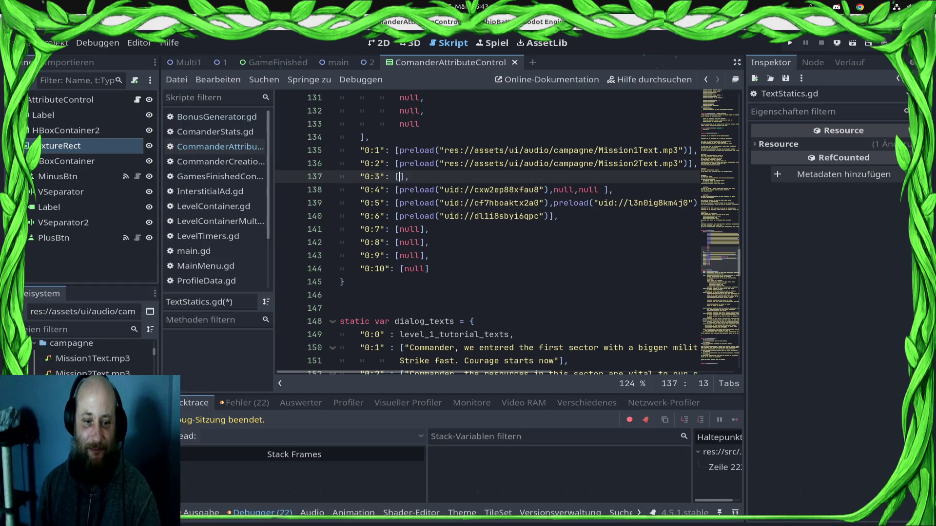
{"action": "right_click", "coordinate": [85, 403]}
{"action": "left_click", "coordinate": [122, 343]}
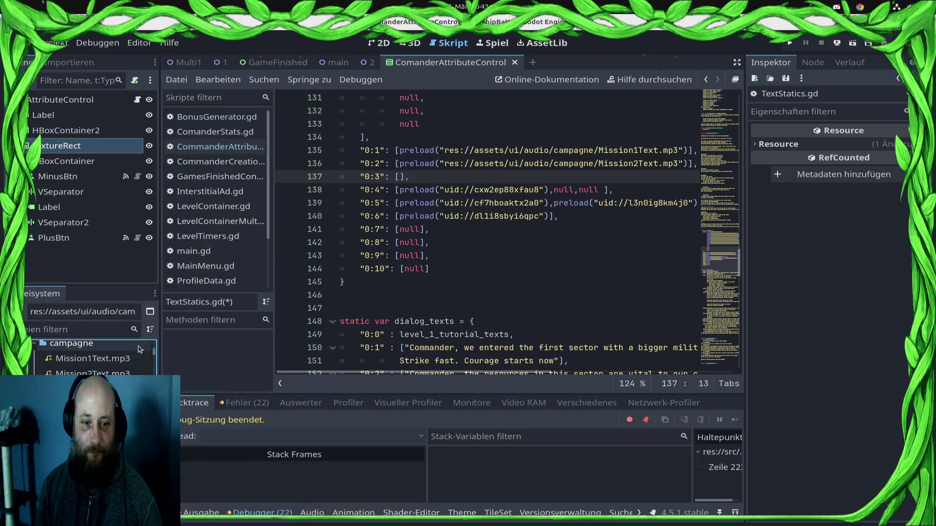
{"action": "type", "text": "\""}
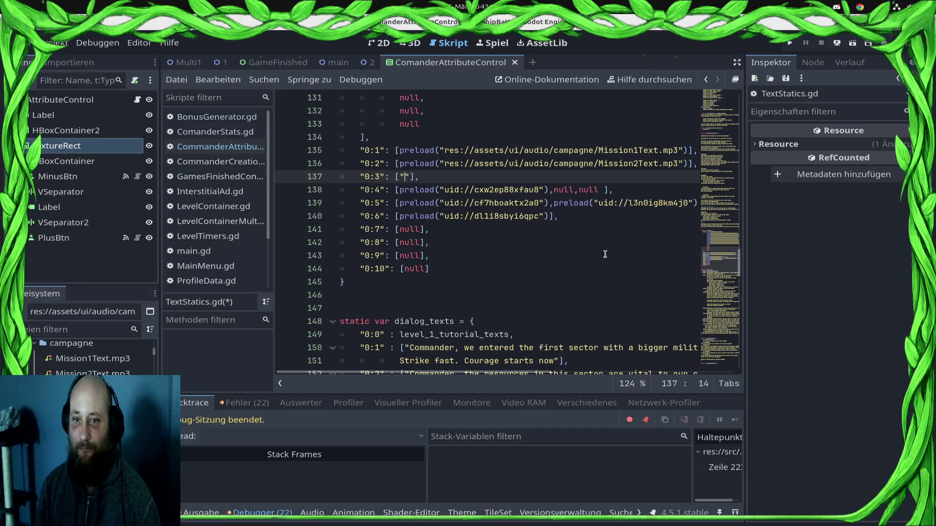
{"action": "key", "text": "BackSpace"}
{"action": "type", "text": "preload(\""}
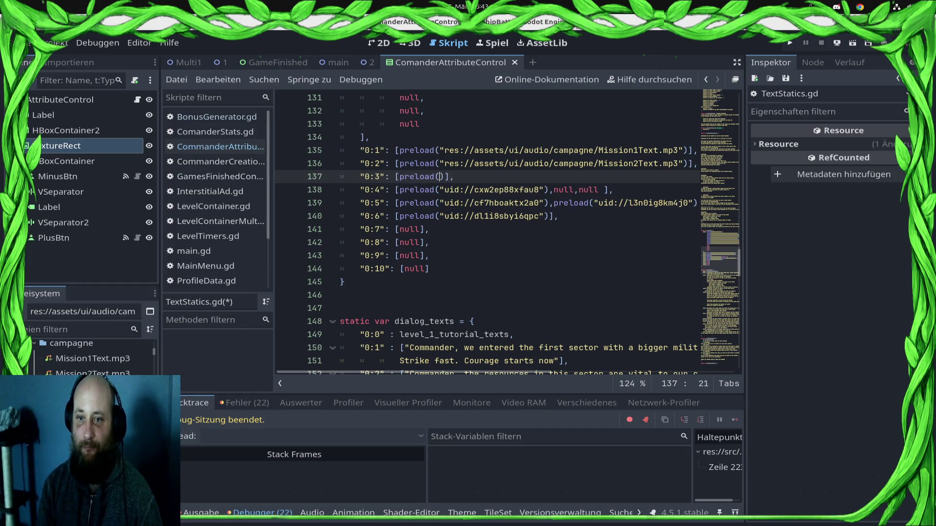
{"action": "type", "text": "res://assets/ui/audio/campagne/Mission3Text.mp3"}
{"action": "key", "text": "Right"}
{"action": "type", "text": "),"}
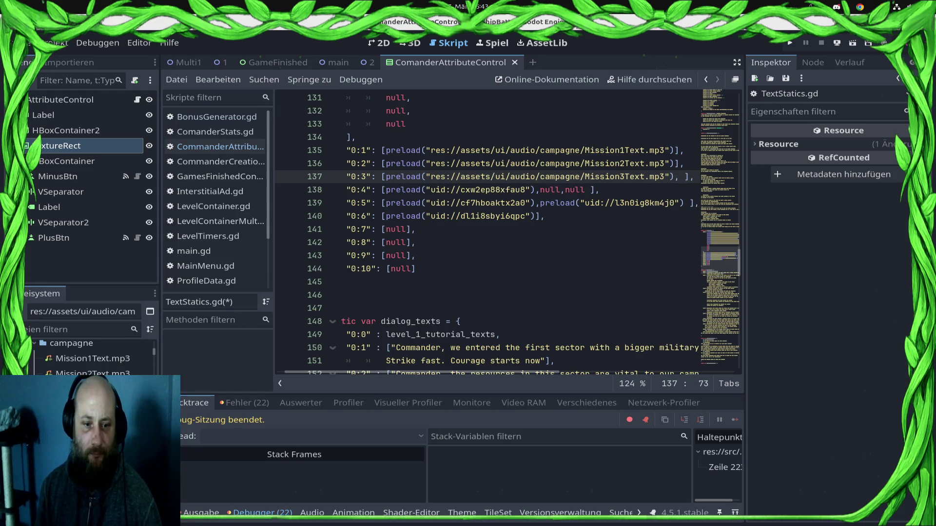
Copy the audio file's path again, add a preload(, and save TextStatics.gd.
{"action": "right_click", "coordinate": [95, 404]}
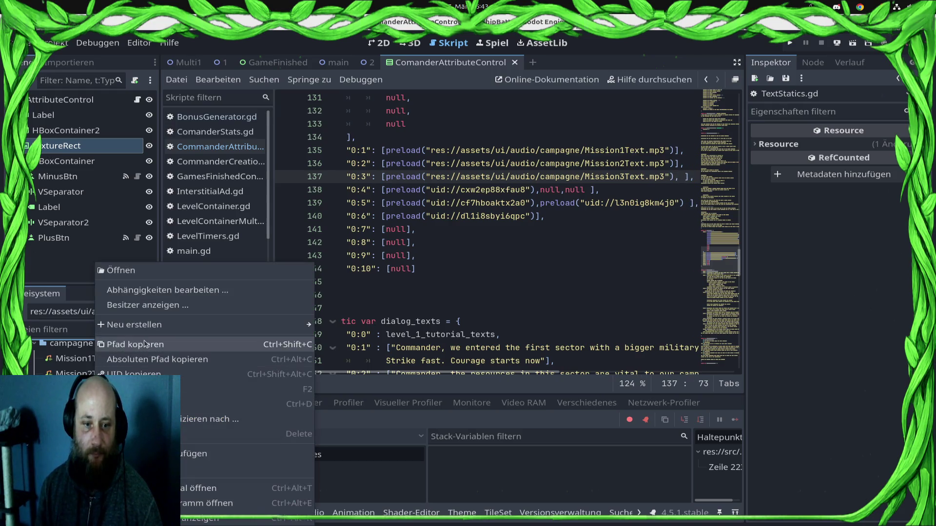
{"action": "left_click", "coordinate": [146, 344]}
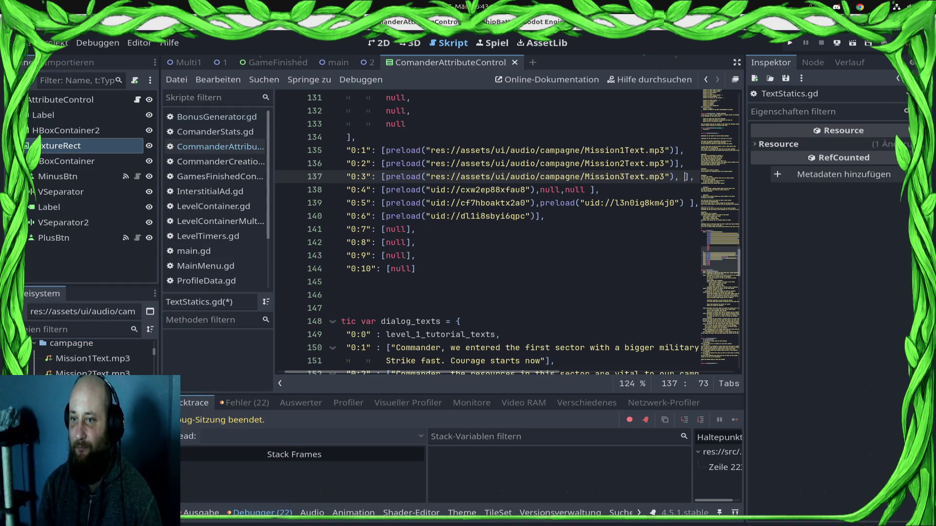
{"action": "type", "text": "preload("}
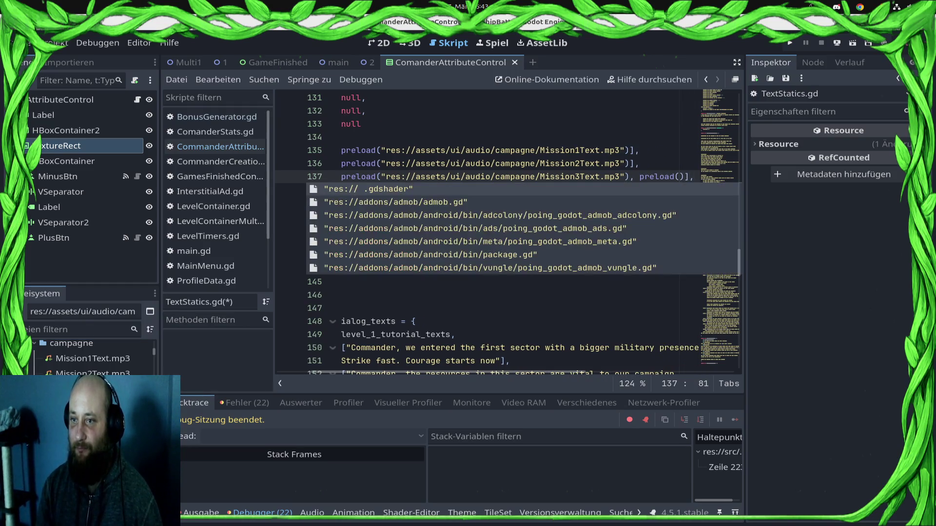
{"action": "key", "text": "ctrl+s"}
{"action": "left_click", "coordinate": [361, 190]}
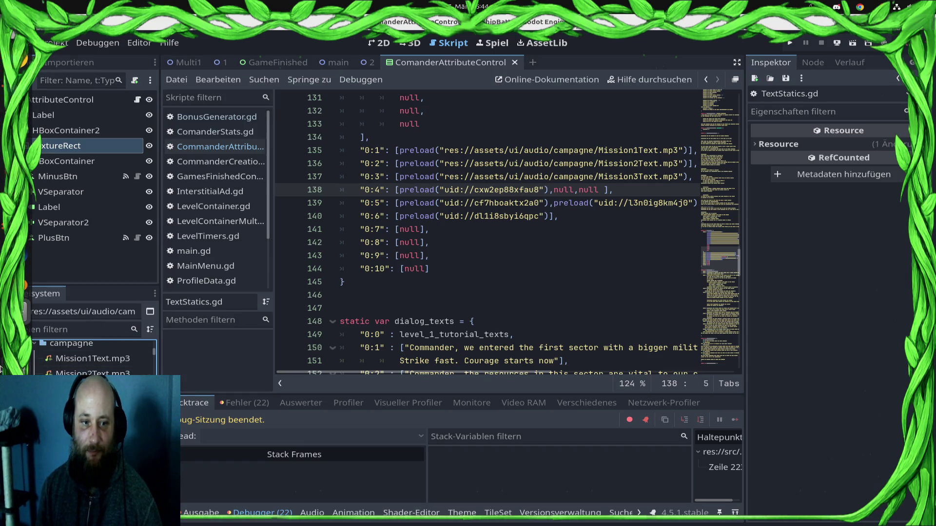
Play FirstStationDown.mp3 from the VoiclinesKerstinEffektiert folder in VLC, then close VLC.
{"action": "left_click", "coordinate": [14, 85]}
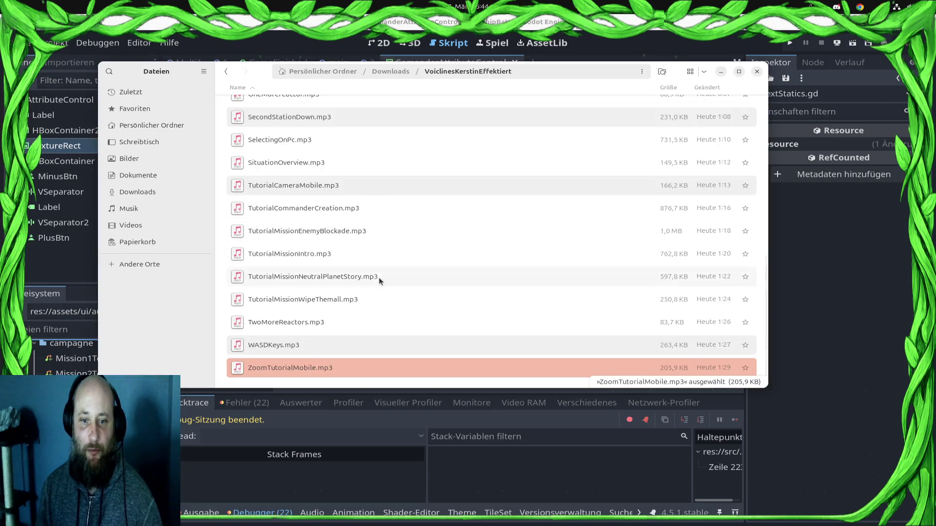
{"action": "scroll", "coordinate": [327, 214], "scroll_direction": "up", "scroll_amount": 15}
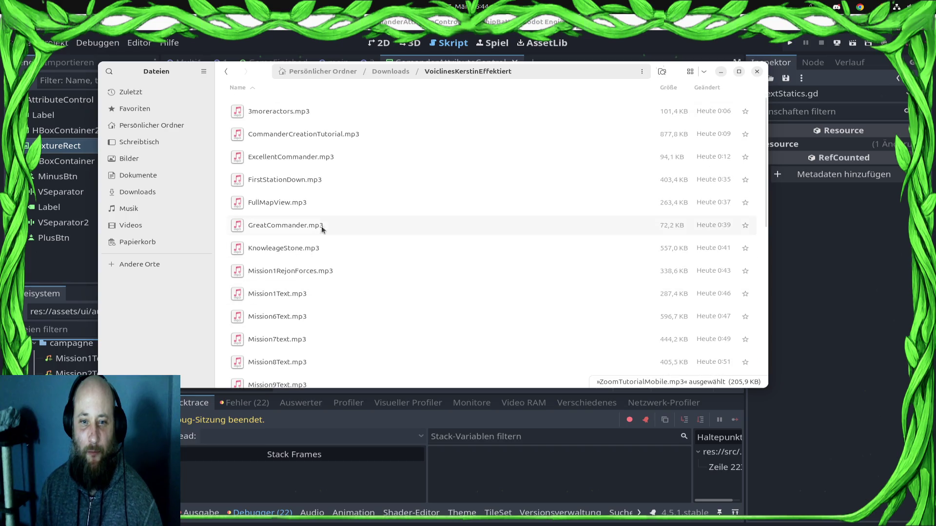
{"action": "right_click", "coordinate": [312, 180]}
{"action": "left_click", "coordinate": [492, 240]}
{"action": "double_click", "coordinate": [418, 214]}
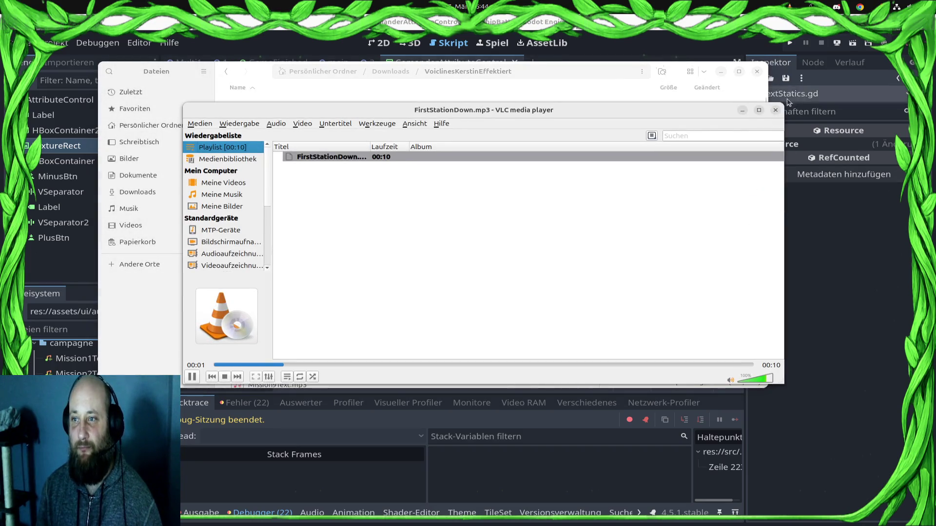
{"action": "left_click", "coordinate": [775, 110]}
Open FirstStationDown.mp3 with Audacity.
{"action": "right_click", "coordinate": [323, 180]}
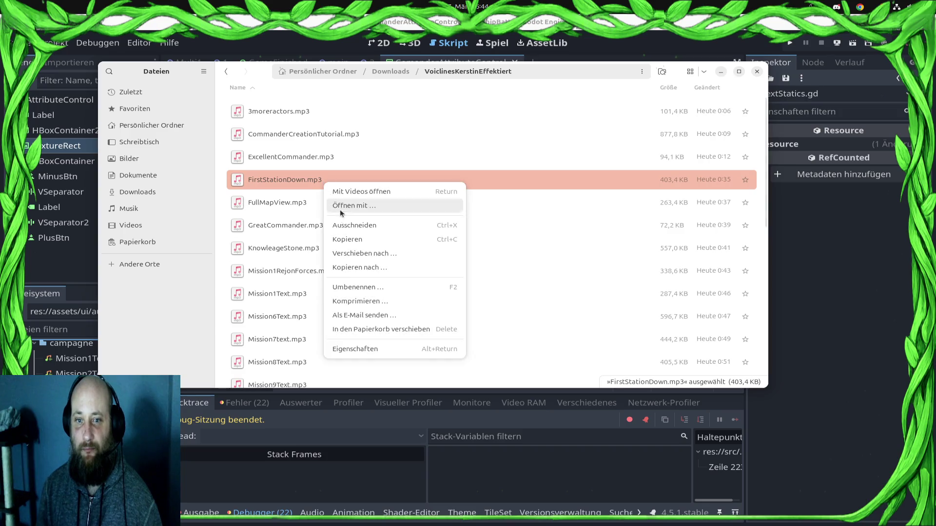
{"action": "left_click", "coordinate": [349, 203]}
{"action": "double_click", "coordinate": [389, 227]}
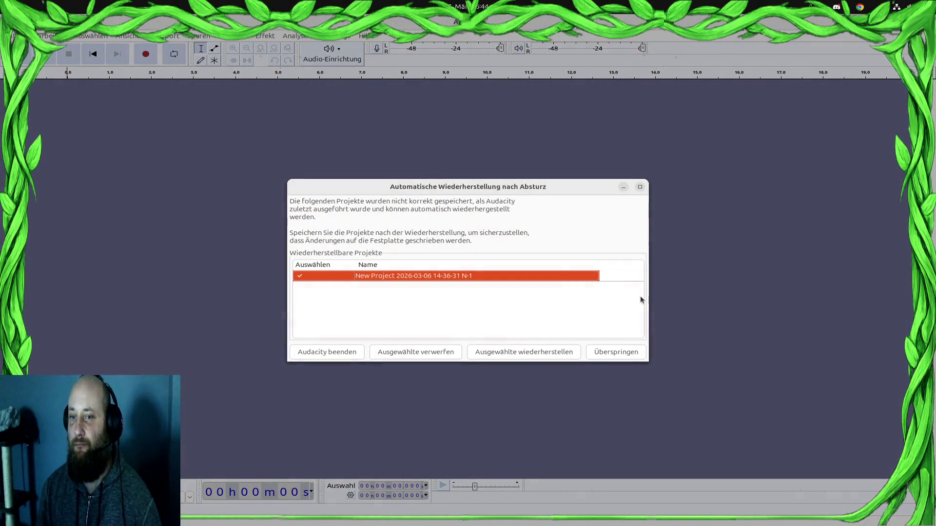
Skip crash recovery and apply the Filterkurve-EQ effect to the track.
{"action": "left_click", "coordinate": [612, 354]}
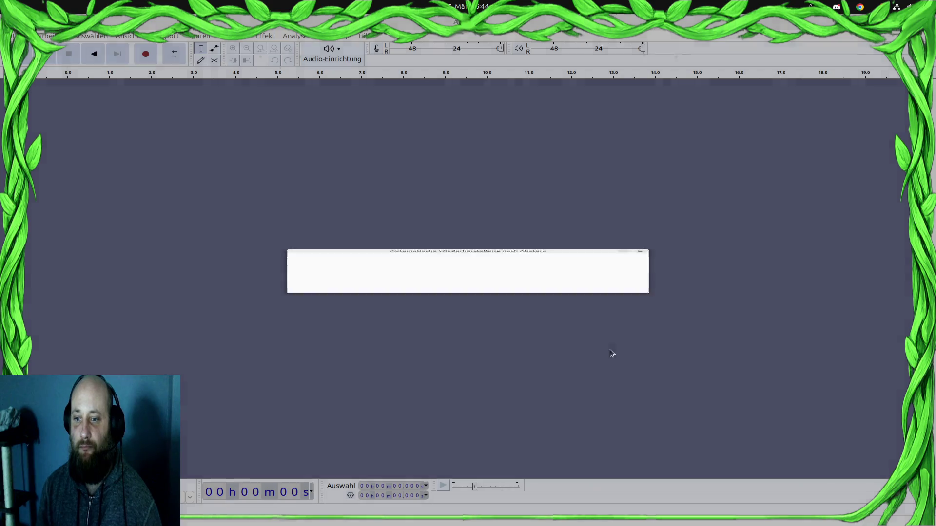
{"action": "left_click", "coordinate": [271, 36]}
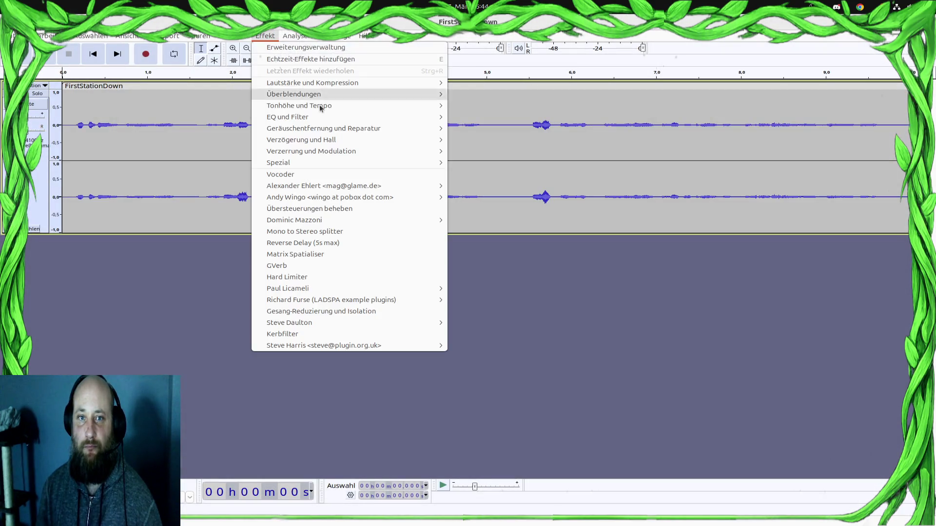
{"action": "mouse_move", "coordinate": [390, 115]}
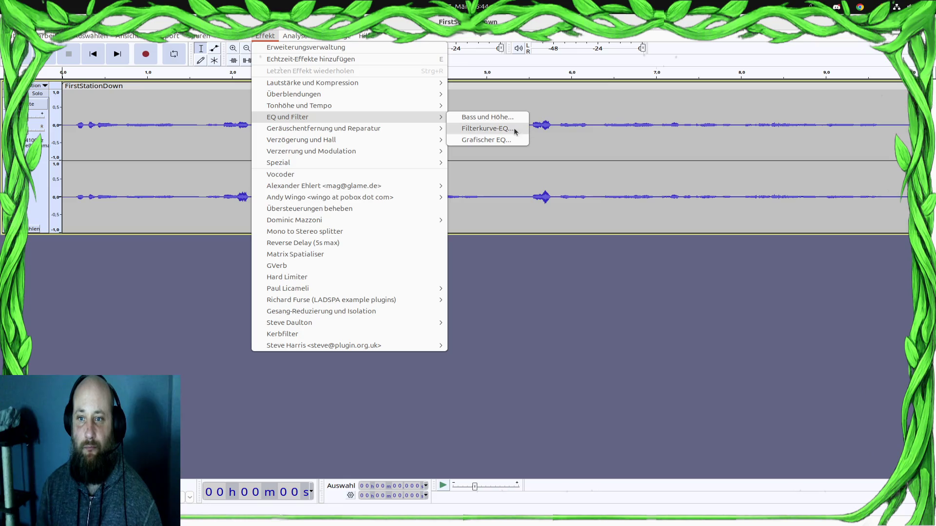
{"action": "left_click", "coordinate": [515, 129]}
{"action": "left_click", "coordinate": [561, 295]}
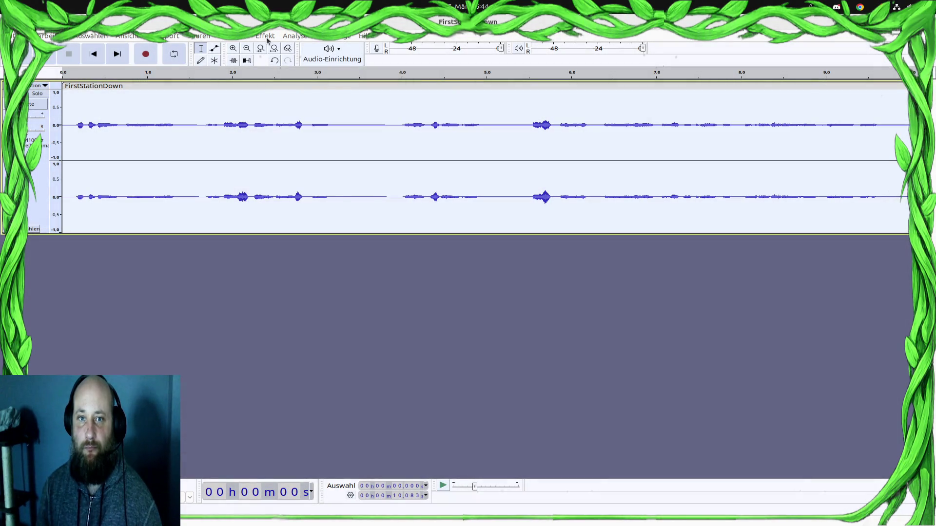
{"action": "left_click", "coordinate": [267, 36]}
{"action": "mouse_move", "coordinate": [311, 120]}
{"action": "left_click", "coordinate": [509, 128]}
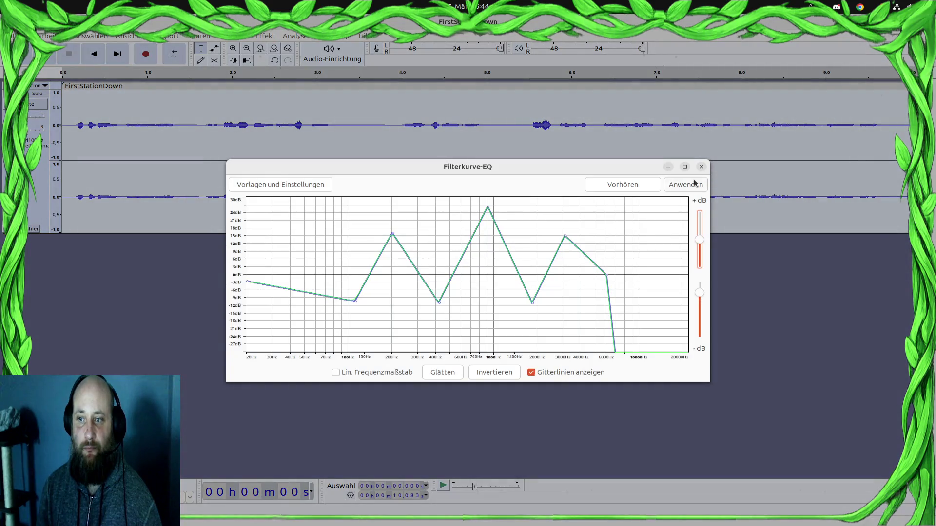
{"action": "left_click", "coordinate": [693, 184]}
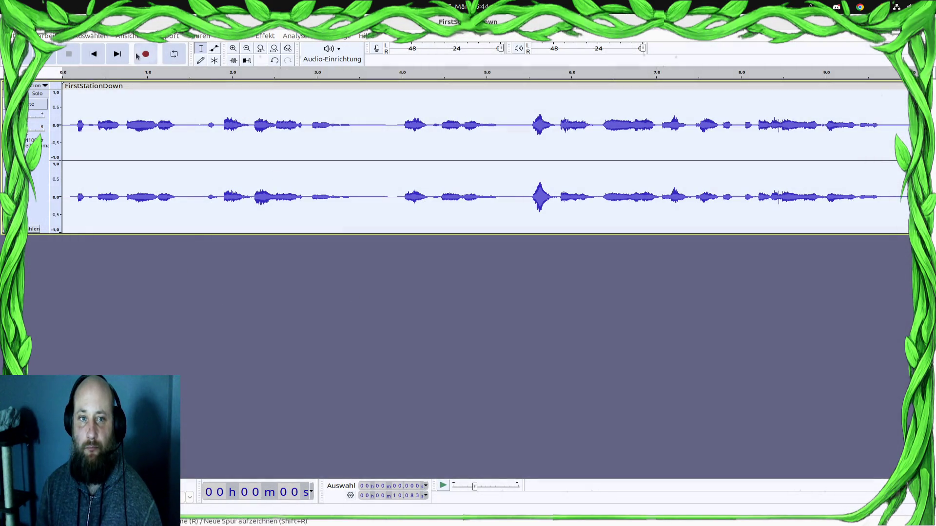
Play back the equalised recording and export it as FirstStationDown.mp3.
{"action": "mouse_move", "coordinate": [15, 283]}
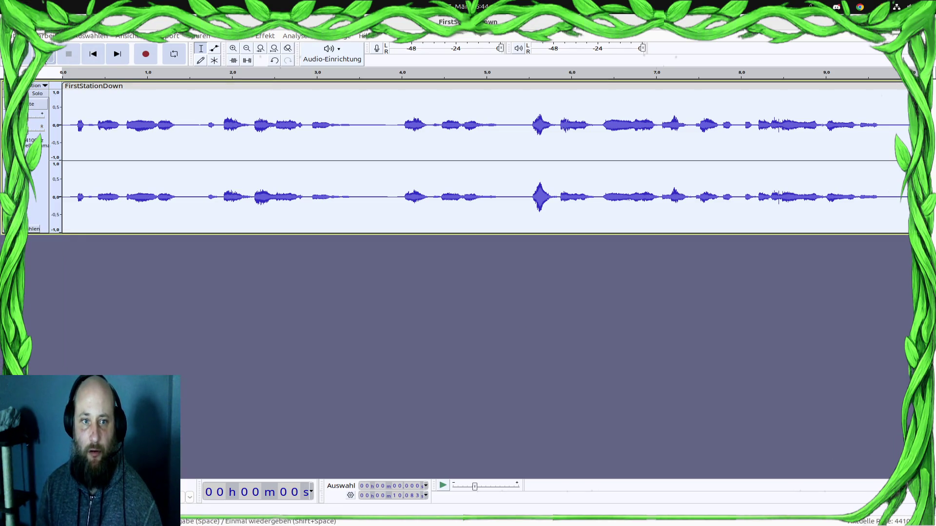
{"action": "left_click", "coordinate": [46, 55]}
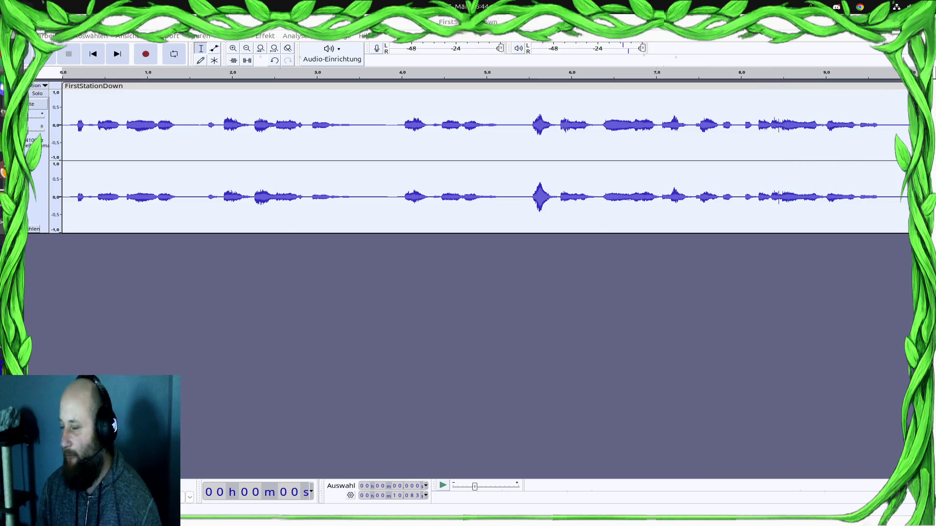
{"action": "left_click", "coordinate": [17, 35]}
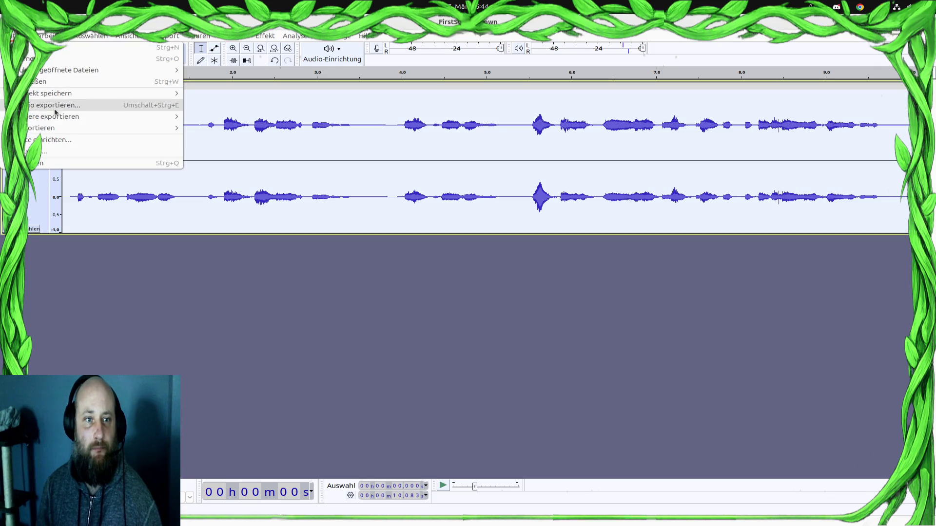
{"action": "left_click", "coordinate": [73, 115]}
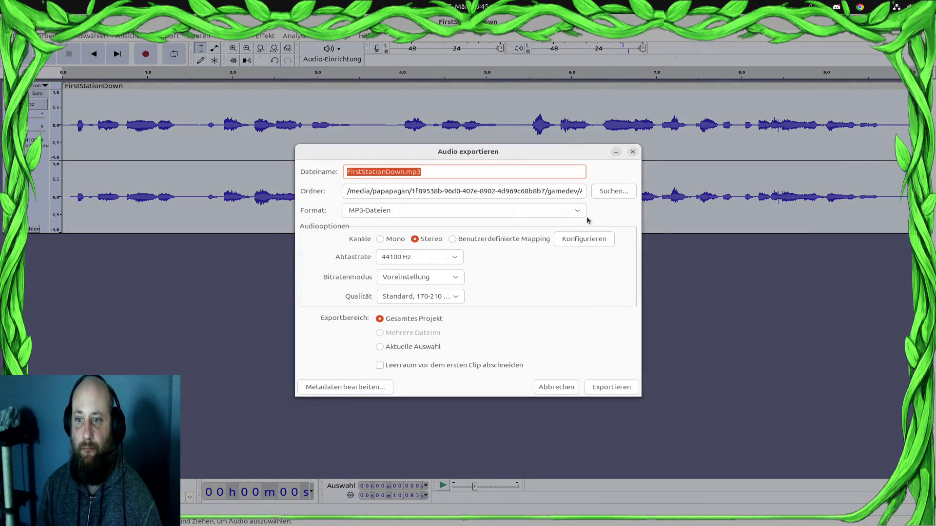
{"action": "left_click", "coordinate": [624, 392]}
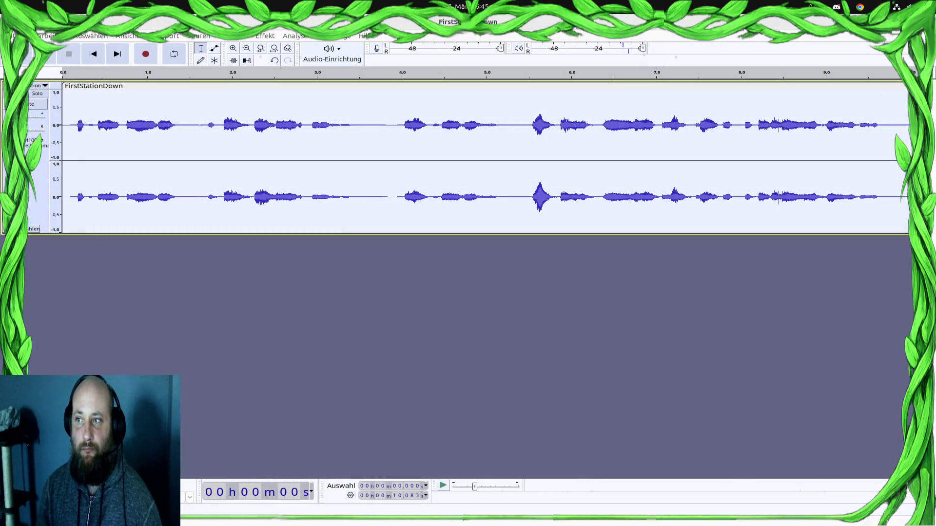
{"action": "key", "text": "ctrl+q"}
Close Audacity without saving, then open SecondStationDown.mp3 from Files with Audacity.
{"action": "left_click", "coordinate": [397, 295]}
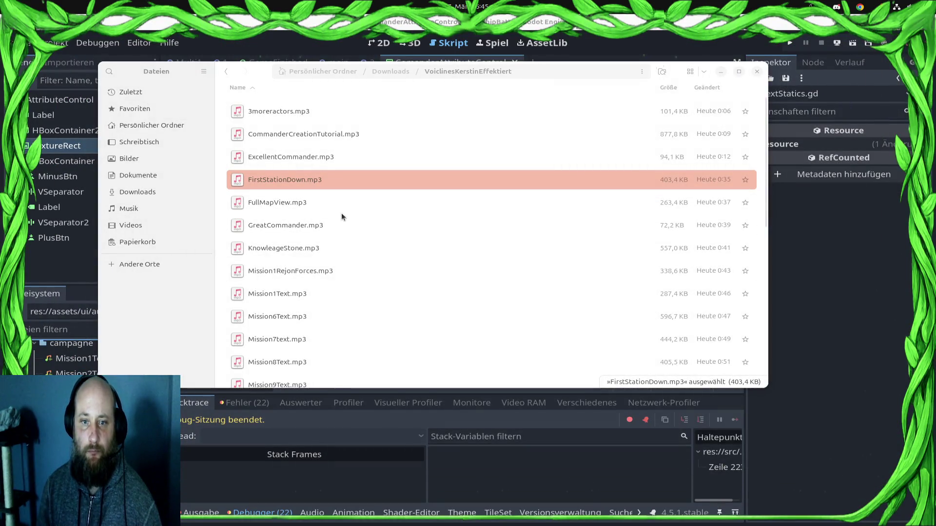
{"action": "scroll", "coordinate": [317, 243], "scroll_direction": "down", "scroll_amount": 4}
{"action": "scroll", "coordinate": [330, 282], "scroll_direction": "down", "scroll_amount": 10}
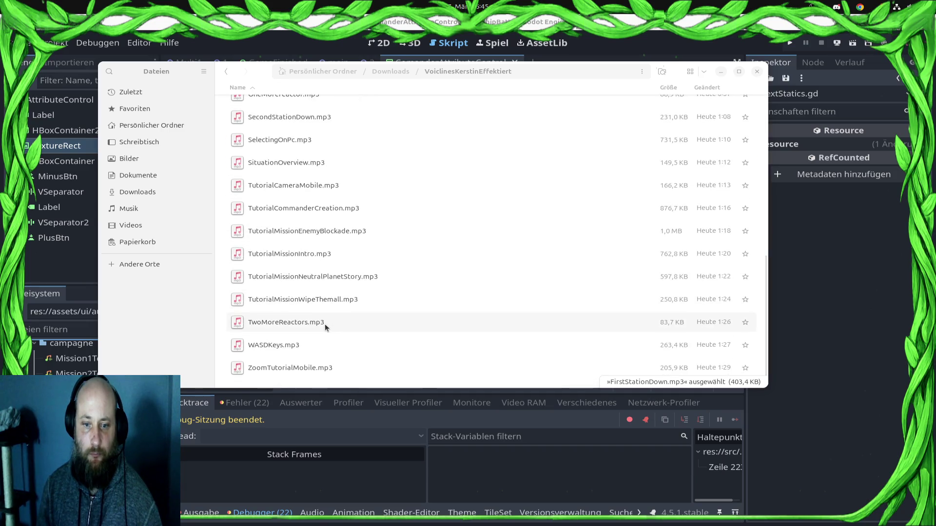
{"action": "scroll", "coordinate": [293, 143], "scroll_direction": "up", "scroll_amount": 1}
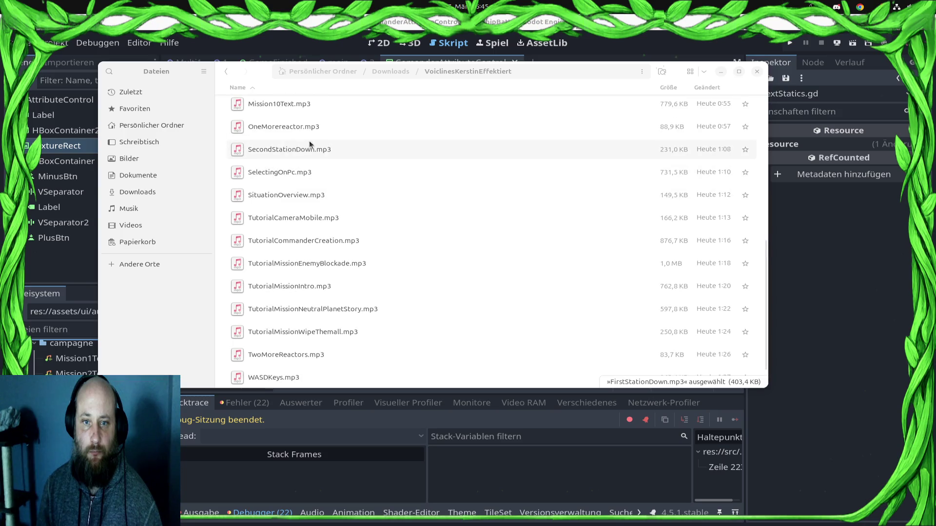
{"action": "right_click", "coordinate": [312, 149]}
{"action": "left_click", "coordinate": [384, 170]}
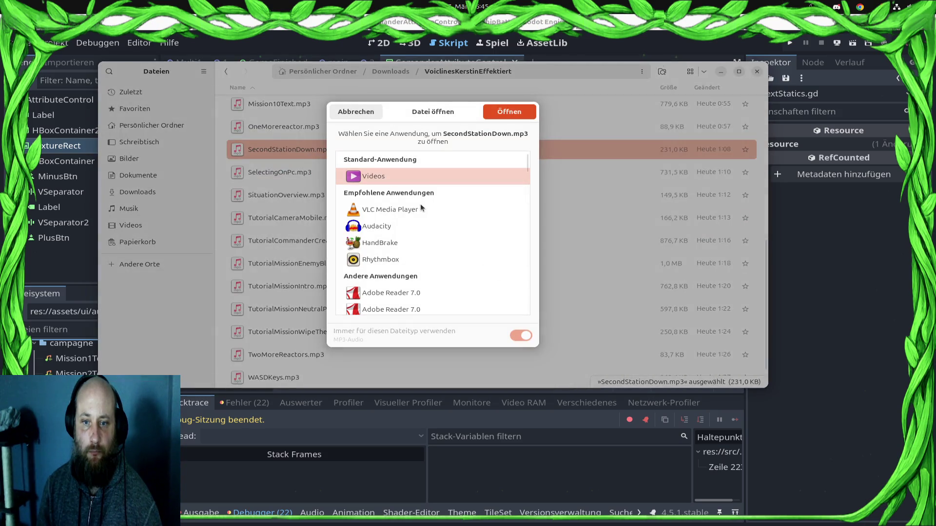
{"action": "double_click", "coordinate": [406, 227]}
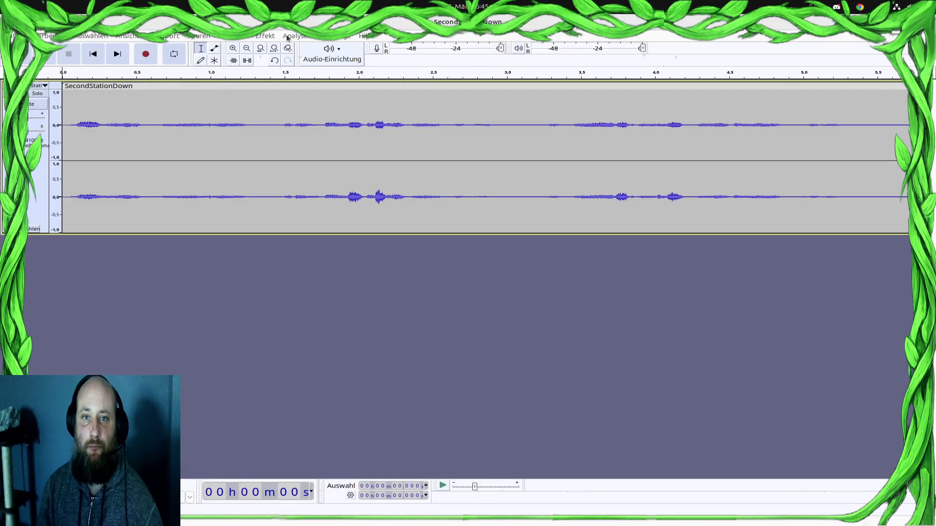
Select the whole SecondStationDown track and apply the Filterkurve-EQ effect.
{"action": "left_click", "coordinate": [265, 36]}
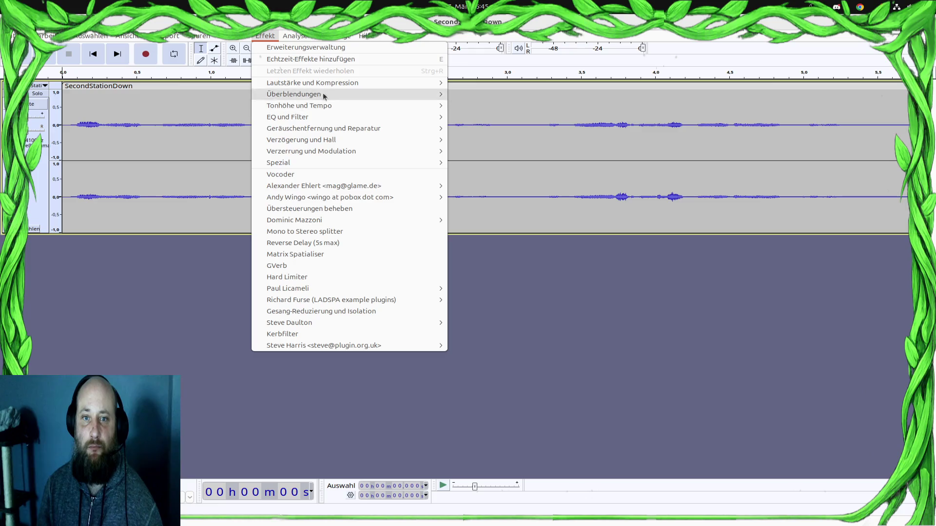
{"action": "mouse_move", "coordinate": [341, 117]}
{"action": "left_click", "coordinate": [487, 128]}
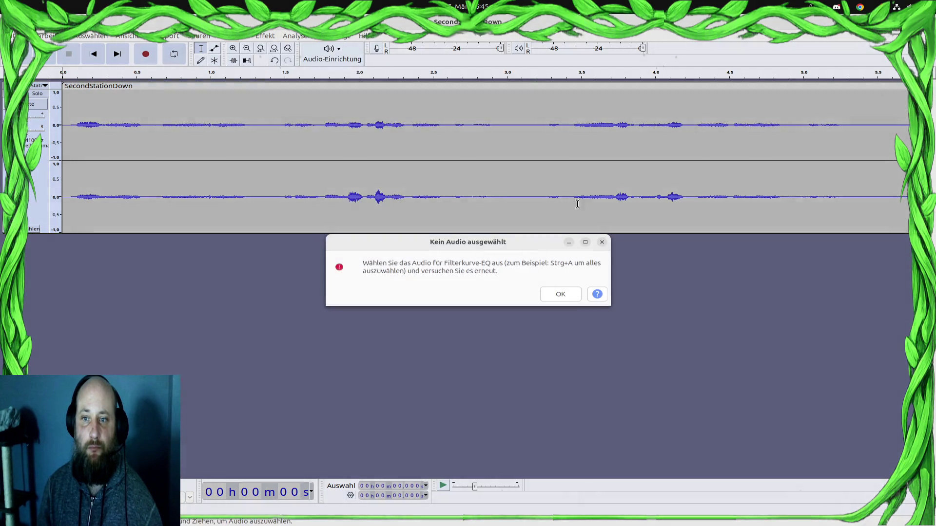
{"action": "left_click", "coordinate": [561, 294]}
{"action": "key", "text": "ctrl+a"}
{"action": "left_click", "coordinate": [265, 36]}
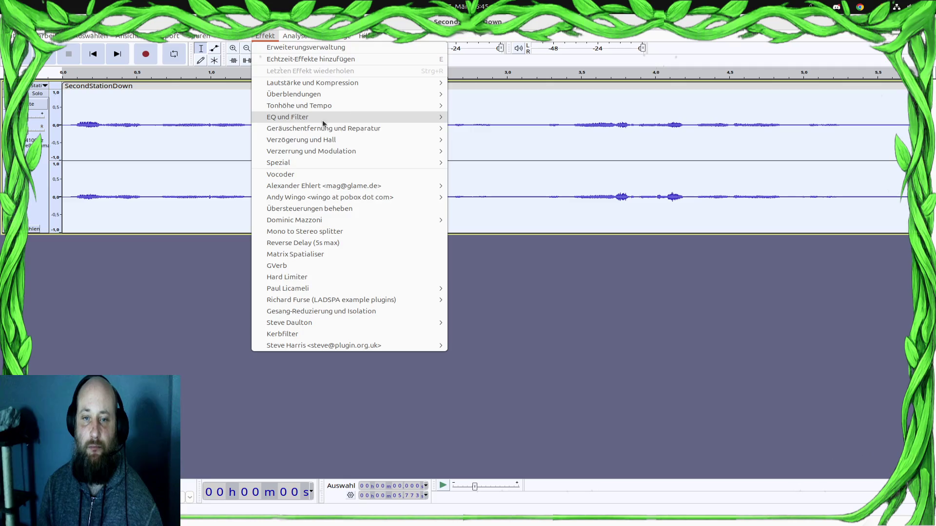
{"action": "left_click", "coordinate": [557, 174]}
{"action": "left_click", "coordinate": [696, 185]}
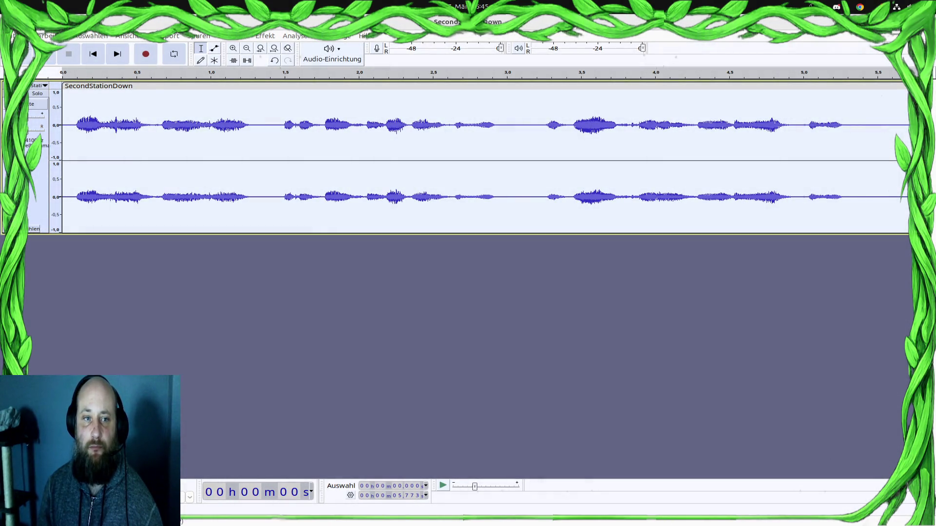
Export the audio as SecondStationDown.mp3 into the nari2 folder, overwriting the existing copy.
{"action": "left_click", "coordinate": [15, 35]}
{"action": "left_click", "coordinate": [68, 107]}
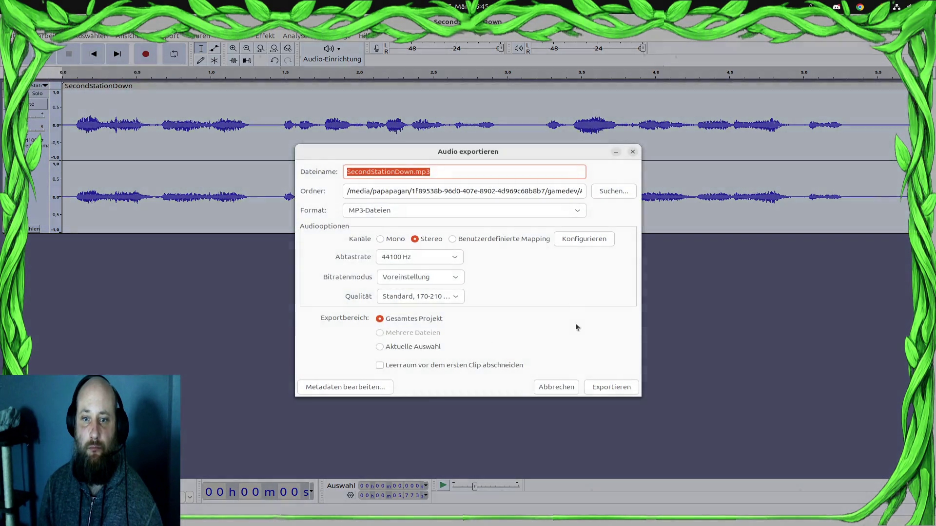
{"action": "left_click", "coordinate": [611, 387]}
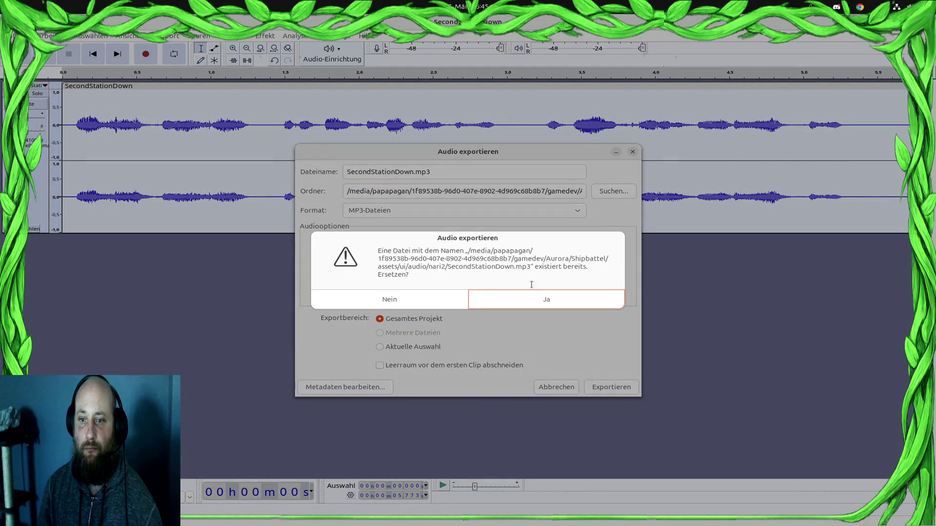
{"action": "left_click", "coordinate": [429, 302]}
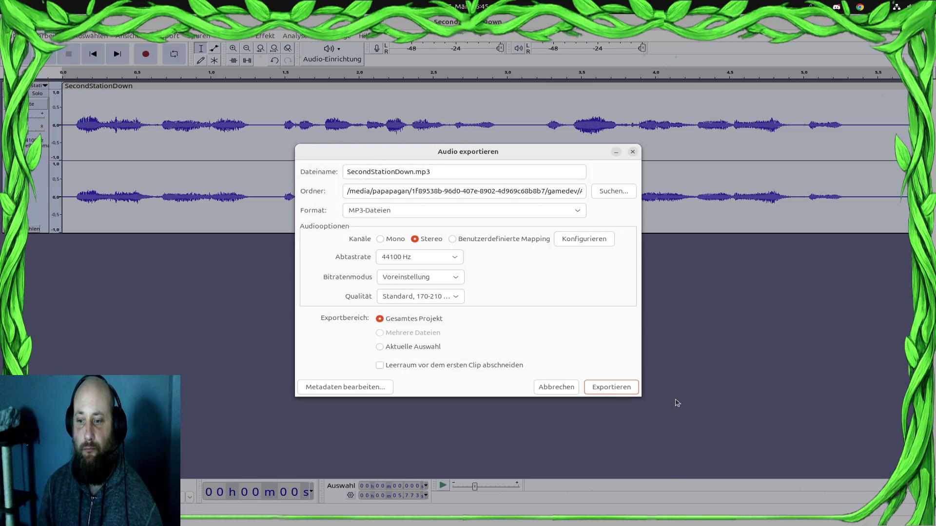
{"action": "left_click", "coordinate": [628, 390]}
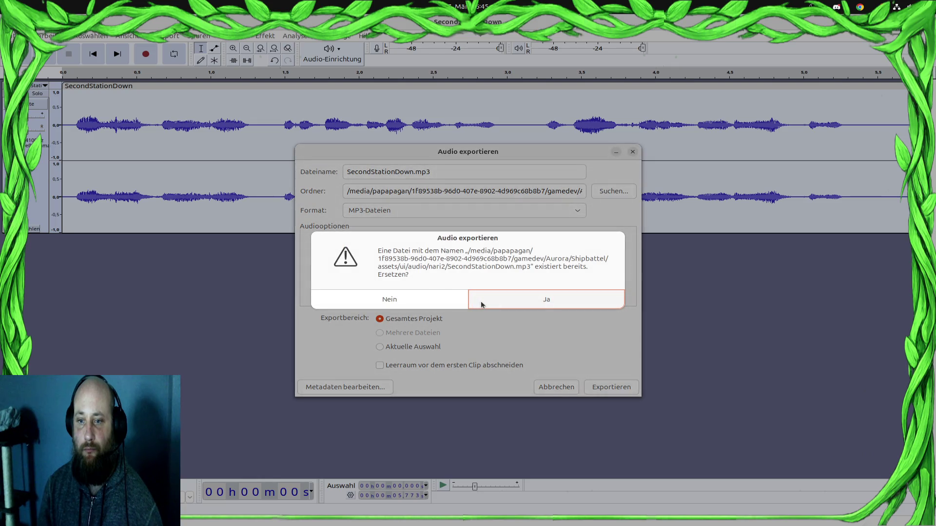
{"action": "left_click", "coordinate": [390, 299]}
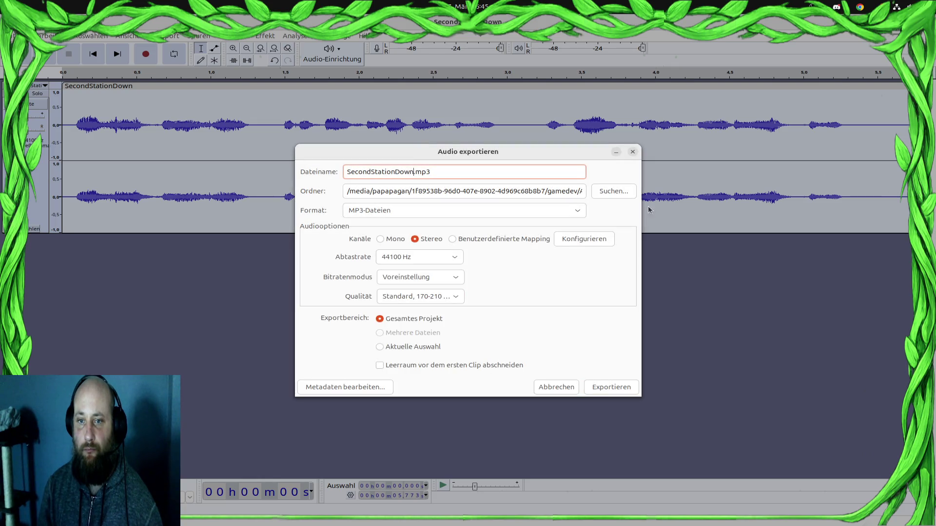
{"action": "left_click", "coordinate": [464, 171]}
{"action": "type", "text": "_2"}
{"action": "key", "text": "Return"}
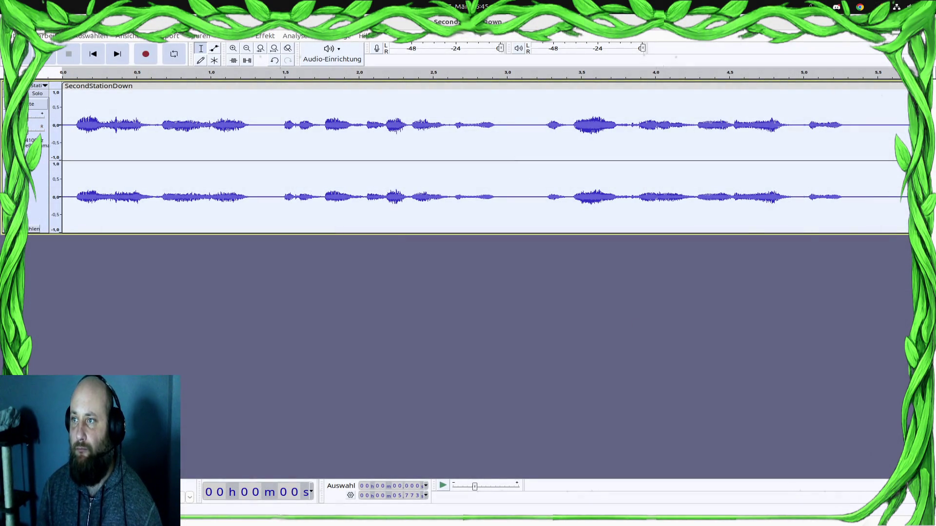
Quit Audacity without saving the project and return to Godot's script editor.
{"action": "key", "text": "ctrl+w"}
{"action": "left_click", "coordinate": [408, 293]}
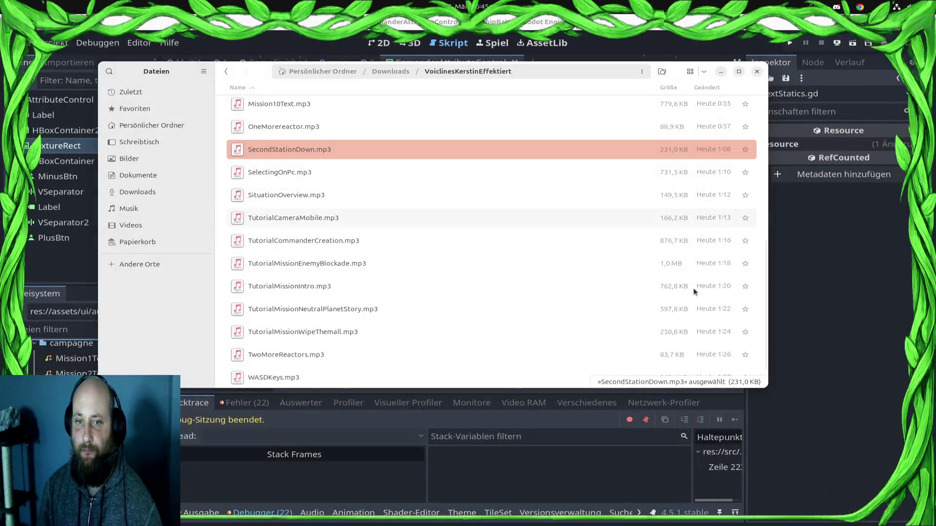
{"action": "left_click", "coordinate": [910, 406]}
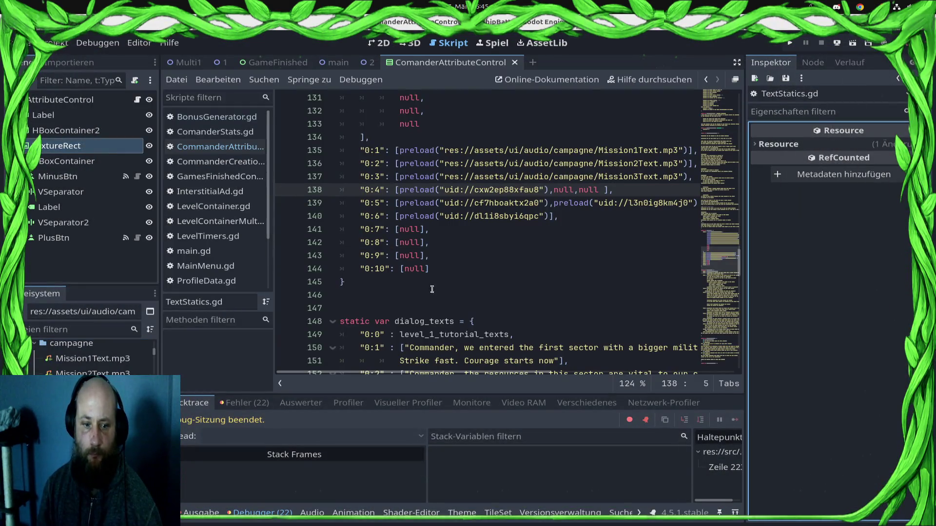
{"action": "scroll", "coordinate": [90, 356], "scroll_direction": "down", "scroll_amount": 1}
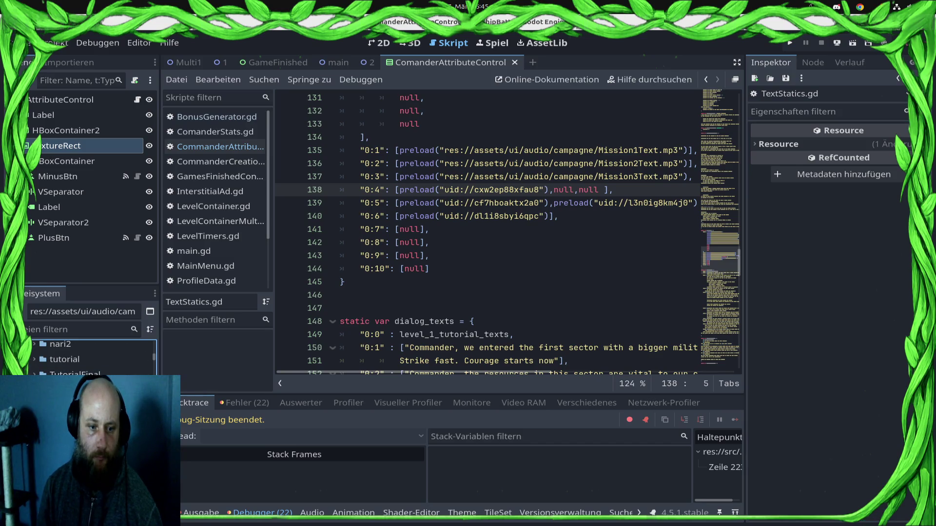
Preview SecondStationDown_2.mp3 and SecondStationDown.mp3 in the audio importer.
{"action": "scroll", "coordinate": [90, 356], "scroll_direction": "up", "scroll_amount": 2}
{"action": "scroll", "coordinate": [90, 358], "scroll_direction": "down", "scroll_amount": 3}
{"action": "left_click_drag", "start_coordinate": [160, 288], "coordinate": [204, 288]}
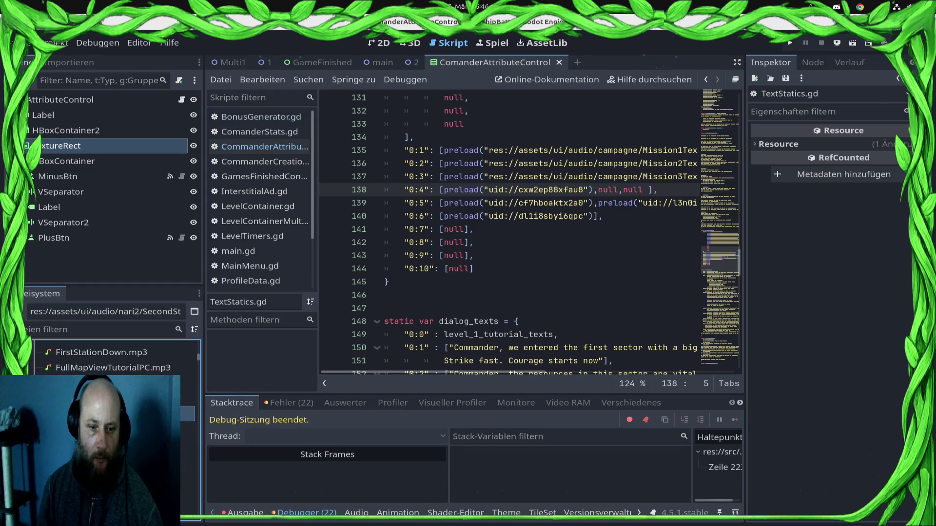
{"action": "left_click", "coordinate": [314, 333]}
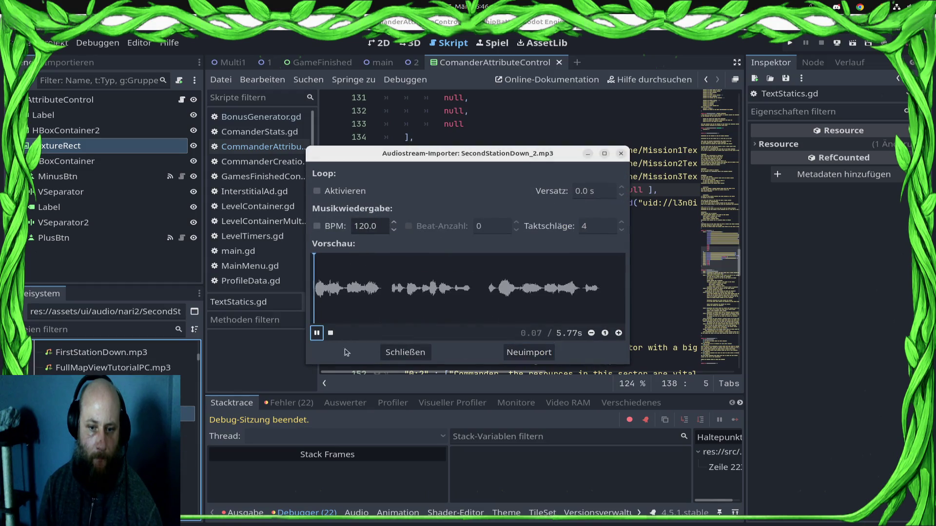
{"action": "left_click", "coordinate": [410, 355]}
{"action": "double_click", "coordinate": [188, 399]}
{"action": "left_click", "coordinate": [317, 332]}
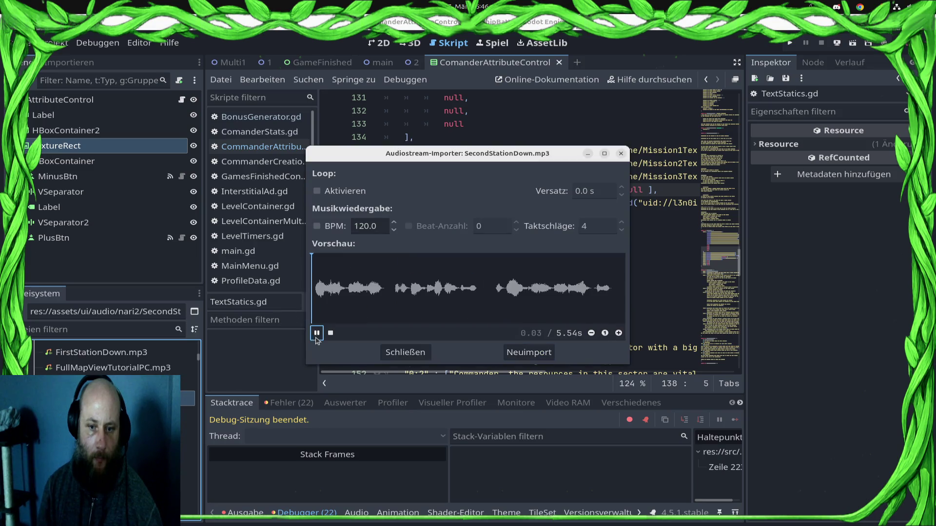
{"action": "left_click", "coordinate": [405, 352]}
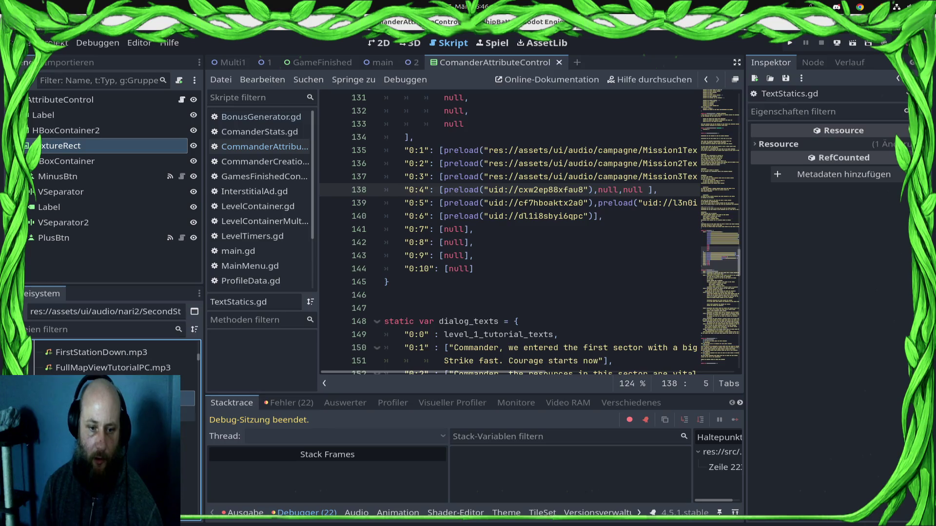
Delete the duplicate SecondStationDown_2.mp3 from the project.
{"action": "right_click", "coordinate": [168, 398]}
{"action": "left_click", "coordinate": [219, 434]}
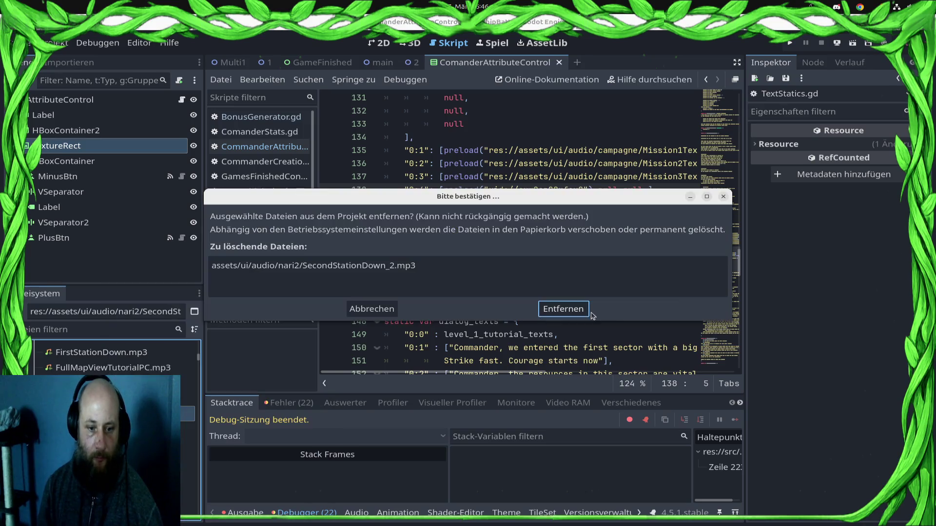
{"action": "left_click", "coordinate": [583, 312]}
{"action": "right_click", "coordinate": [168, 398]}
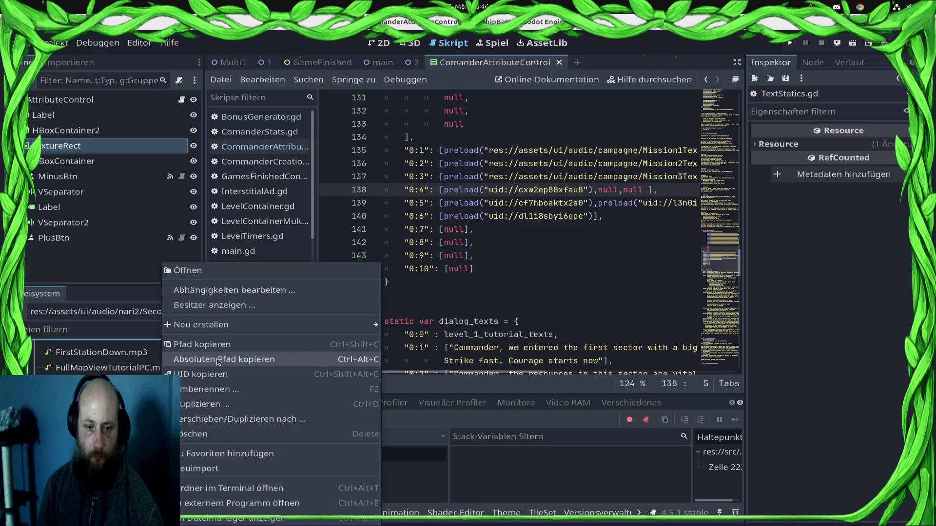
Replace line 138's second null with preload("res://assets/ui/audio/nari2/SecondStationDown.mp3") and save.
{"action": "left_click", "coordinate": [251, 345]}
{"action": "double_click", "coordinate": [609, 190]}
{"action": "type", "text": "l"}
{"action": "key", "text": "Return"}
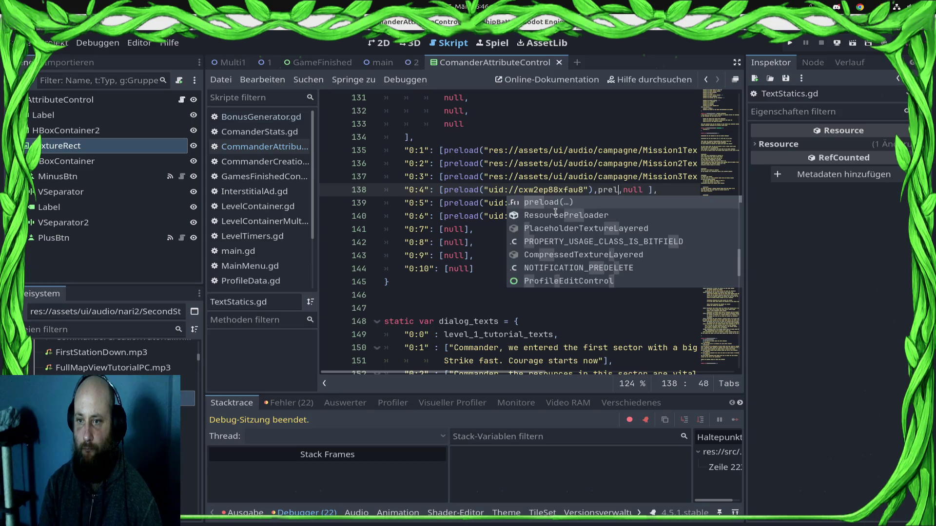
{"action": "type", "text": "\""}
{"action": "key", "text": "ctrl+v"}
{"action": "key", "text": "Home"}
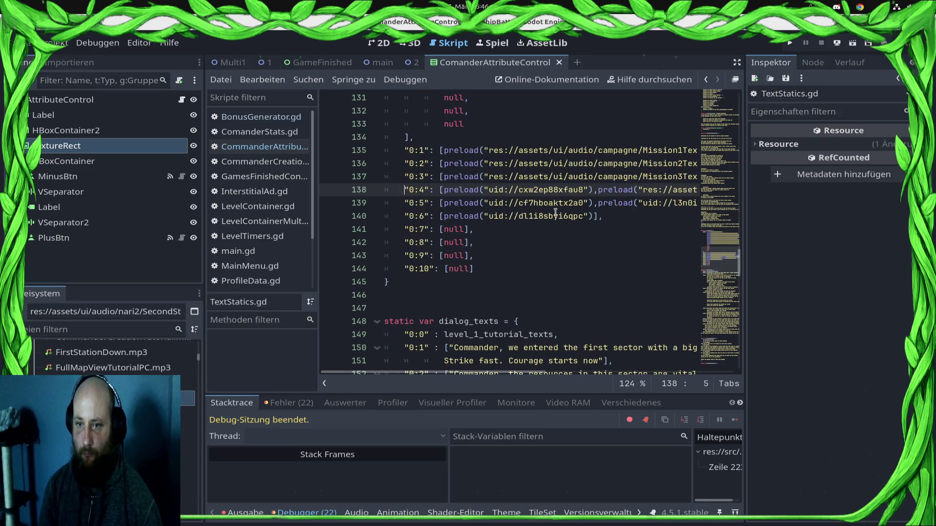
{"action": "key", "text": "End"}
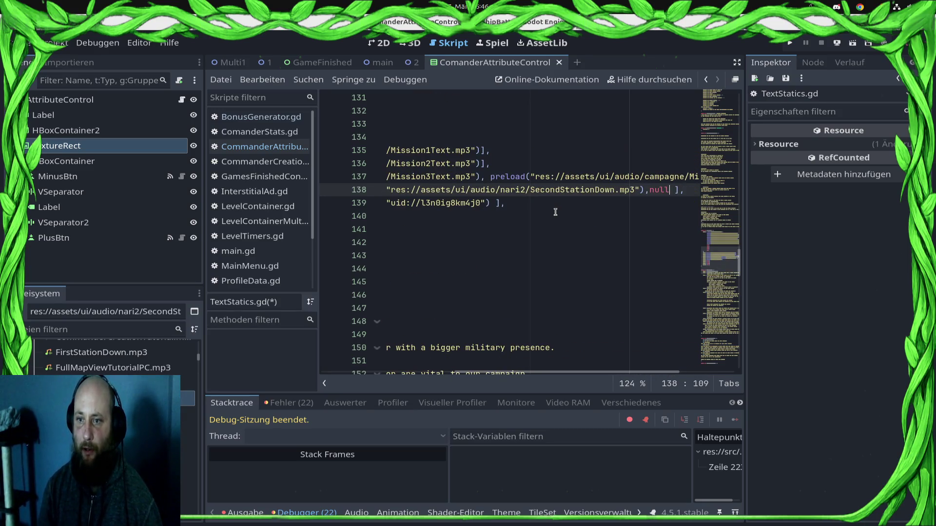
{"action": "key", "text": "ctrl+s"}
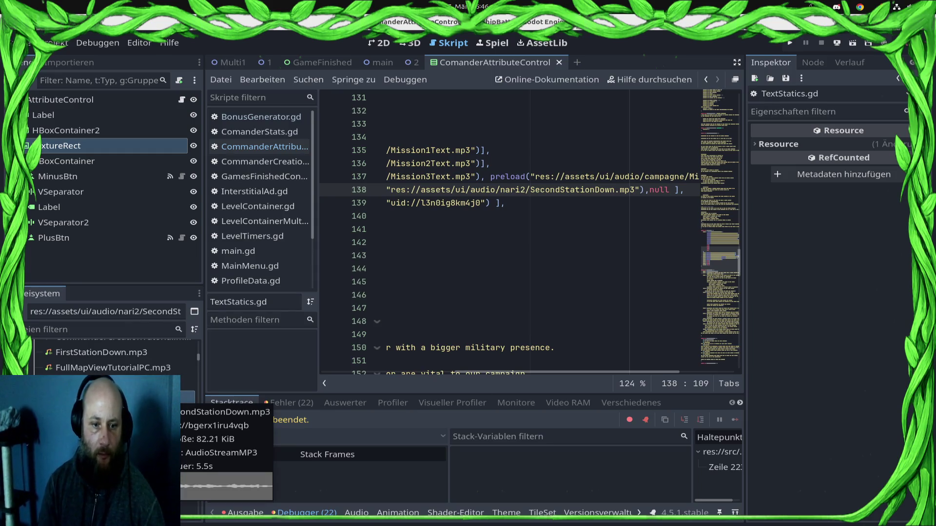
Move Mission4_1Text.mp3 from nari2 into the campagne folder.
{"action": "left_click", "coordinate": [122, 398]}
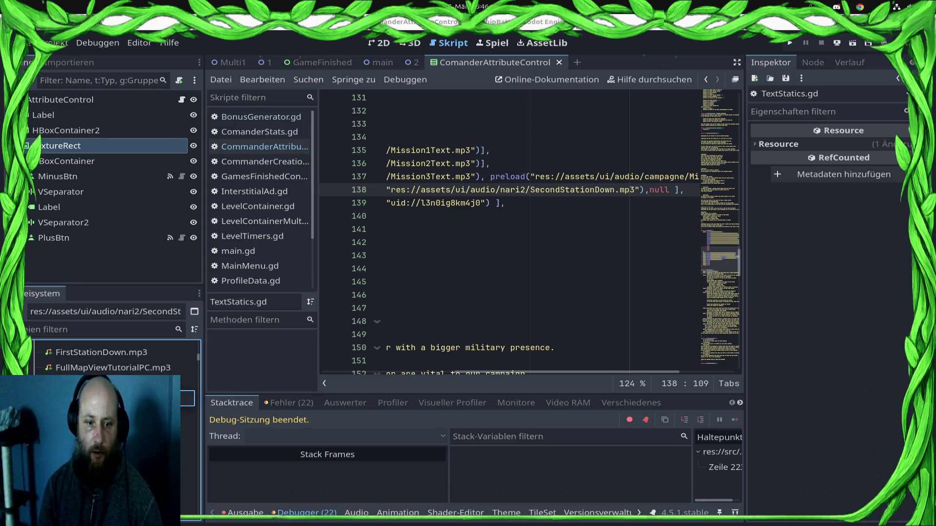
{"action": "left_click", "coordinate": [122, 444]}
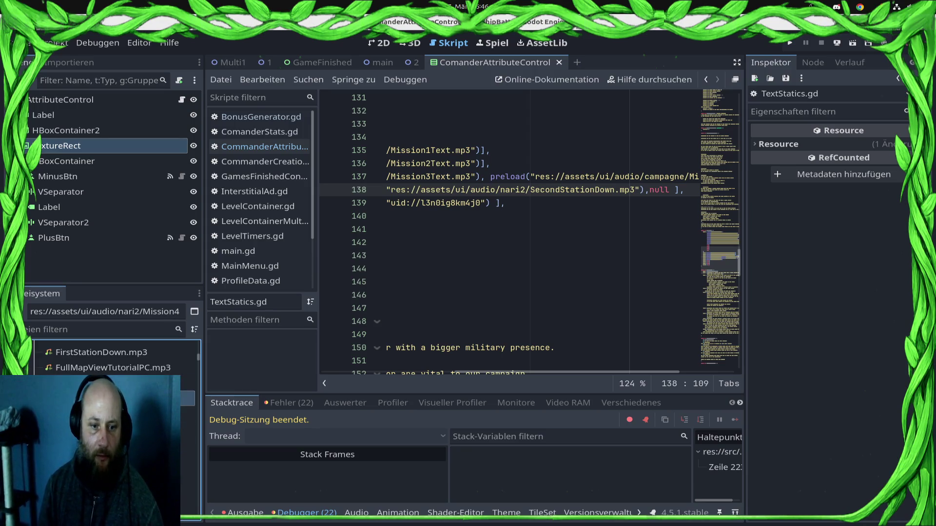
{"action": "left_click_drag", "start_coordinate": [175, 397], "coordinate": [146, 400]}
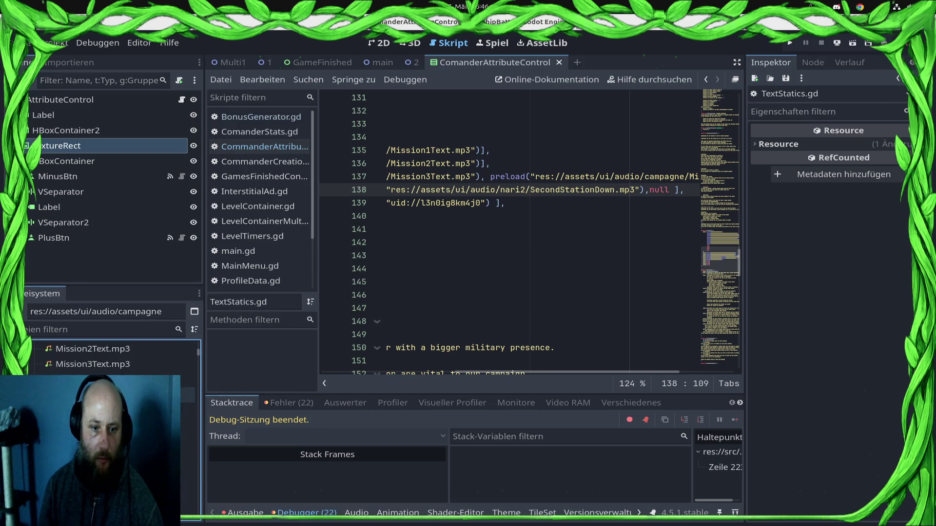
Close the audio import settings and copy the Mission4_1Text.mp3 project path.
{"action": "left_click", "coordinate": [405, 354]}
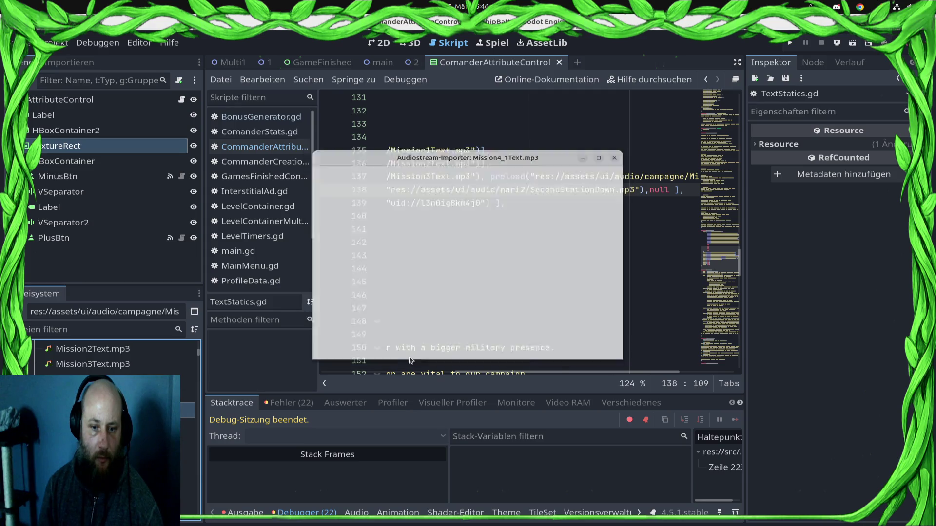
{"action": "scroll", "coordinate": [112, 356], "scroll_direction": "down", "scroll_amount": 3}
{"action": "scroll", "coordinate": [112, 355], "scroll_direction": "up", "scroll_amount": 5}
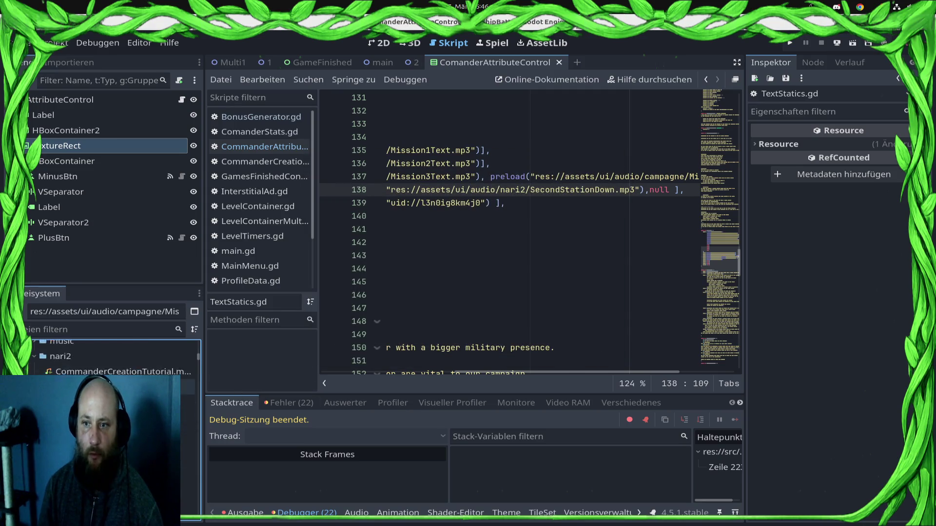
{"action": "right_click", "coordinate": [151, 431]}
{"action": "left_click", "coordinate": [262, 339]}
Replace the nari2 SecondStationDown.mp3 path on line 138 with the Mission4_1Text.mp3 path and save.
{"action": "left_click", "coordinate": [632, 189]}
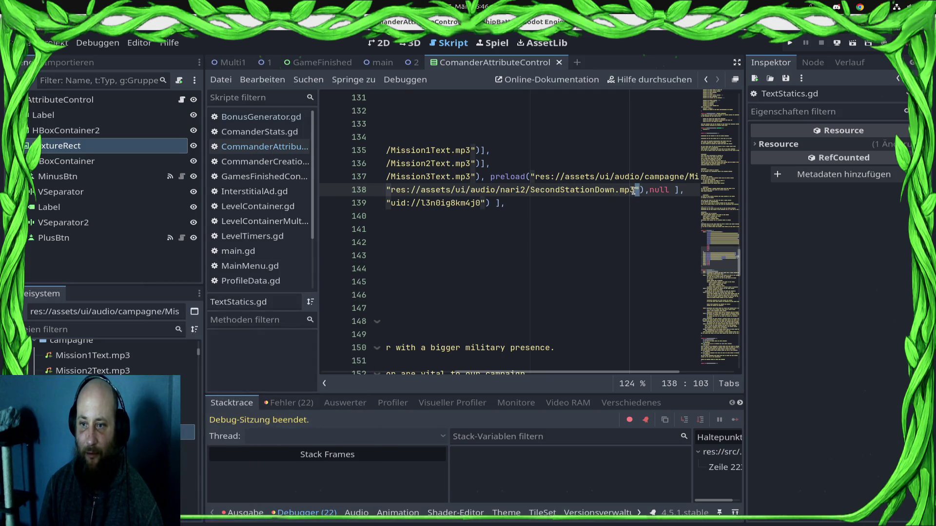
{"action": "left_click", "coordinate": [387, 189], "text": "shift"}
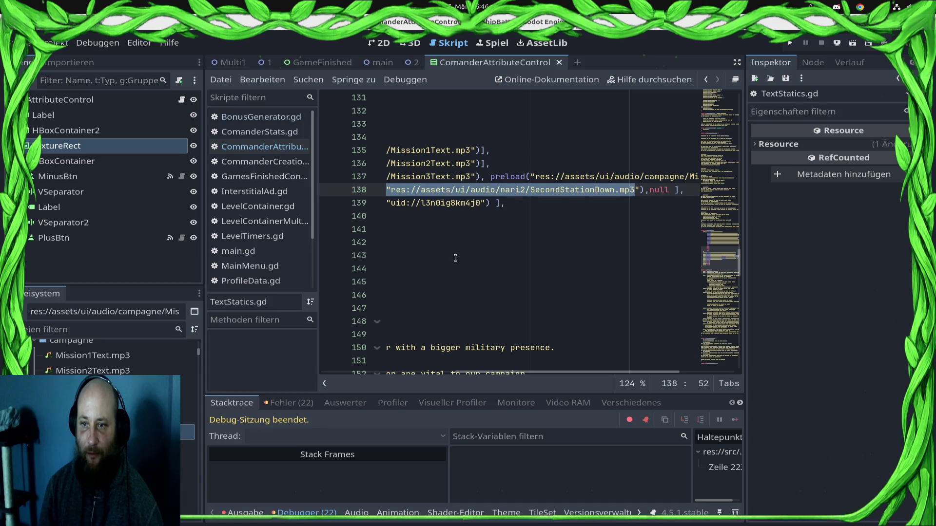
{"action": "key", "text": "BackSpace"}
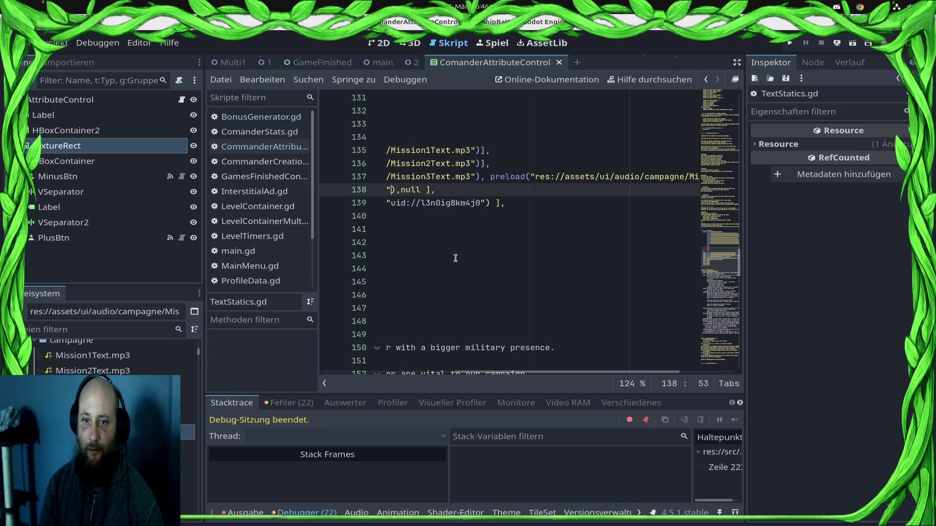
{"action": "type", "text": "res://assets/ui/audio/campagne/Mission4_1Text.mp3"}
{"action": "key", "text": "ctrl+s"}
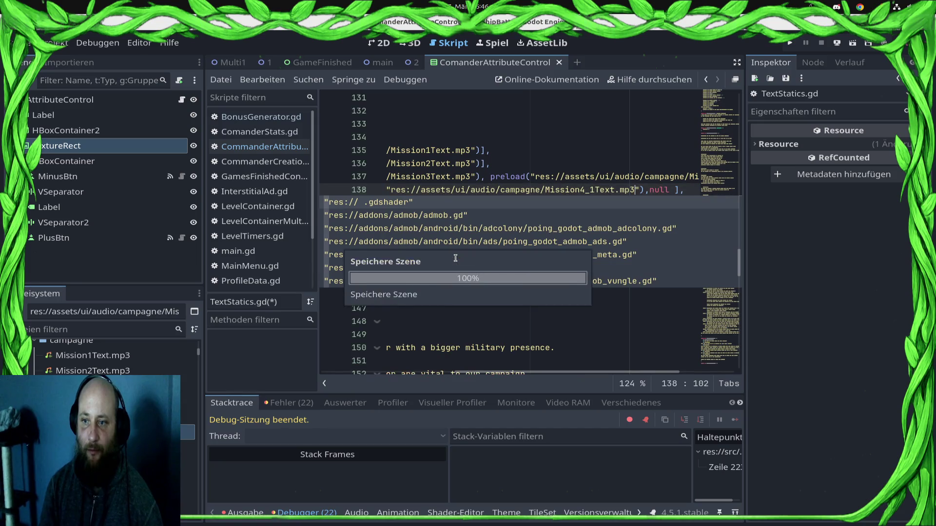
{"action": "key", "text": "Right"}
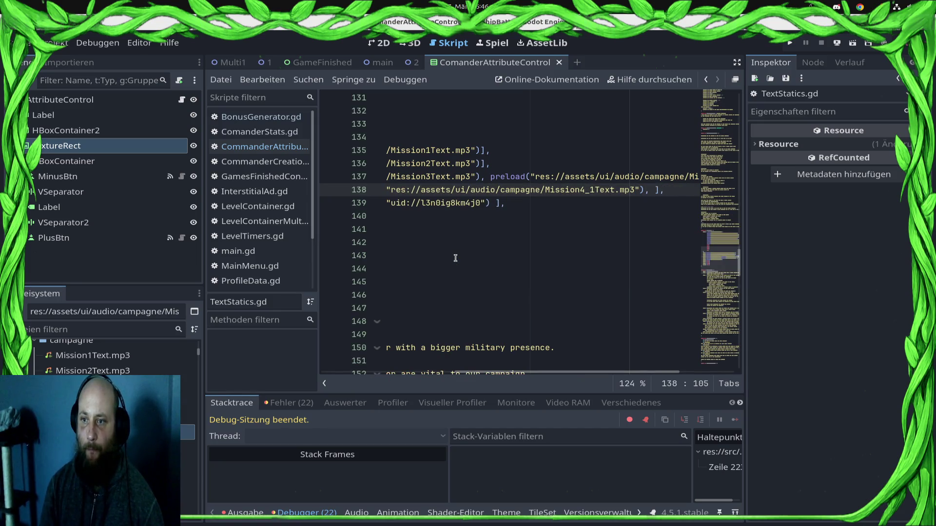
Browse the nari2 audio files and put the caret inside the Mission4_1Text name on line 138.
{"action": "scroll", "coordinate": [187, 439], "scroll_direction": "down", "scroll_amount": 3}
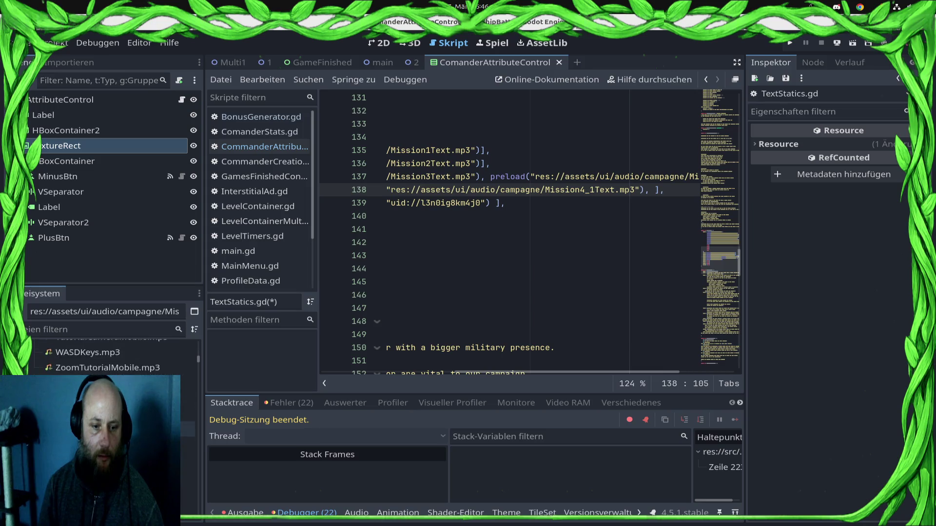
{"action": "scroll", "coordinate": [188, 434], "scroll_direction": "up", "scroll_amount": 5}
{"action": "scroll", "coordinate": [146, 385], "scroll_direction": "up", "scroll_amount": 5}
{"action": "left_click", "coordinate": [188, 386]}
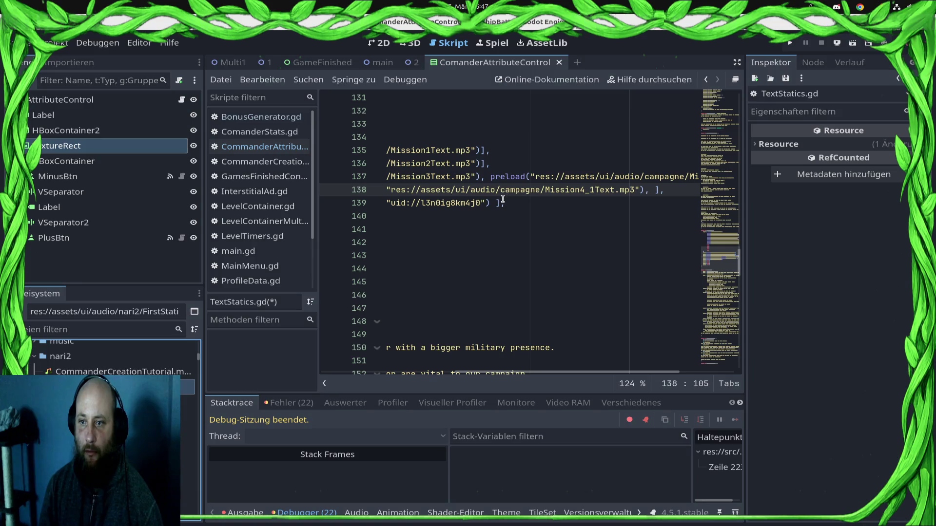
{"action": "mouse_move", "coordinate": [511, 196]}
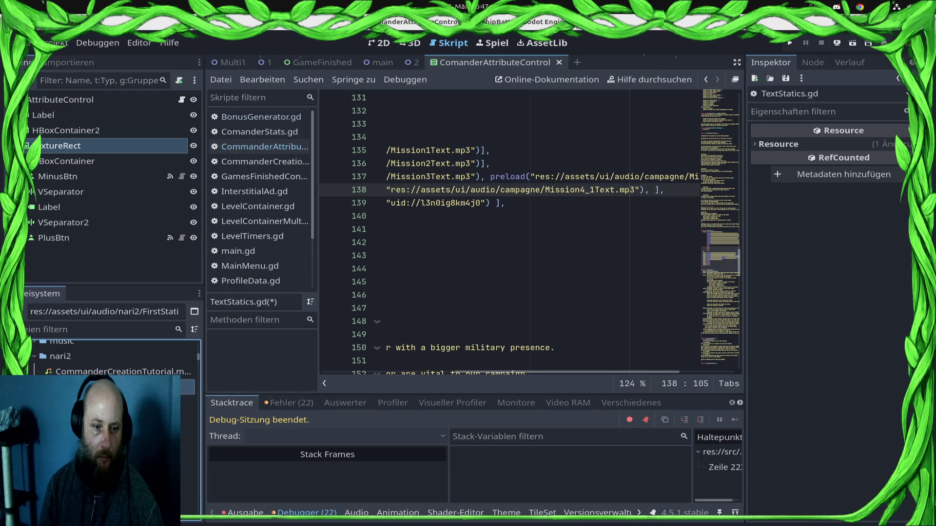
{"action": "scroll", "coordinate": [112, 358], "scroll_direction": "up", "scroll_amount": 3}
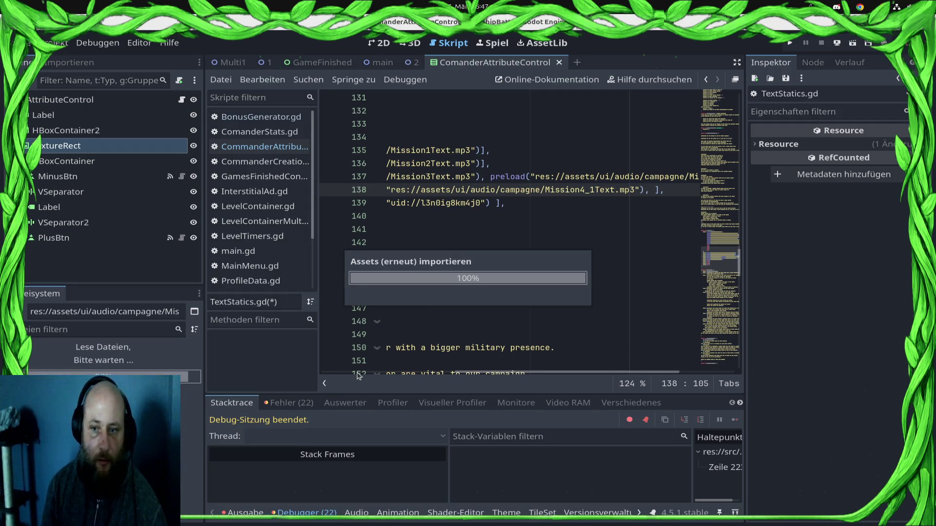
{"action": "left_click", "coordinate": [594, 192]}
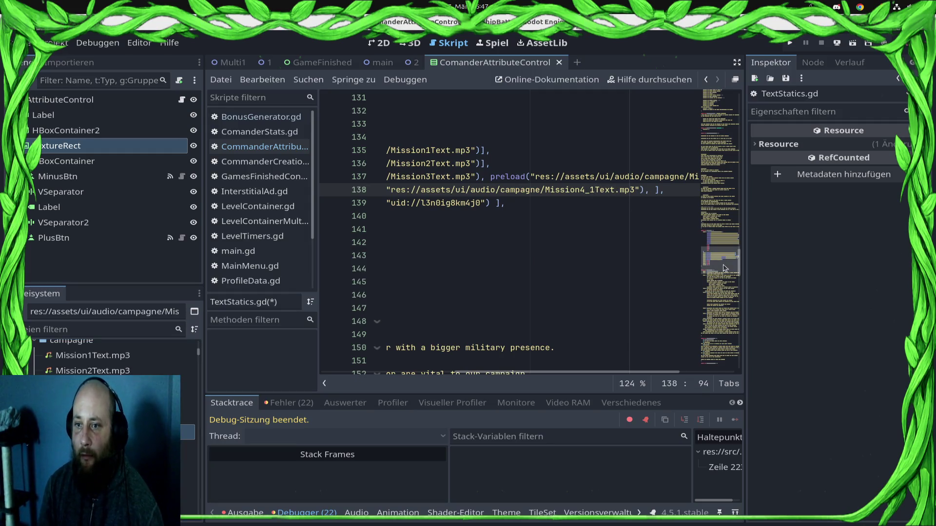
{"action": "type", "text": "2"}
Append a second, empty preload("") call to the "0:4" entry on line 138.
{"action": "key", "text": "Return"}
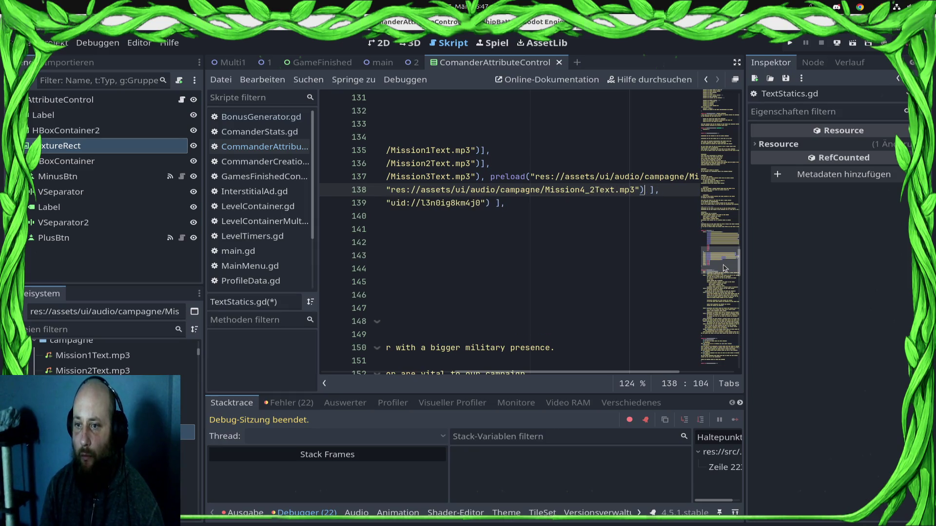
{"action": "key", "text": "Home"}
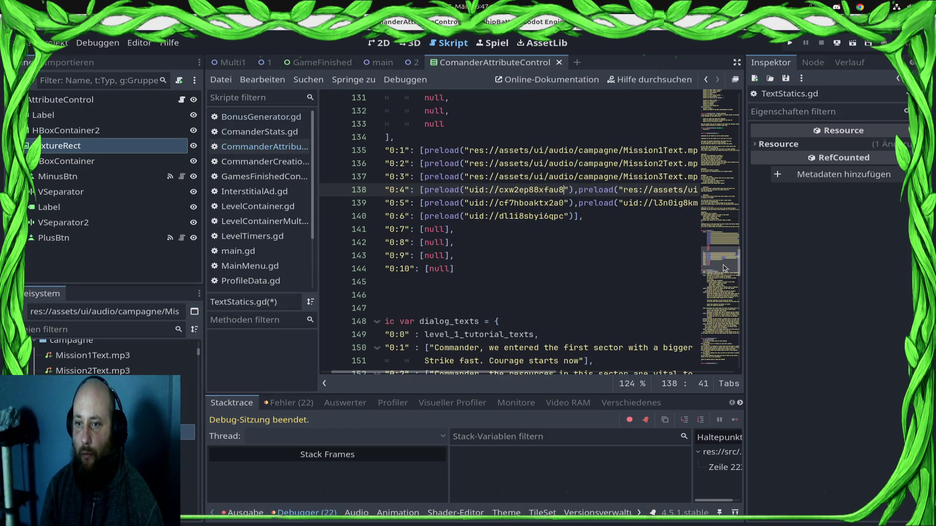
{"action": "type", "text": ", P,"}
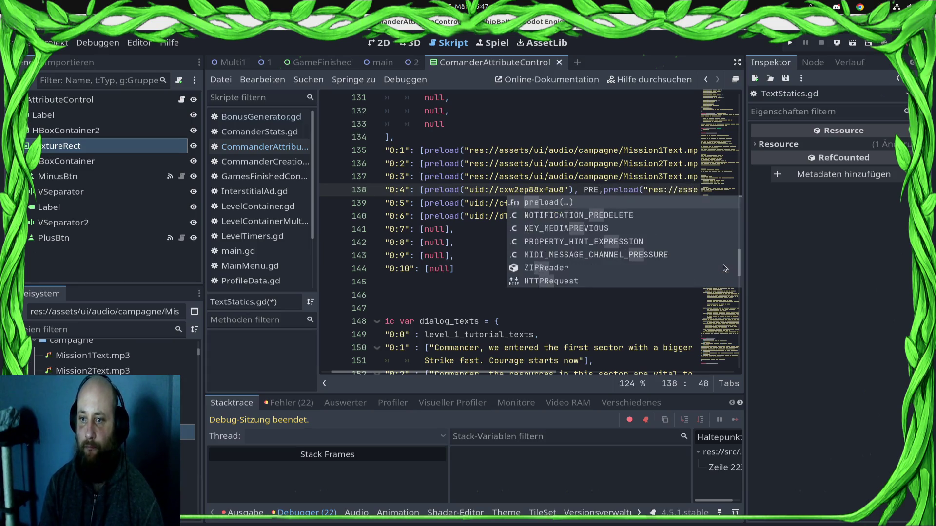
{"action": "key", "text": "BackSpace"}
{"action": "type", "text": "prel"}
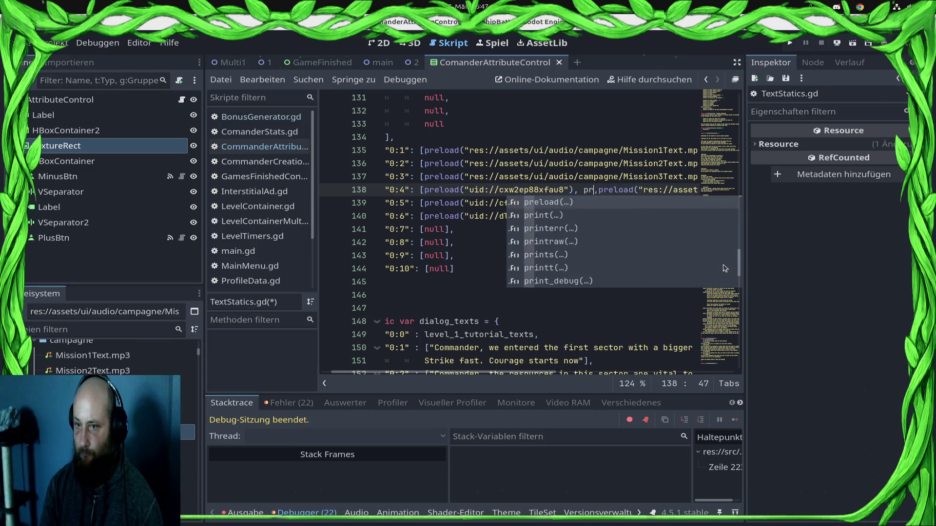
{"action": "key", "text": "Return"}
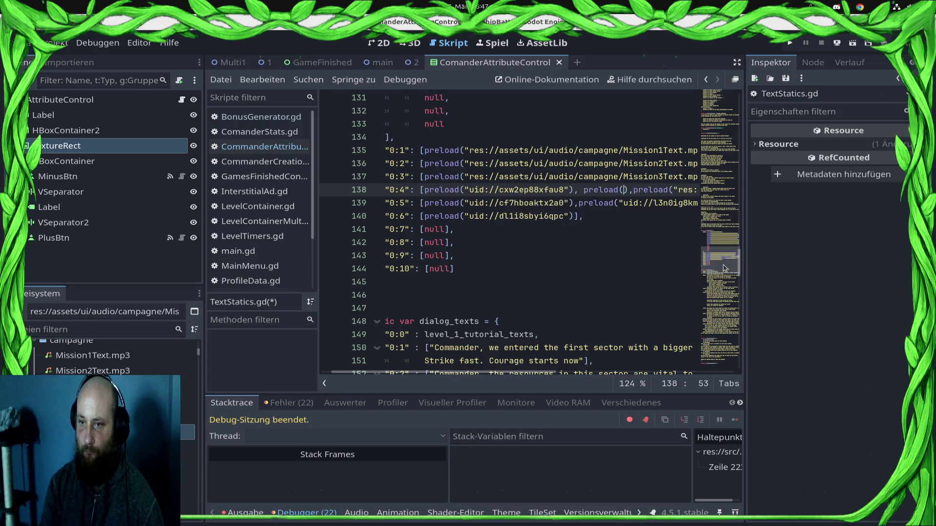
{"action": "type", "text": "\""}
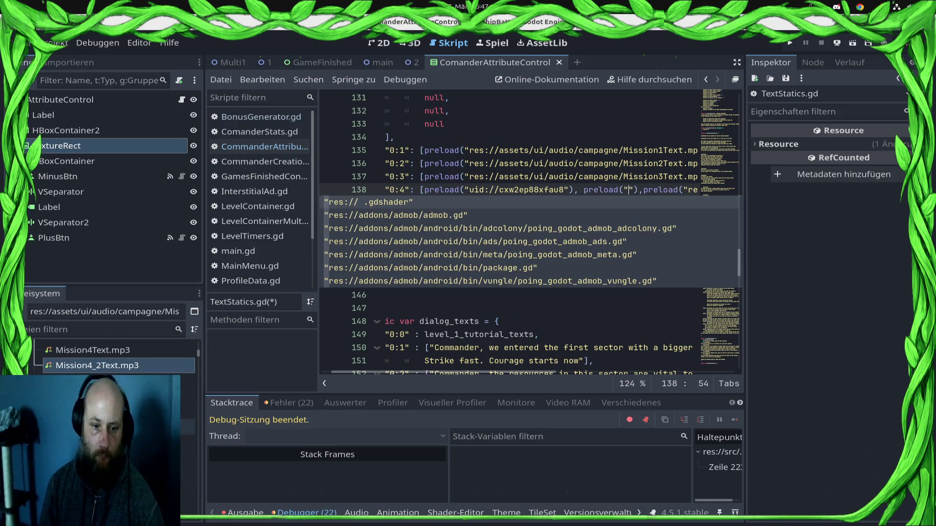
{"action": "left_click", "coordinate": [526, 297]}
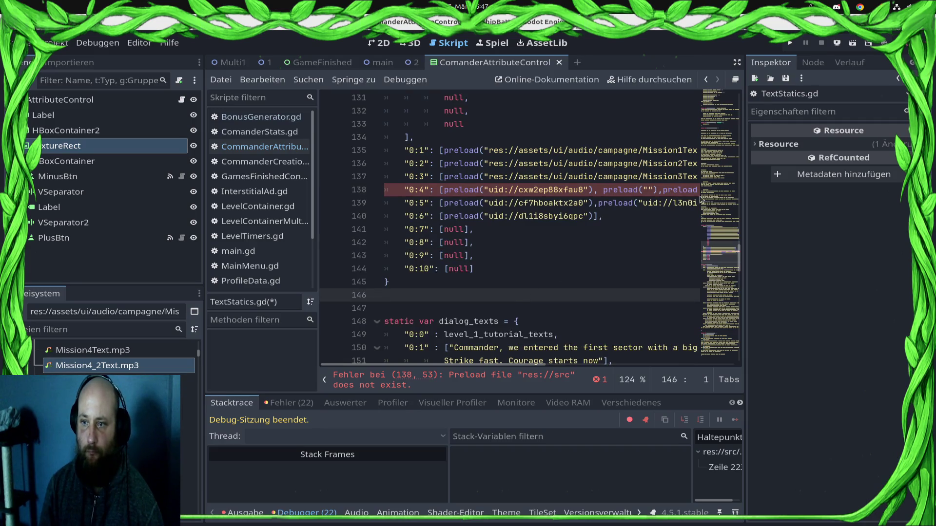
Locate the Mission4 audio clips among the FileSystem audio files.
{"action": "scroll", "coordinate": [112, 356], "scroll_direction": "up", "scroll_amount": 5}
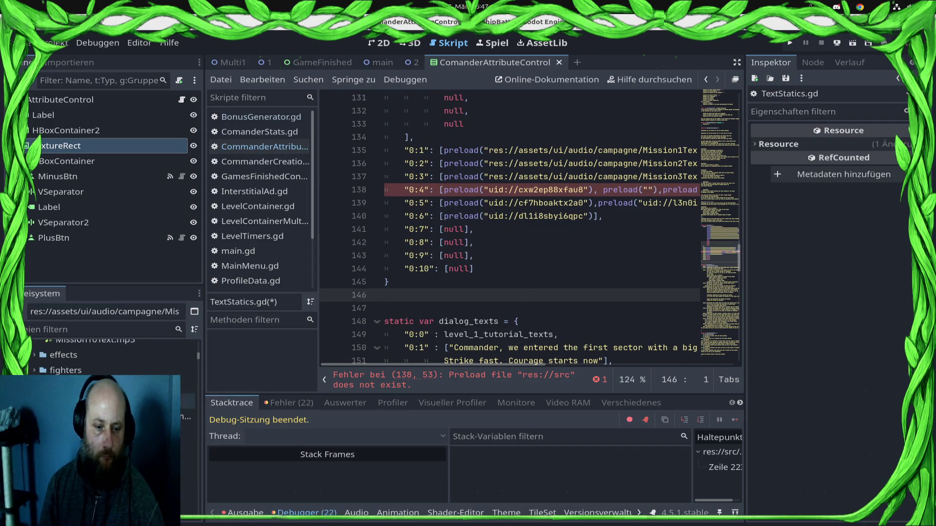
{"action": "left_click", "coordinate": [117, 386]}
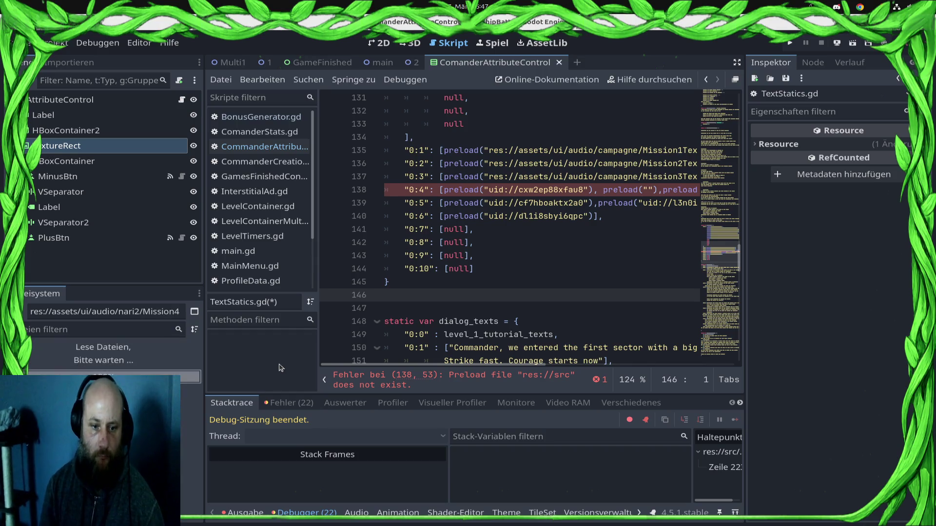
{"action": "left_click", "coordinate": [117, 418]}
{"action": "mouse_move", "coordinate": [117, 418]}
{"action": "left_mouse_down"}
{"action": "mouse_move", "coordinate": [136, 417]}
{"action": "mouse_move", "coordinate": [103, 385]}
{"action": "left_mouse_up"}
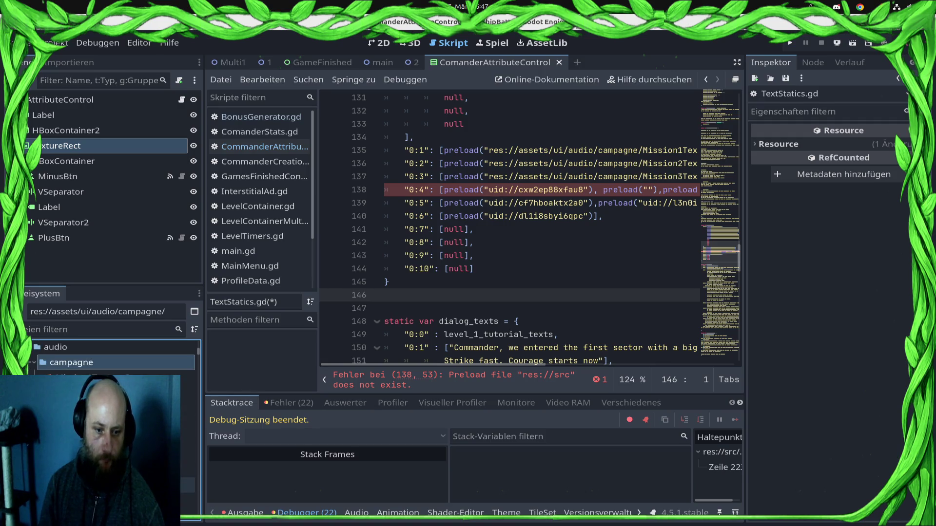
{"action": "right_click", "coordinate": [133, 454]}
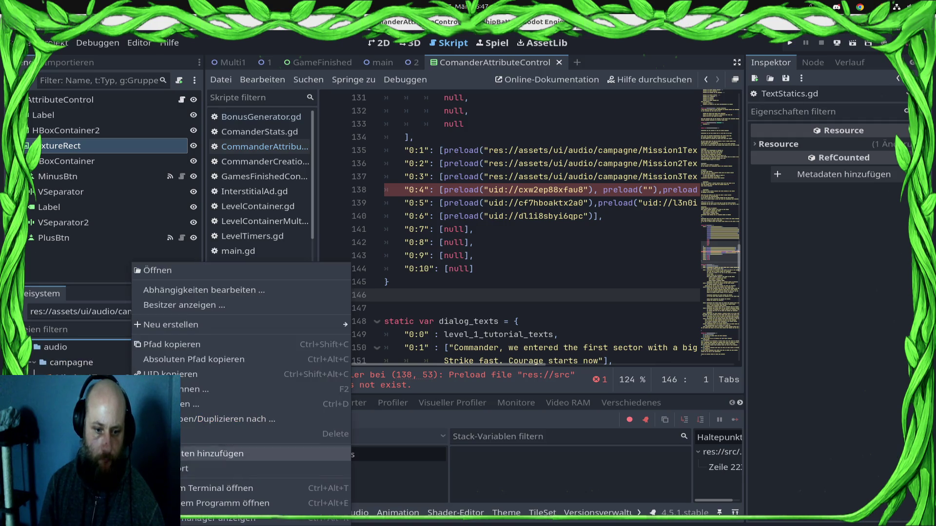
{"action": "left_click", "coordinate": [185, 389]}
Paste the Mission4_2Text.mp3 path into the empty preload quotes and save the script.
{"action": "right_click", "coordinate": [146, 360]}
{"action": "left_click", "coordinate": [145, 344]}
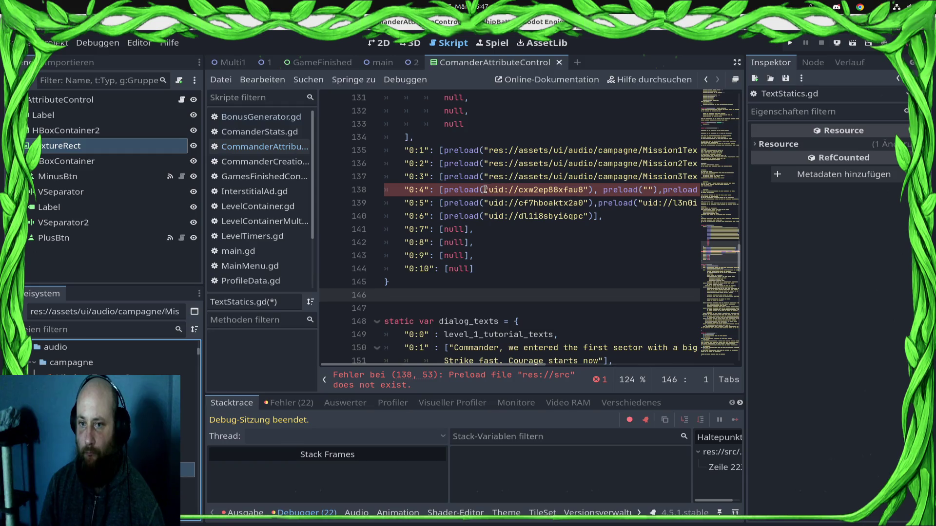
{"action": "left_click", "coordinate": [644, 188]}
{"action": "type", "text": "res://assets/ui/audio/campagne/Mission4_2Text.mp3"}
{"action": "key", "text": "ctrl+s"}
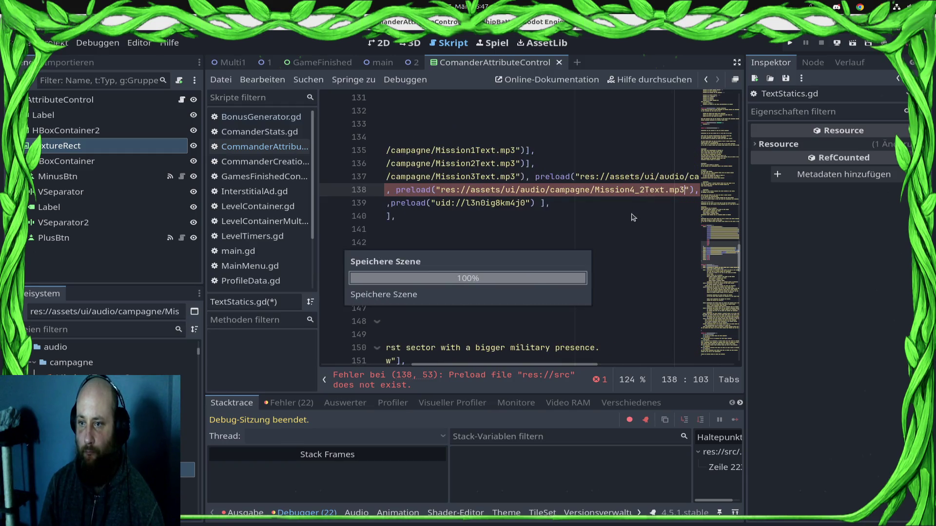
{"action": "key", "text": "Home"}
{"action": "key", "text": "Down"}
{"action": "key", "text": "Down"}
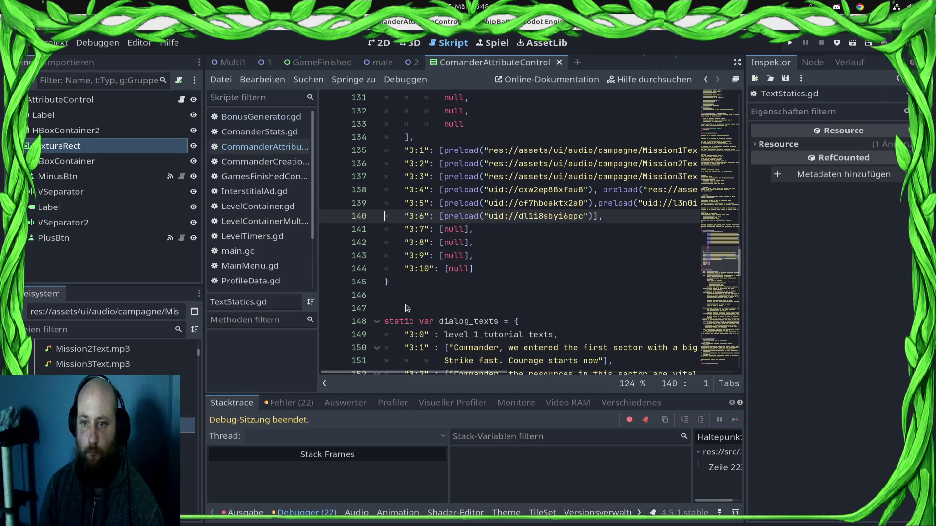
Replace the first uid on line 139 with the Mission5Text.mp3 path and remove the stray quote.
{"action": "left_click", "coordinate": [581, 212]}
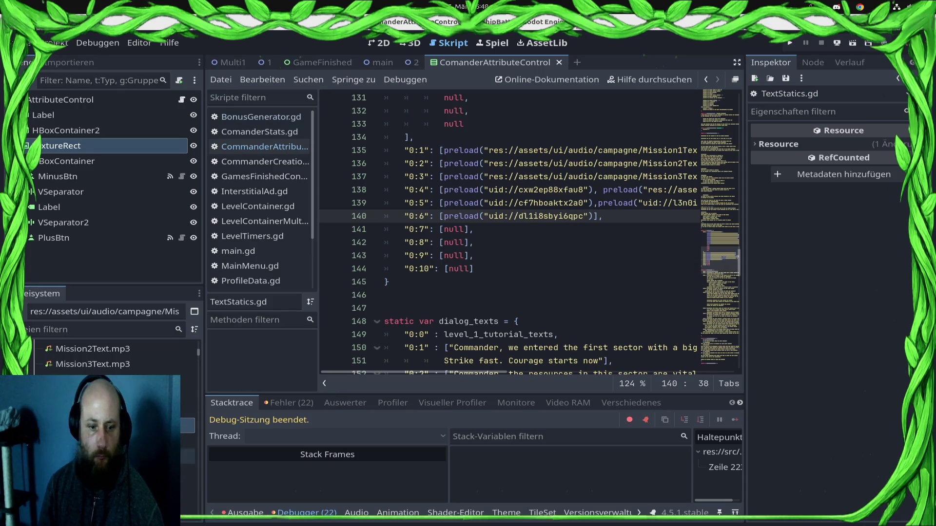
{"action": "right_click", "coordinate": [137, 426]}
{"action": "mouse_move", "coordinate": [234, 324]}
{"action": "left_click", "coordinate": [237, 344]}
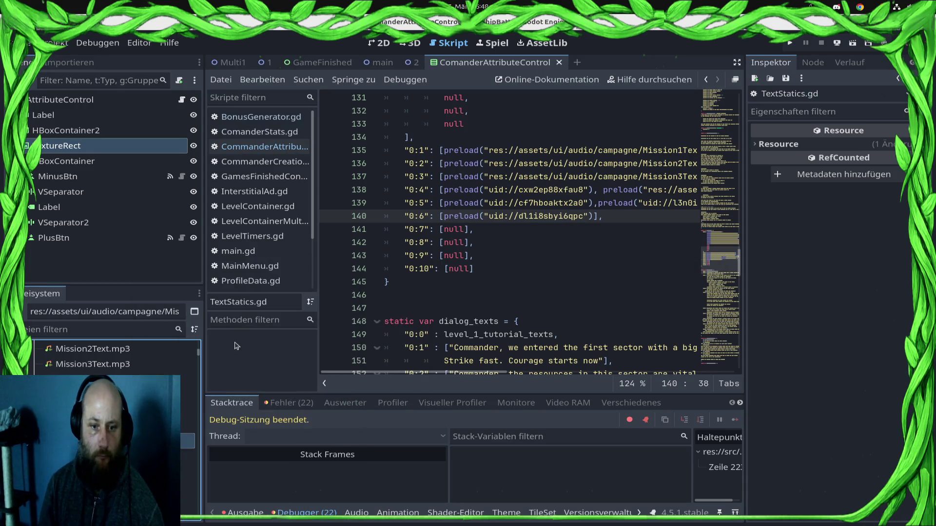
{"action": "left_click", "coordinate": [587, 203]}
{"action": "left_click", "coordinate": [481, 203], "text": "shift"}
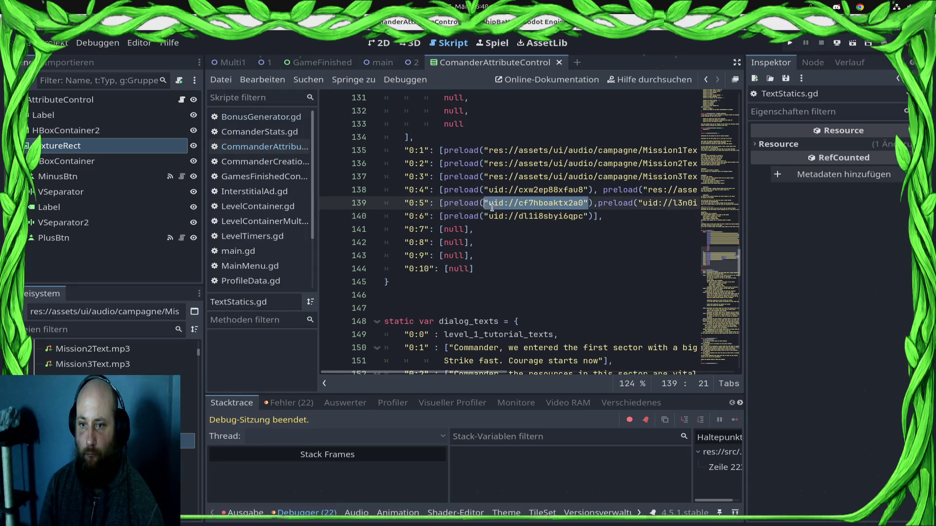
{"action": "type", "text": "res://assets/ui/audio/campagne/Mission5Text.mp3"}
{"action": "type", "text": "\""}
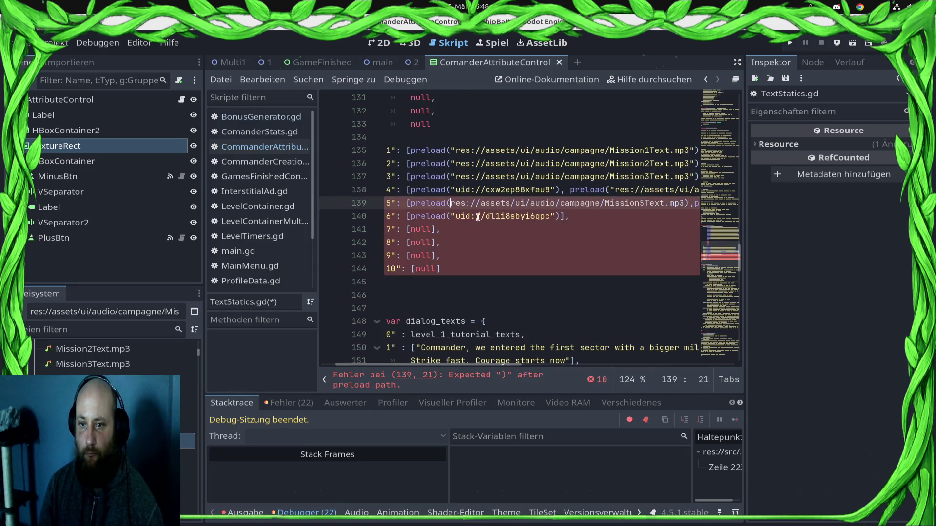
{"action": "left_click", "coordinate": [686, 204]}
{"action": "type", "text": "\""}
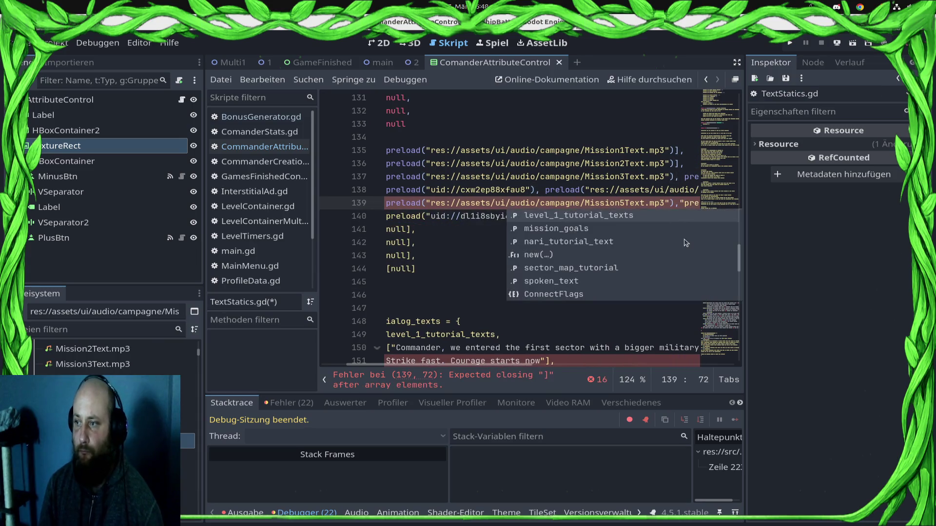
{"action": "key", "text": "Left"}
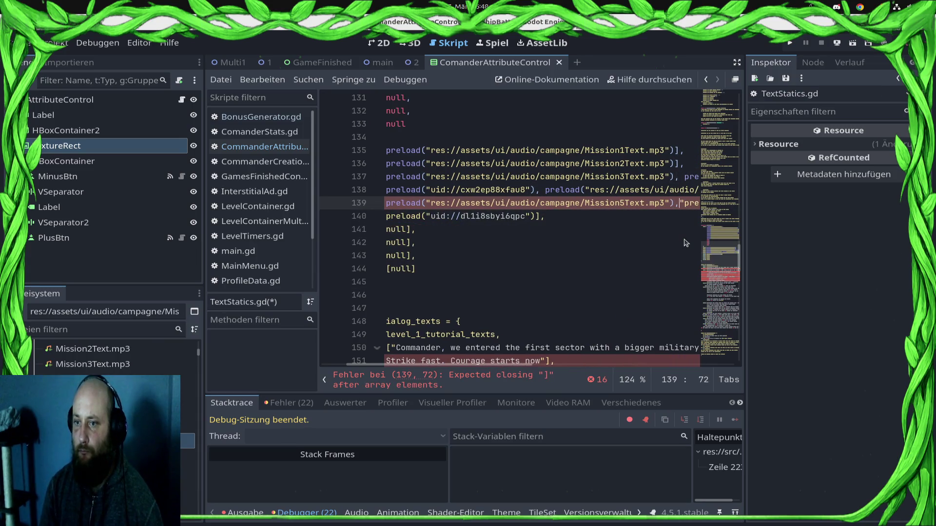
{"action": "key", "text": "Delete"}
{"action": "key", "text": "End"}
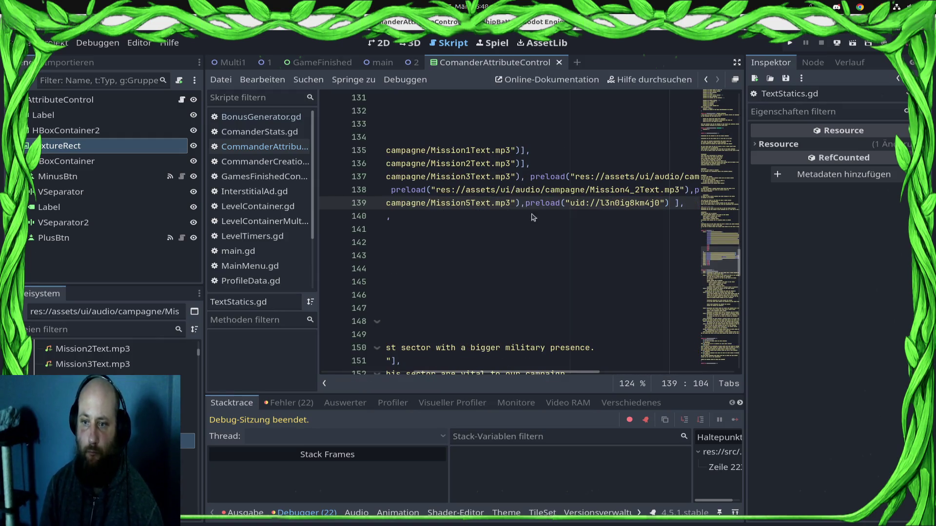
Replace the remaining uid on line 139 with the Mission5_1Text.mp3 res:// path and save.
{"action": "right_click", "coordinate": [90, 349]}
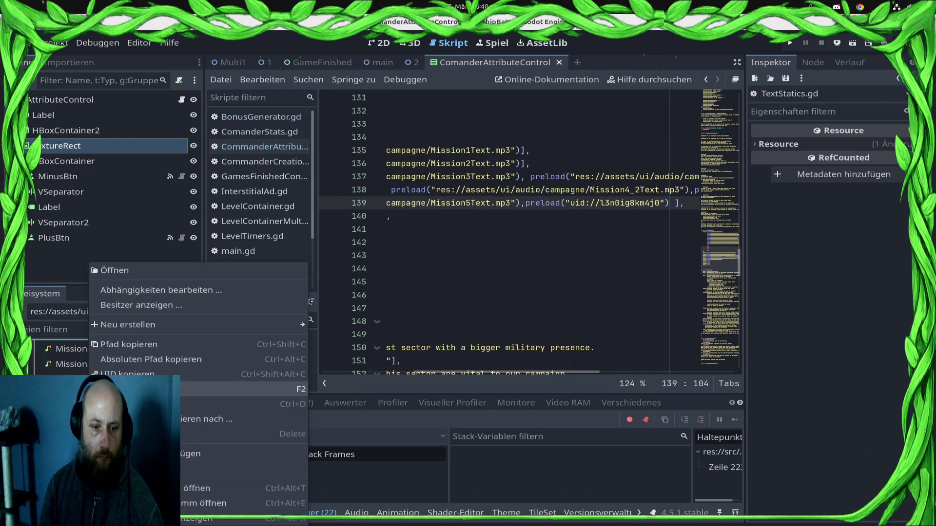
{"action": "left_click", "coordinate": [142, 350]}
{"action": "left_click", "coordinate": [568, 203]}
{"action": "left_click", "coordinate": [662, 201], "text": "shift"}
{"action": "type", "text": "res://assets/ui/audio/campagne/Mission5_1Text.mp3"}
{"action": "key", "text": "ctrl+s"}
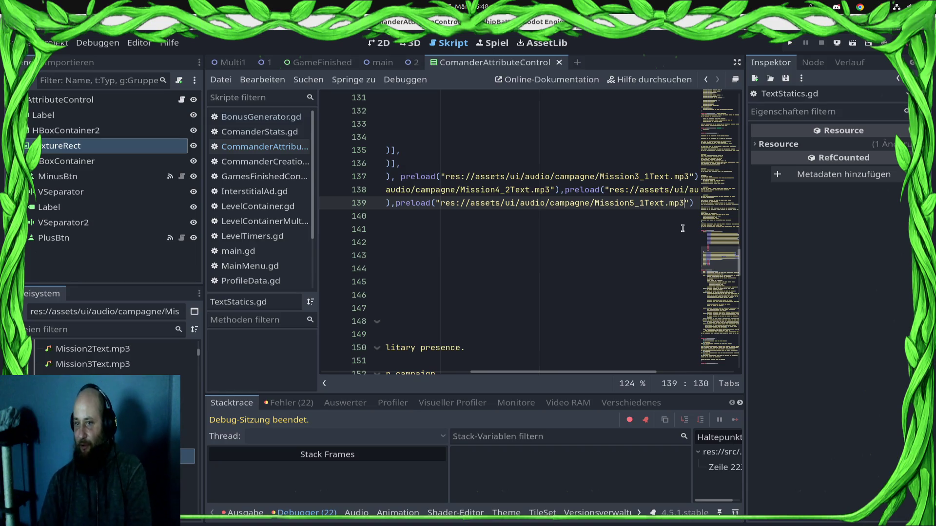
{"action": "scroll", "coordinate": [575, 215], "scroll_direction": "up", "scroll_amount": 1}
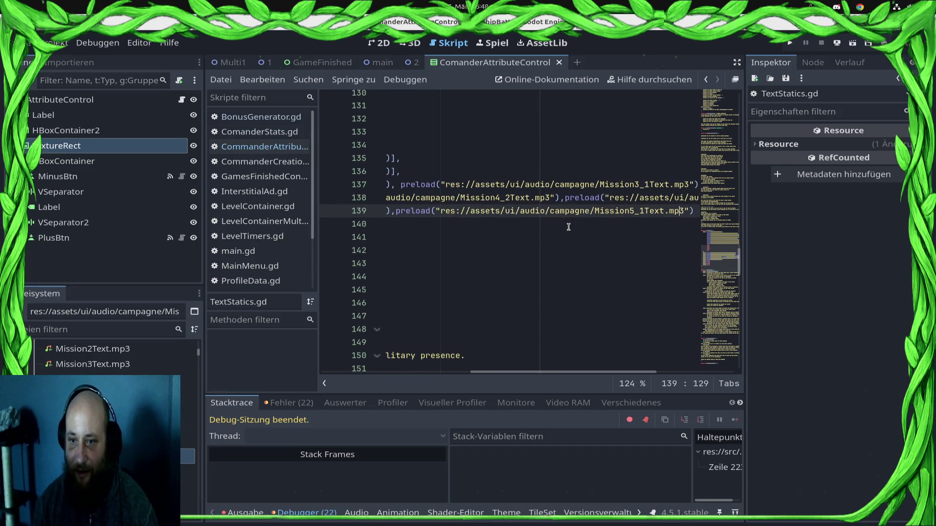
{"action": "key", "text": "Home"}
{"action": "key", "text": "End"}
{"action": "key", "text": "Home"}
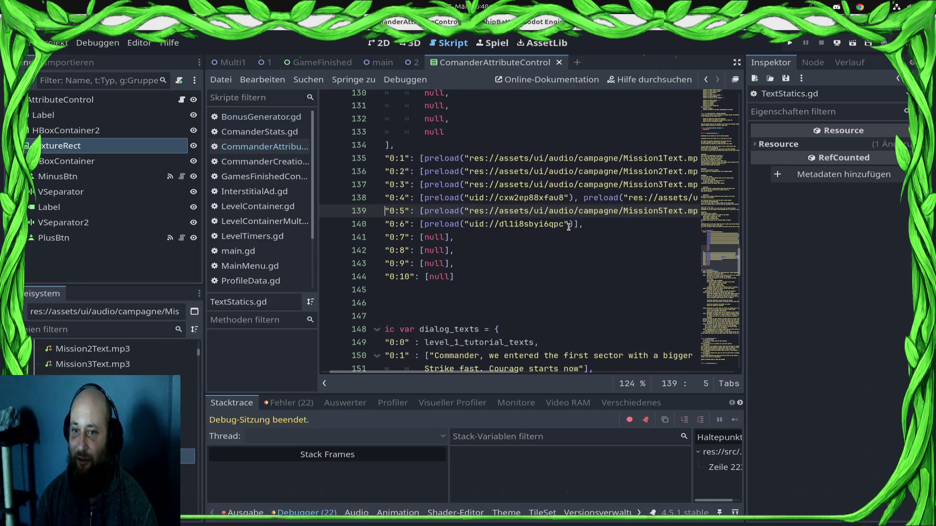
{"action": "key", "text": "Down"}
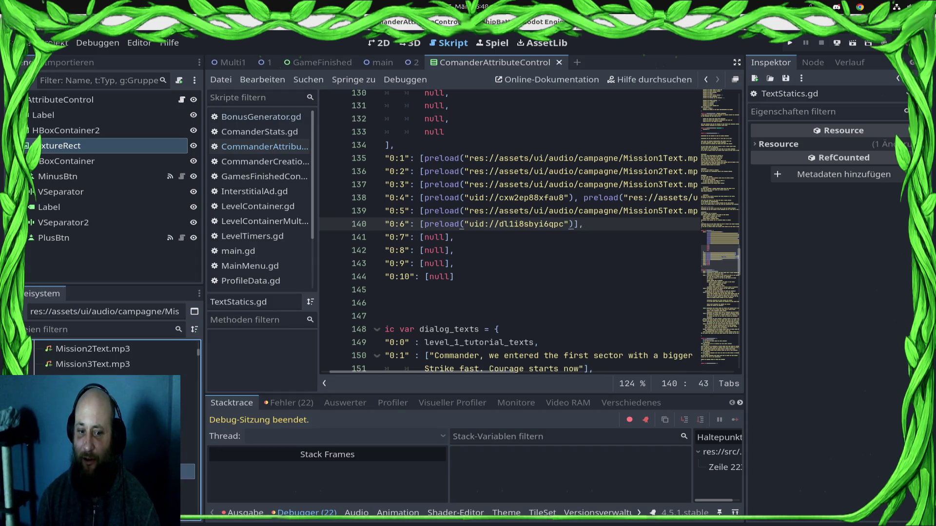
Replace the uid on line 140 with the quoted Mission6Text.mp3 path and save.
{"action": "right_click", "coordinate": [135, 468]}
{"action": "left_click", "coordinate": [195, 344]}
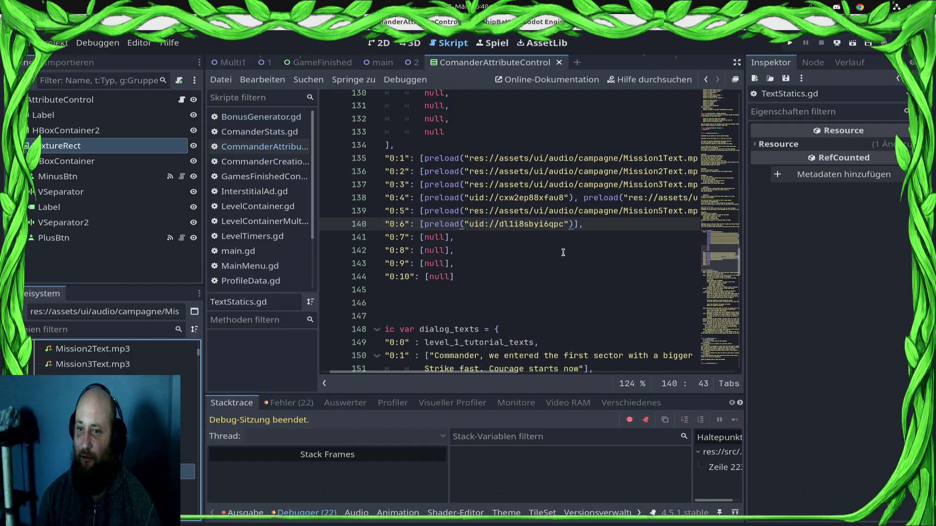
{"action": "left_click", "coordinate": [567, 225]}
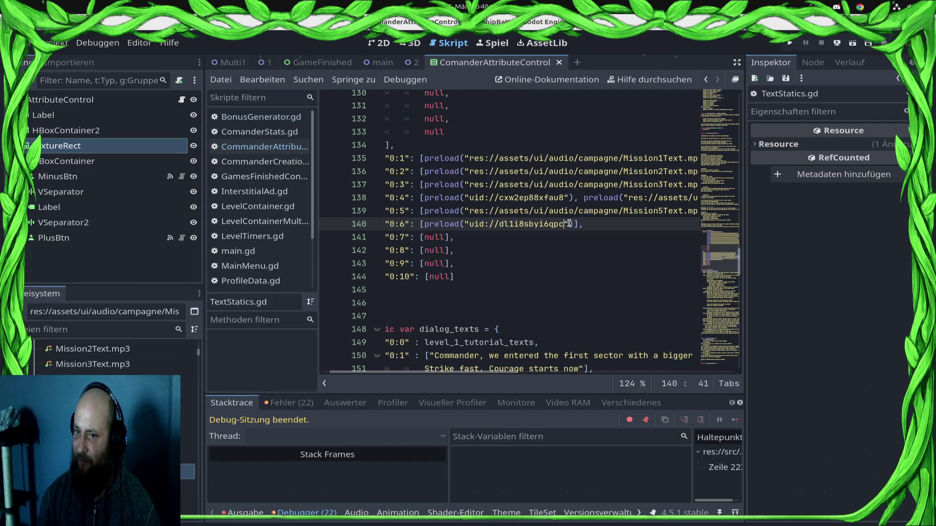
{"action": "left_click", "coordinate": [464, 224], "text": "shift"}
{"action": "type", "text": "res://assets/ui/audio/campagne/Mission6Text.mp3"}
{"action": "key", "text": "ctrl+z"}
{"action": "key", "text": "ctrl+z"}
{"action": "type", "text": "res://assets/ui/audio/campagne/Mission6Text.mp3"}
{"action": "key", "text": "ctrl+s"}
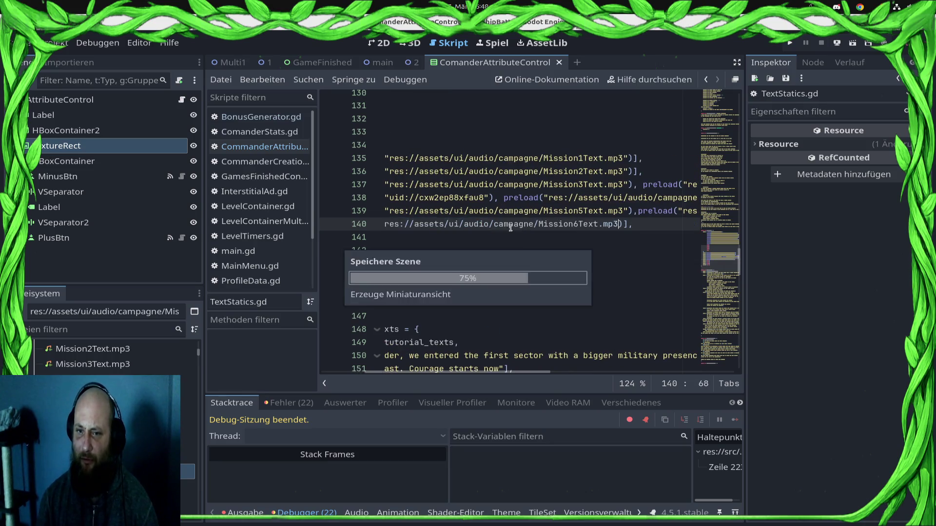
{"action": "key", "text": "Home"}
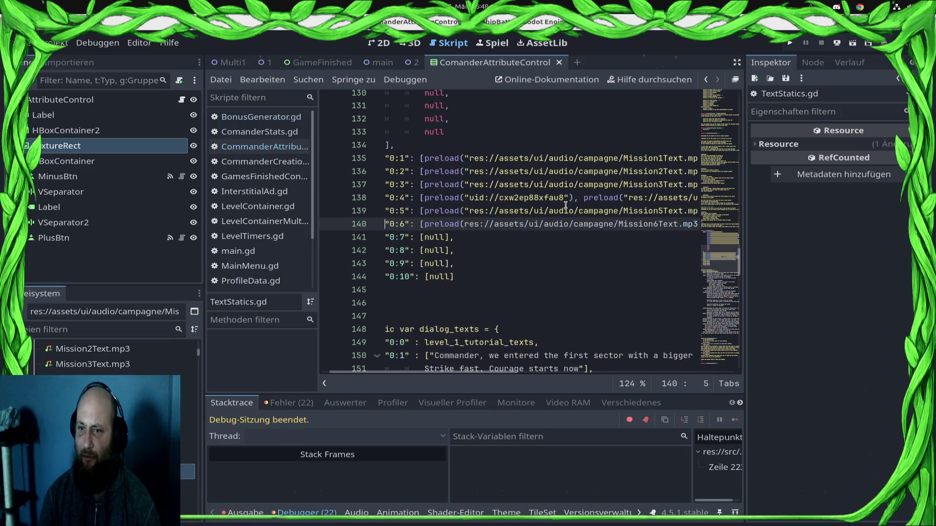
{"action": "key", "text": "Right"}
{"action": "key", "text": "Right"}
{"action": "key", "text": "Right"}
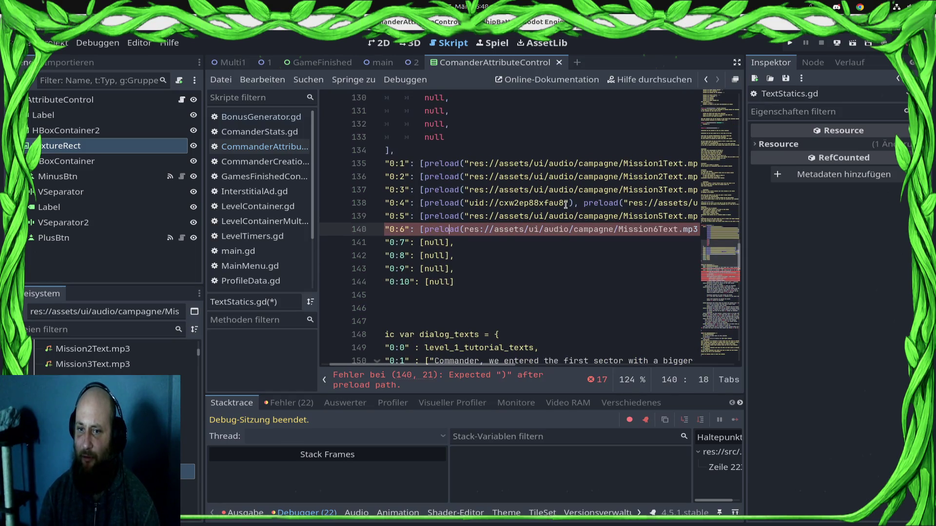
{"action": "type", "text": "\""}
{"action": "key", "text": "ctrl+s"}
{"action": "key", "text": "End"}
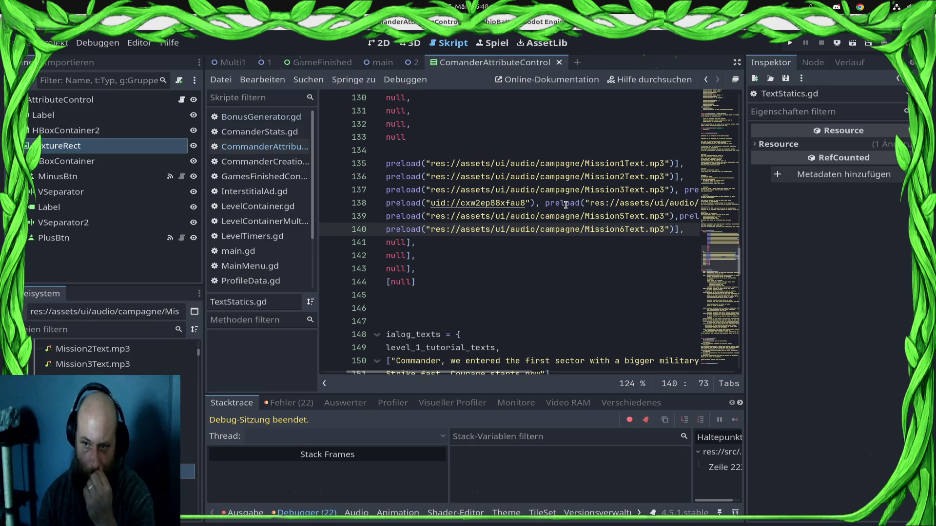
{"action": "key", "text": "Home"}
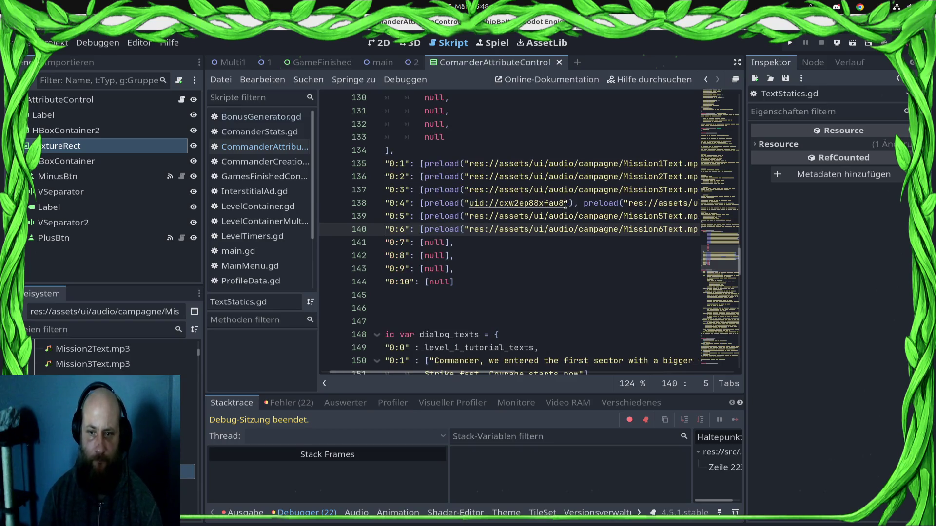
Replace the null in the "0:7" entry with a preload of the Mission7text.mp3 path and save.
{"action": "right_click", "coordinate": [128, 487]}
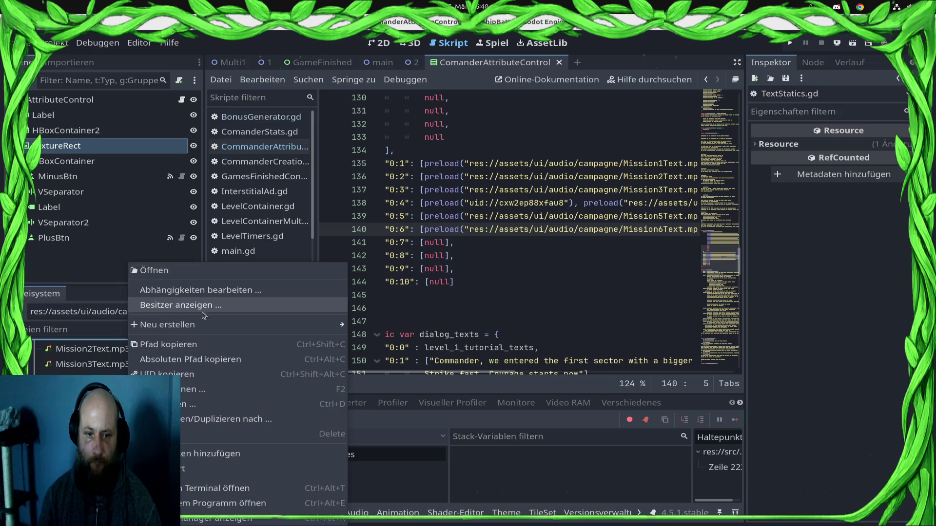
{"action": "left_click", "coordinate": [198, 344]}
{"action": "double_click", "coordinate": [433, 242]}
{"action": "type", "text": "\""}
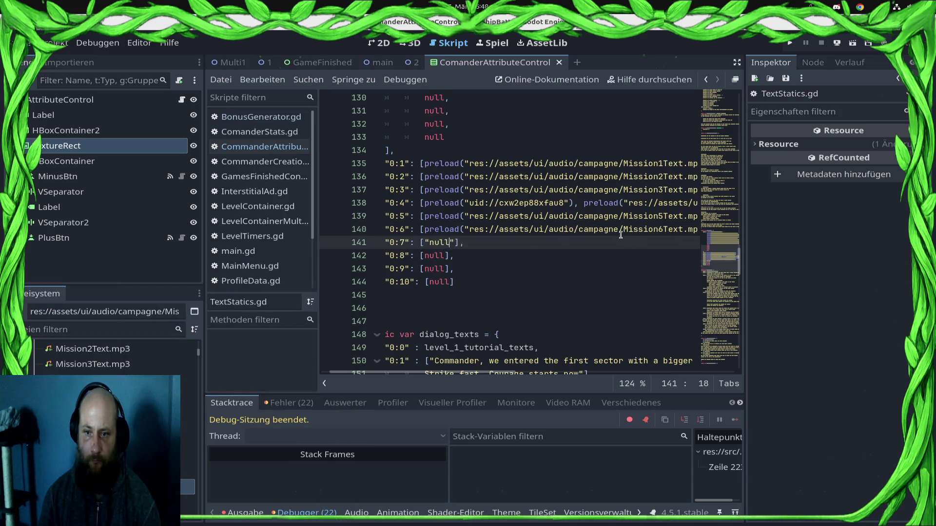
{"action": "key", "text": "shift+Left"}
{"action": "key", "text": "shift+Left"}
{"action": "key", "text": "shift+Left"}
{"action": "key", "text": "BackSpace"}
{"action": "type", "text": "eload(\""}
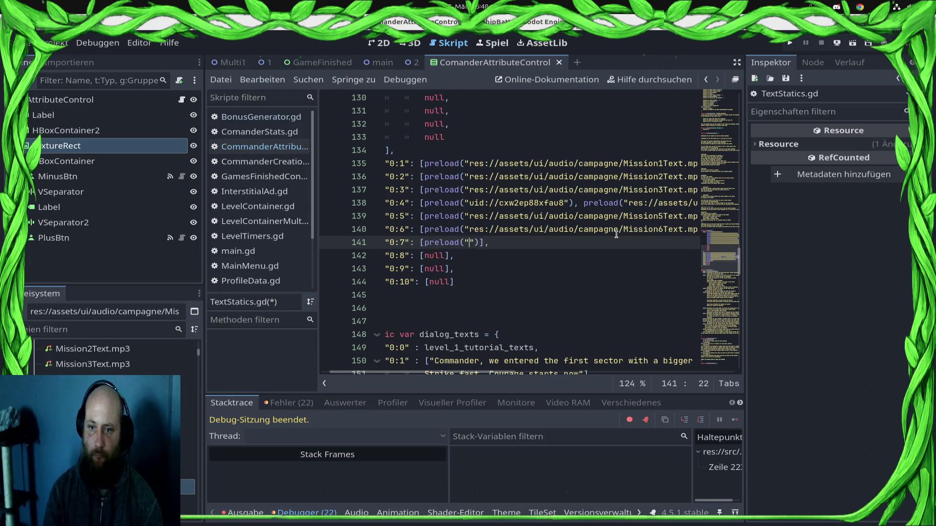
{"action": "type", "text": "res://assets/ui/audio/campagne/Mission7text.mp3"}
{"action": "scroll", "coordinate": [419, 365], "scroll_direction": "down", "scroll_amount": 3}
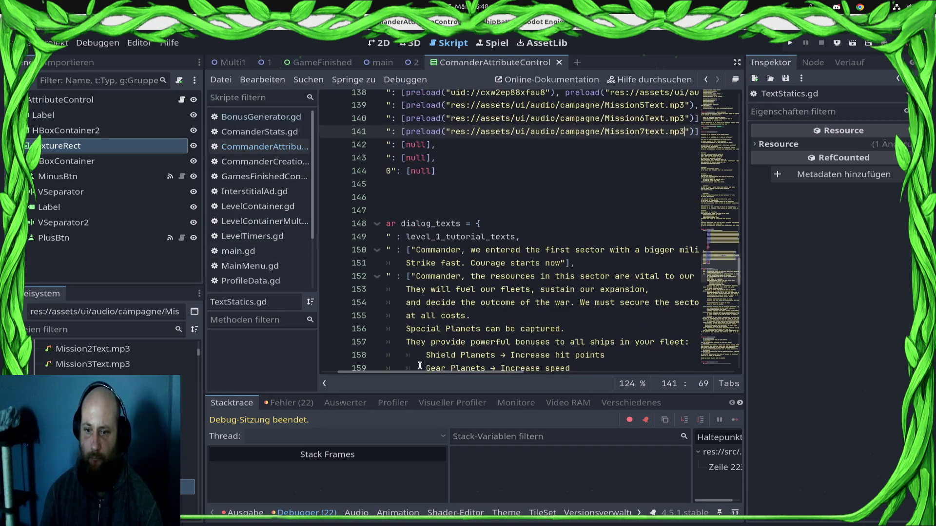
{"action": "scroll", "coordinate": [424, 378], "scroll_direction": "left", "scroll_amount": 3}
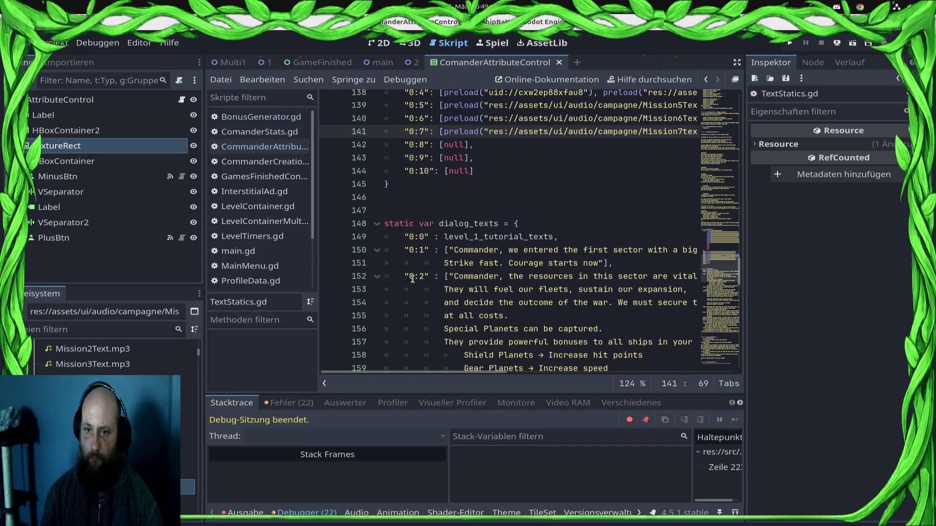
{"action": "scroll", "coordinate": [460, 256], "scroll_direction": "down", "scroll_amount": 10}
{"action": "scroll", "coordinate": [459, 256], "scroll_direction": "up", "scroll_amount": 8}
{"action": "scroll", "coordinate": [458, 258], "scroll_direction": "down", "scroll_amount": 2}
{"action": "scroll", "coordinate": [458, 261], "scroll_direction": "up", "scroll_amount": 2}
{"action": "scroll", "coordinate": [455, 264], "scroll_direction": "down", "scroll_amount": 8}
{"action": "scroll", "coordinate": [455, 265], "scroll_direction": "up", "scroll_amount": 13}
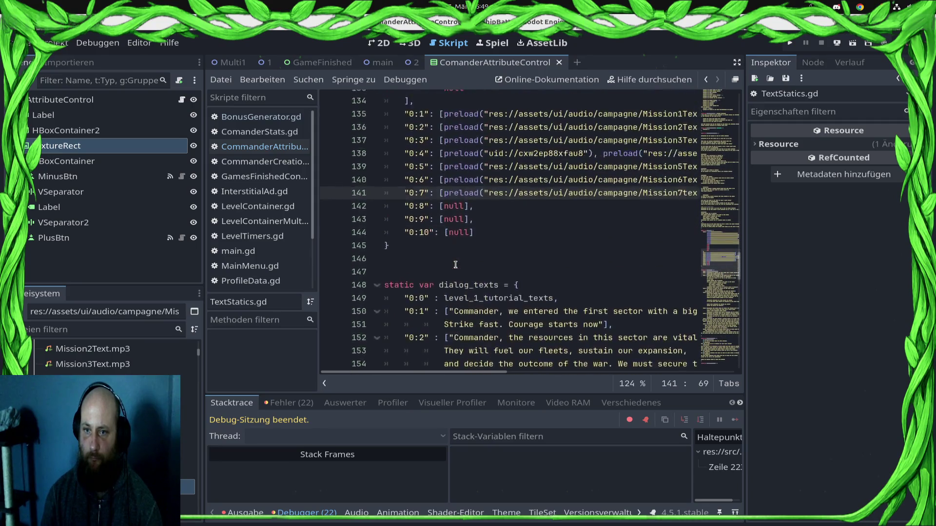
{"action": "scroll", "coordinate": [436, 285], "scroll_direction": "up", "scroll_amount": 3}
{"action": "scroll", "coordinate": [482, 270], "scroll_direction": "down", "scroll_amount": 3}
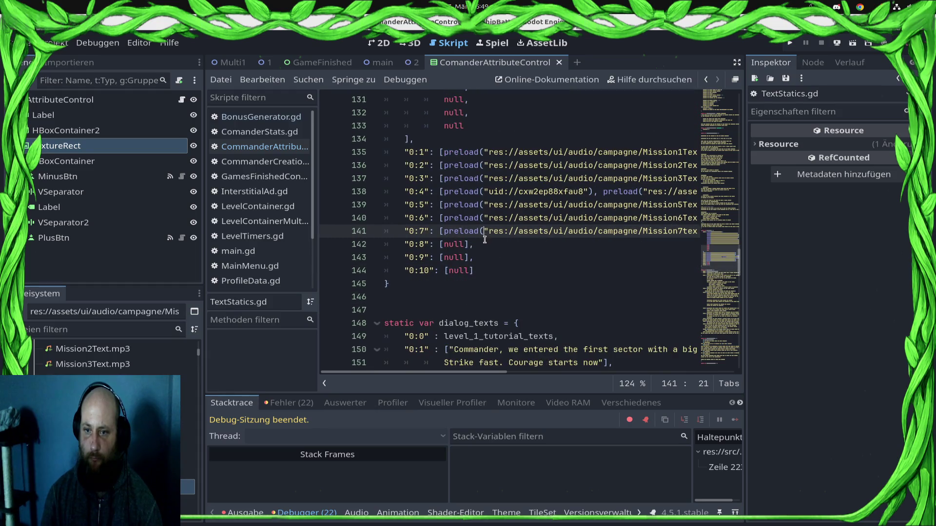
{"action": "key", "text": "ctrl+s"}
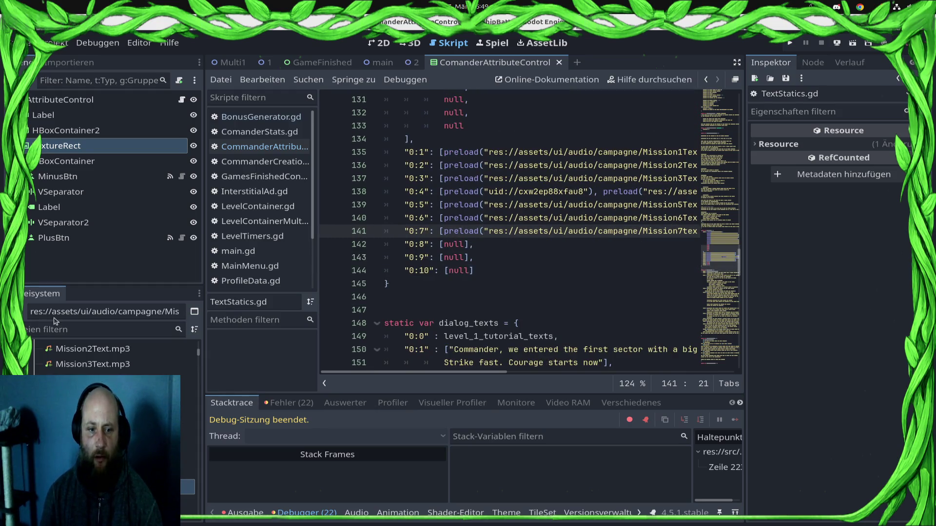
Open DialogControl.tscn and review the play_dialog code in DialogControl.gd.
{"action": "type", "text": "err"}
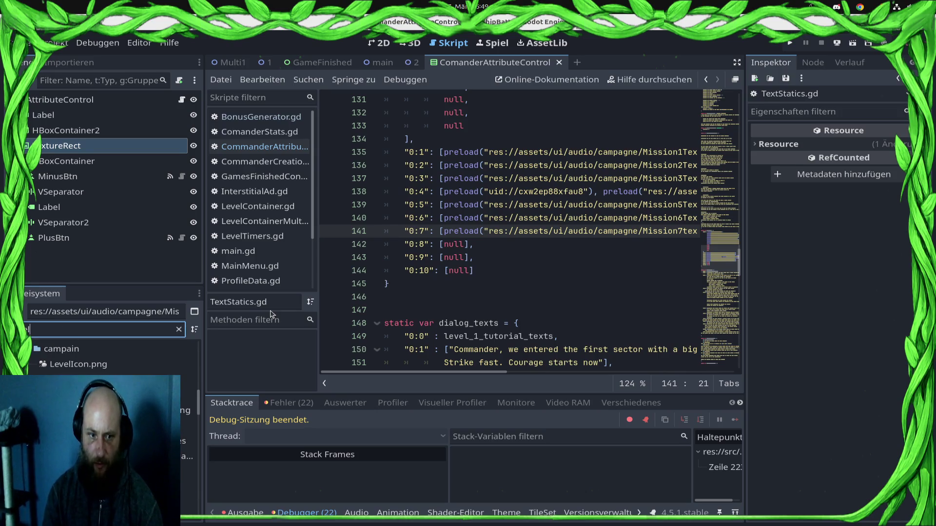
{"action": "type", "text": "DialogCon"}
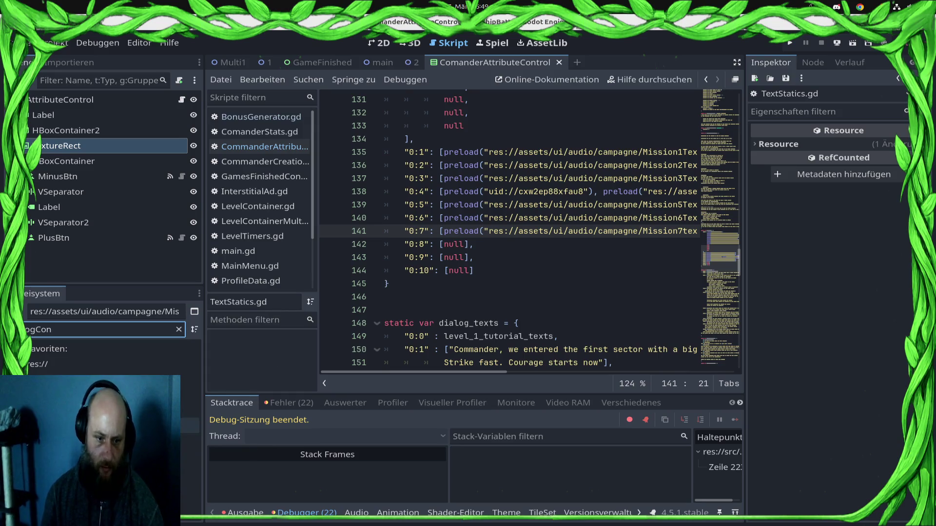
{"action": "double_click", "coordinate": [190, 487]}
{"action": "left_click", "coordinate": [181, 100]}
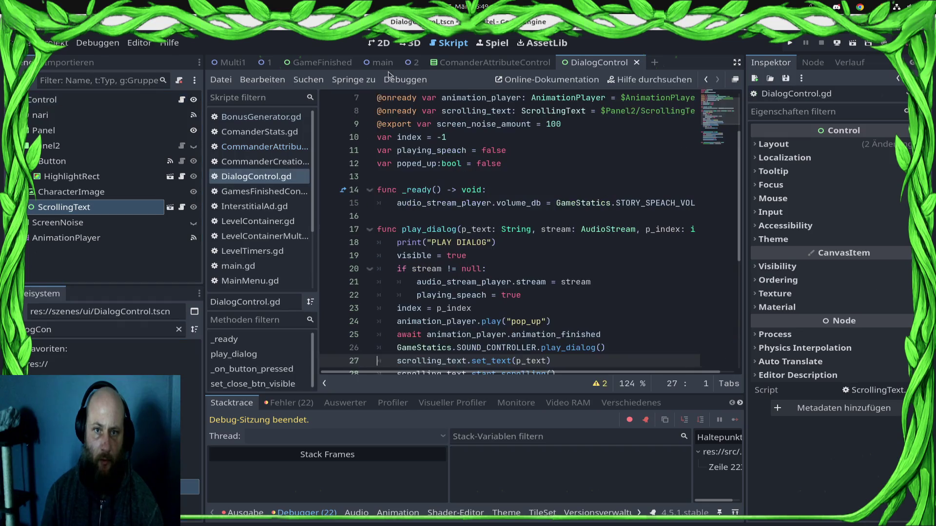
{"action": "left_click", "coordinate": [379, 43]}
{"action": "left_click", "coordinate": [448, 43]}
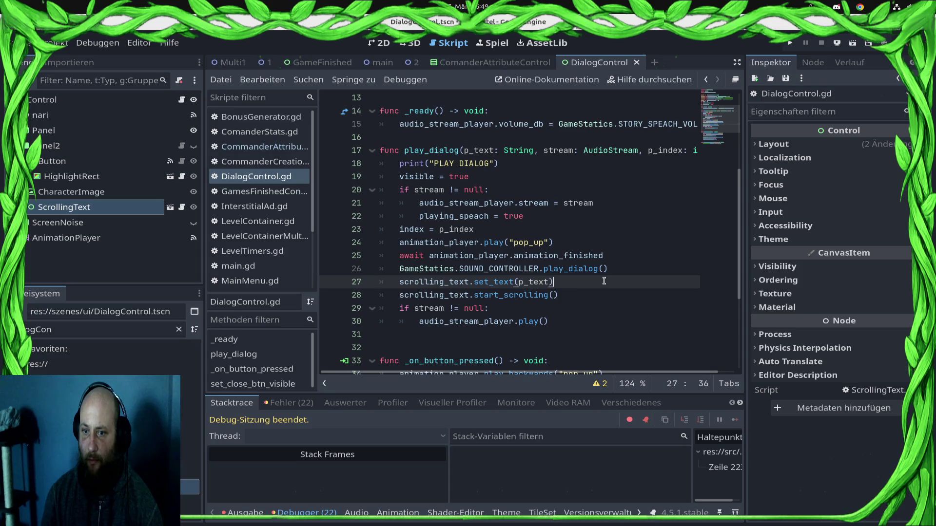
{"action": "left_click", "coordinate": [615, 297]}
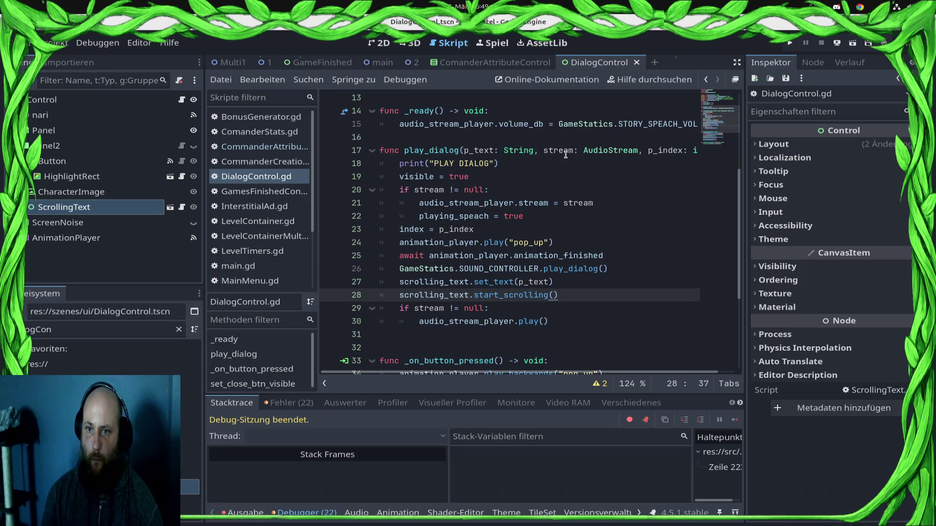
Filter the FileSystem for LevelUi and open the LevelUI.tscn scene.
{"action": "double_click", "coordinate": [53, 325]}
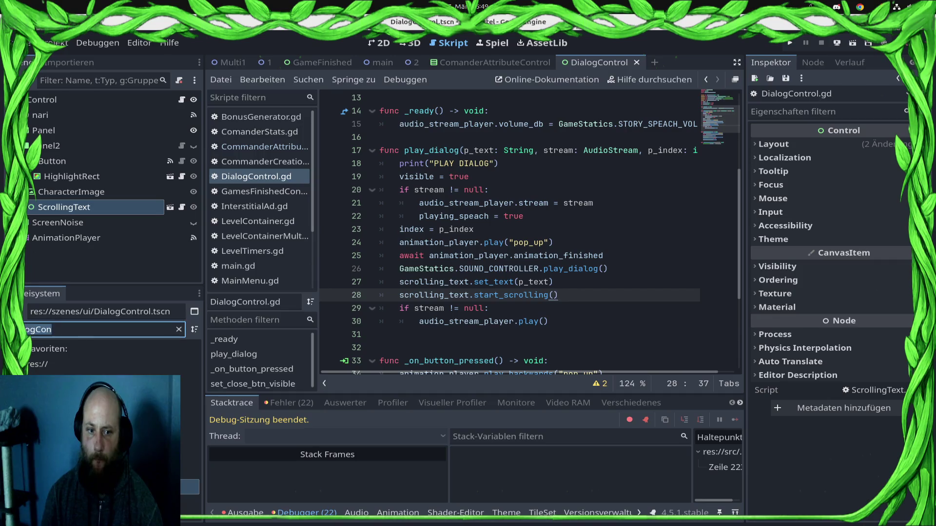
{"action": "type", "text": "LevelUi"}
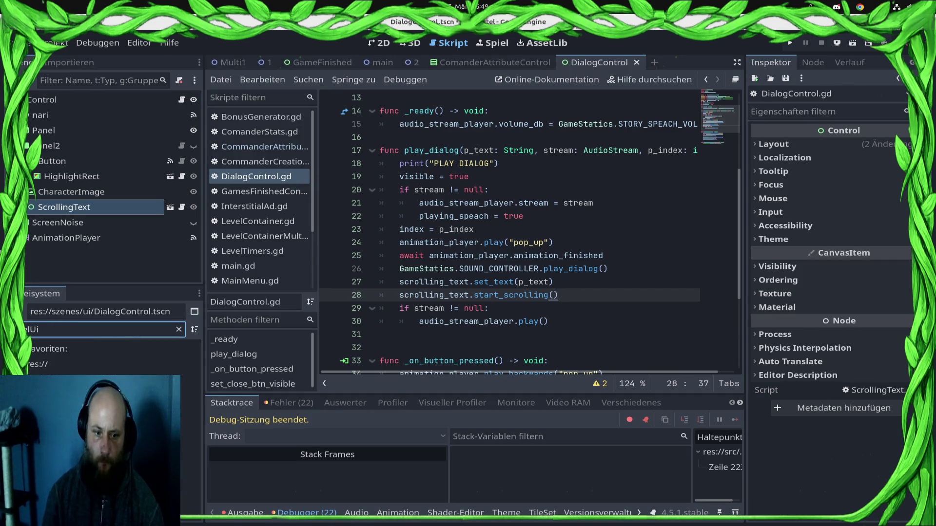
{"action": "double_click", "coordinate": [190, 456]}
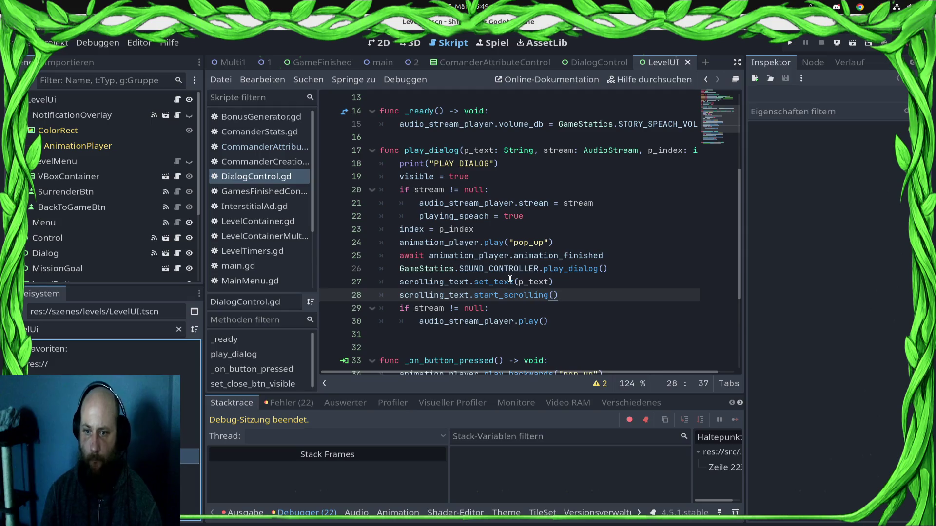
Inspect the spoken_text lookup on line 156 of LevelUi.gd and its TextStatics.gd definition.
{"action": "left_click", "coordinate": [177, 100]}
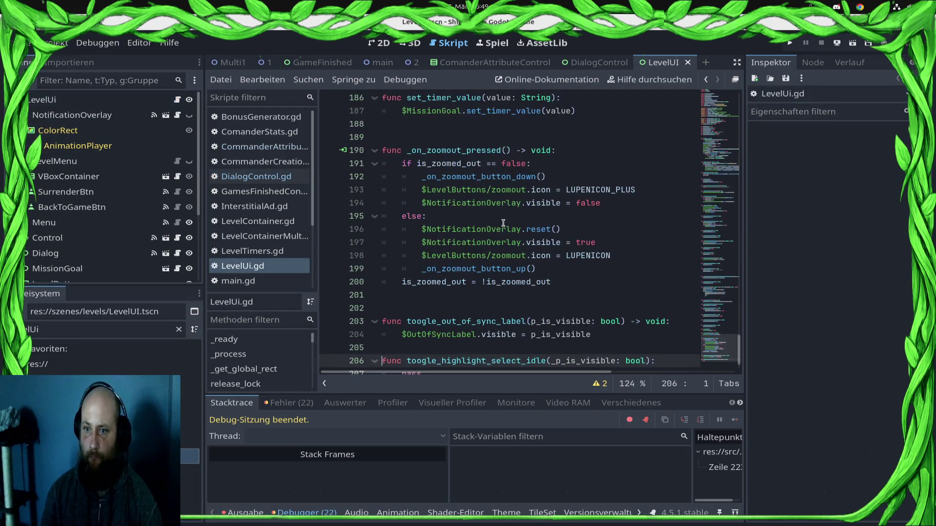
{"action": "scroll", "coordinate": [502, 223], "scroll_direction": "up", "scroll_amount": 10}
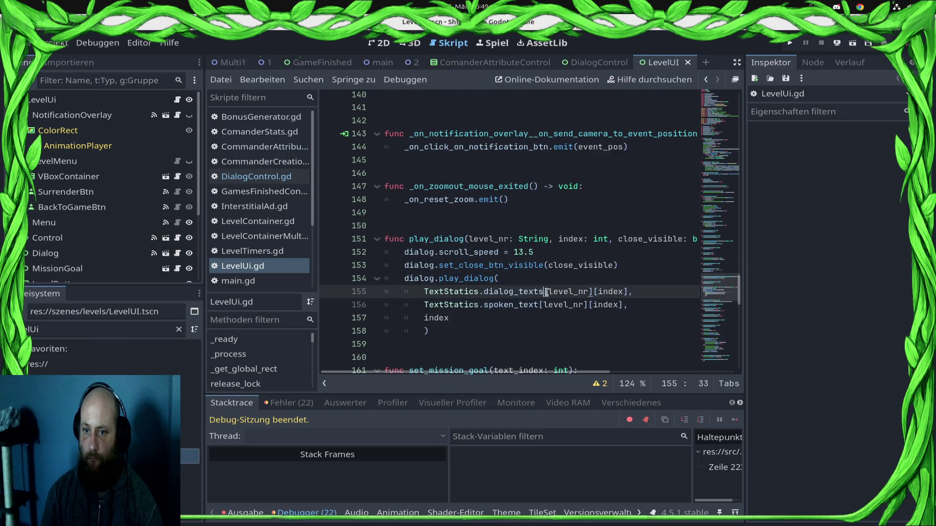
{"action": "double_click", "coordinate": [539, 296]}
{"action": "left_click", "coordinate": [413, 291]}
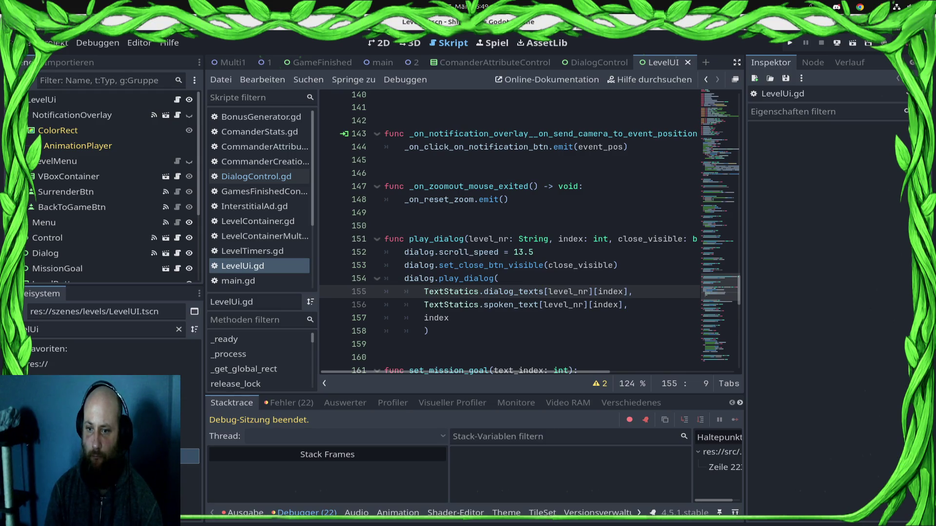
{"action": "left_click", "coordinate": [424, 304]}
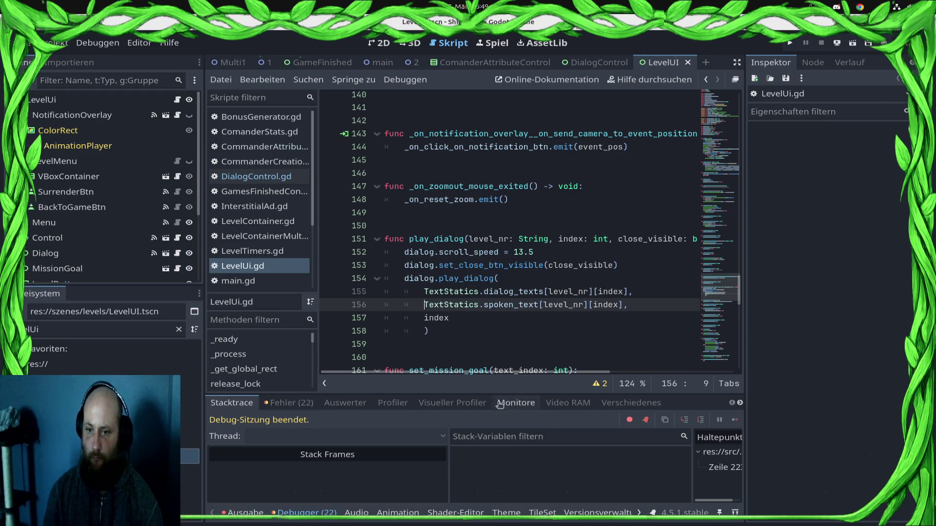
{"action": "left_click", "coordinate": [489, 304], "text": "ctrl"}
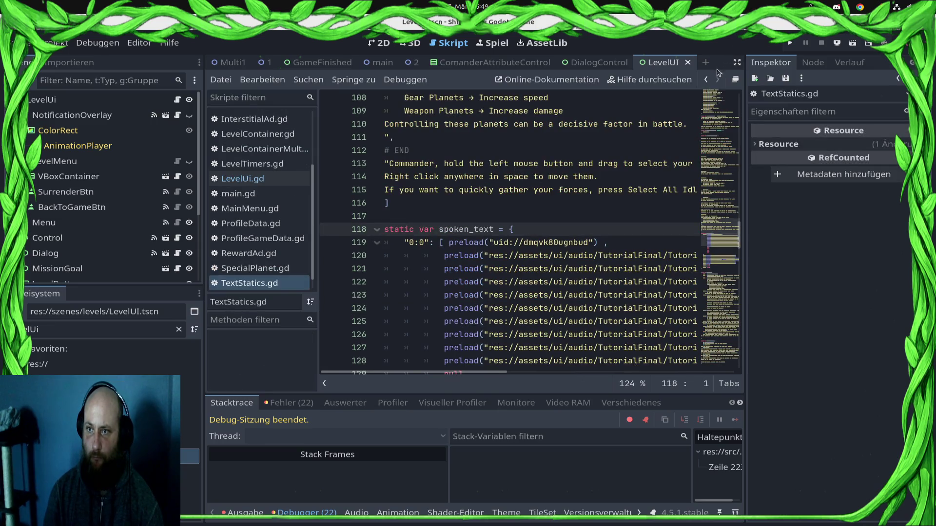
{"action": "left_click", "coordinate": [706, 79]}
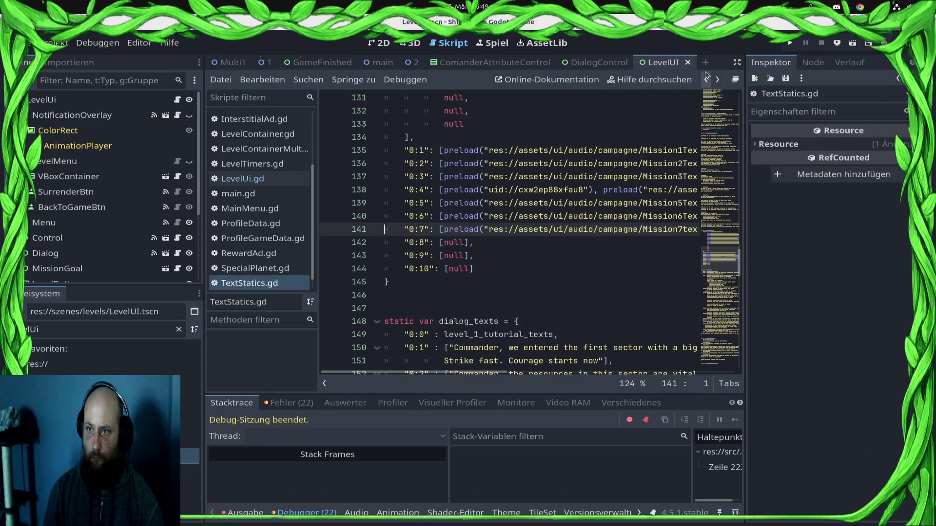
{"action": "left_click", "coordinate": [706, 79]}
{"action": "left_click", "coordinate": [706, 80]}
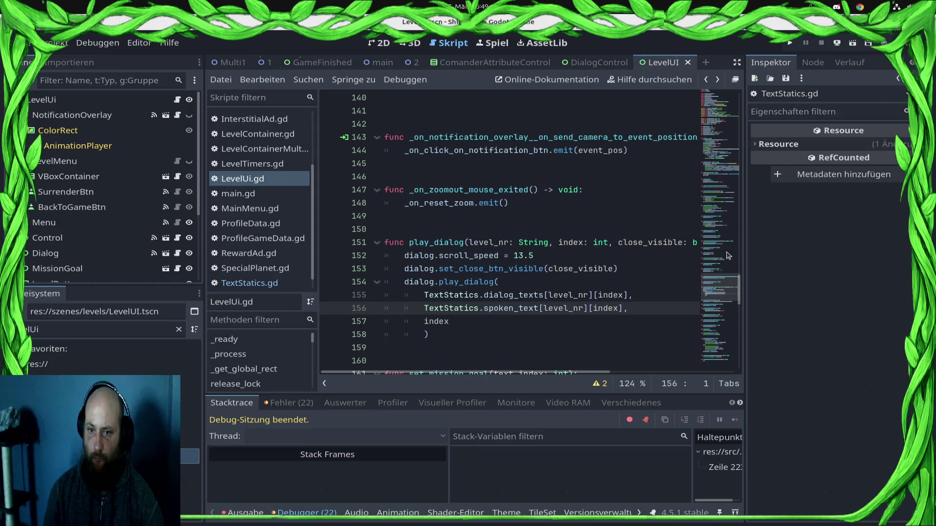
Wrap TextStatics.spoken_text[level_nr][index] in load() on line 156 and save LevelUi.gd.
{"action": "type", "text": "load("}
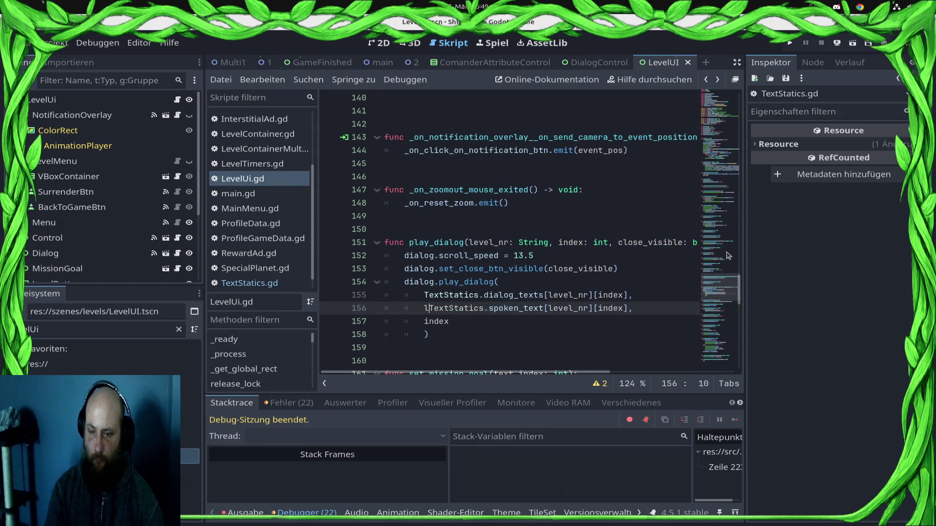
{"action": "key", "text": "End"}
{"action": "key", "text": "Left"}
{"action": "type", "text": ")"}
{"action": "key", "text": "ctrl+s"}
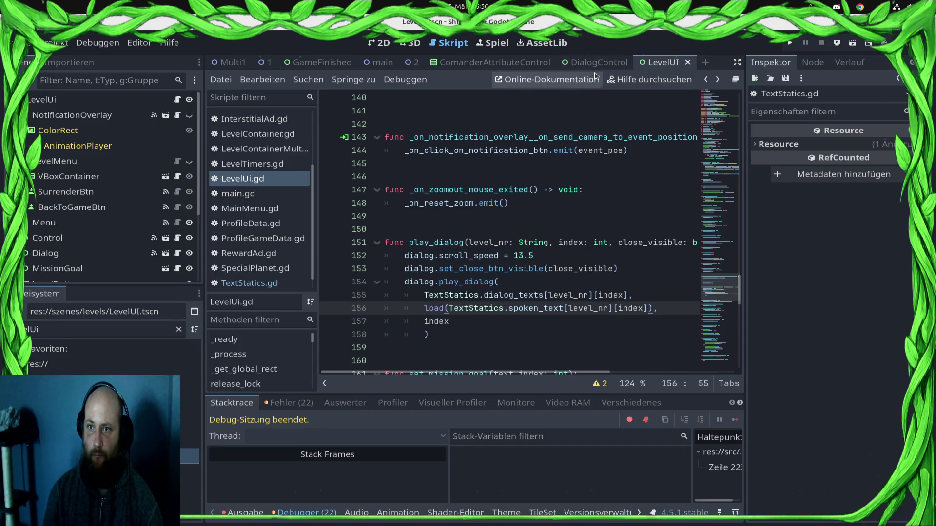
{"action": "left_click", "coordinate": [266, 285]}
Delete preload( from the campaign entries on lines 135–141 using multiple carets.
{"action": "left_click_drag", "start_coordinate": [482, 163], "coordinate": [486, 244]}
{"action": "key", "text": "BackSpace"}
{"action": "key", "text": "BackSpace"}
{"action": "key", "text": "BackSpace"}
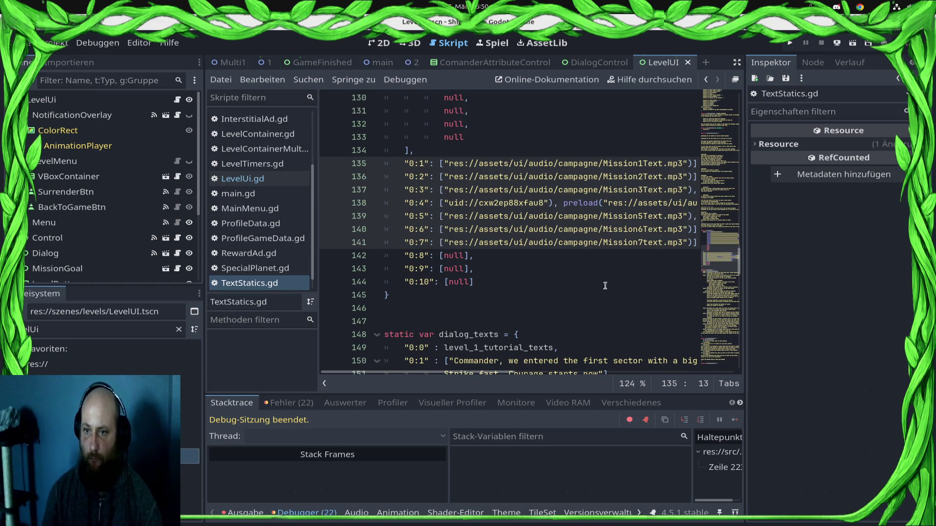
{"action": "left_click", "coordinate": [687, 163]}
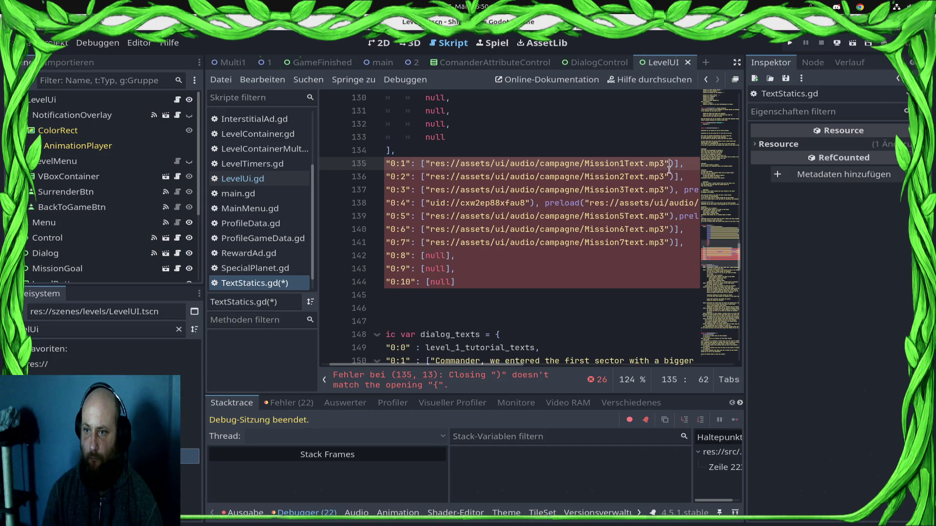
Clean up the leftover preload( and parentheses on the line 138 uid entry and line 139.
{"action": "mouse_move", "coordinate": [572, 159]}
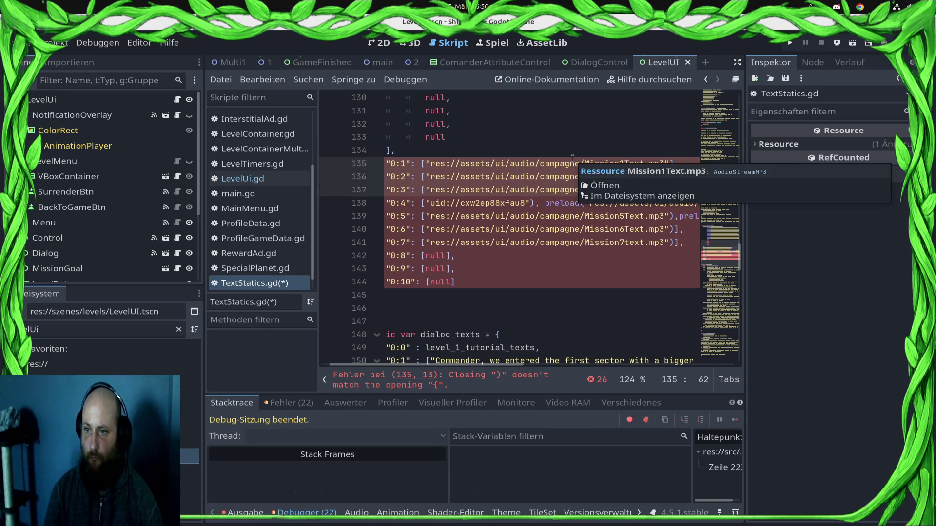
{"action": "left_click", "coordinate": [540, 202]}
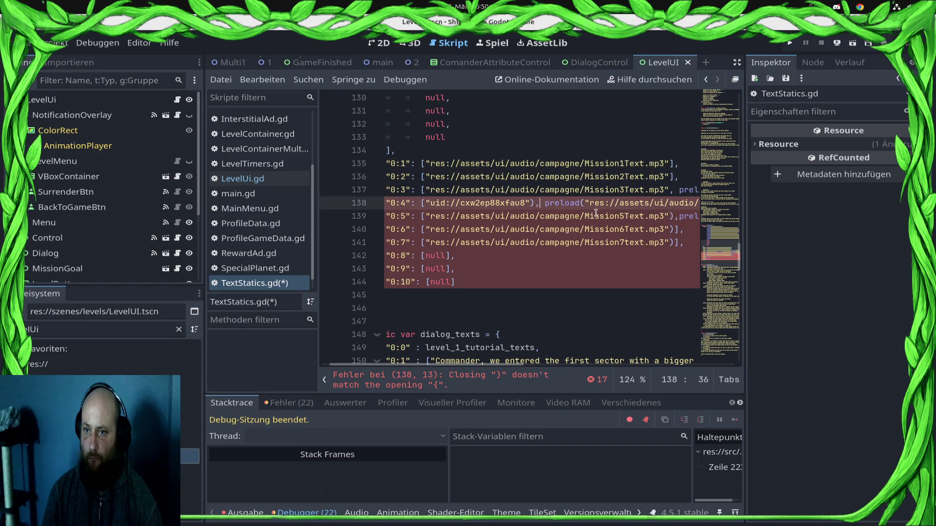
{"action": "key", "text": "ctrl+shift+Right"}
{"action": "key", "text": "ctrl+shift+Right"}
{"action": "key", "text": "Delete"}
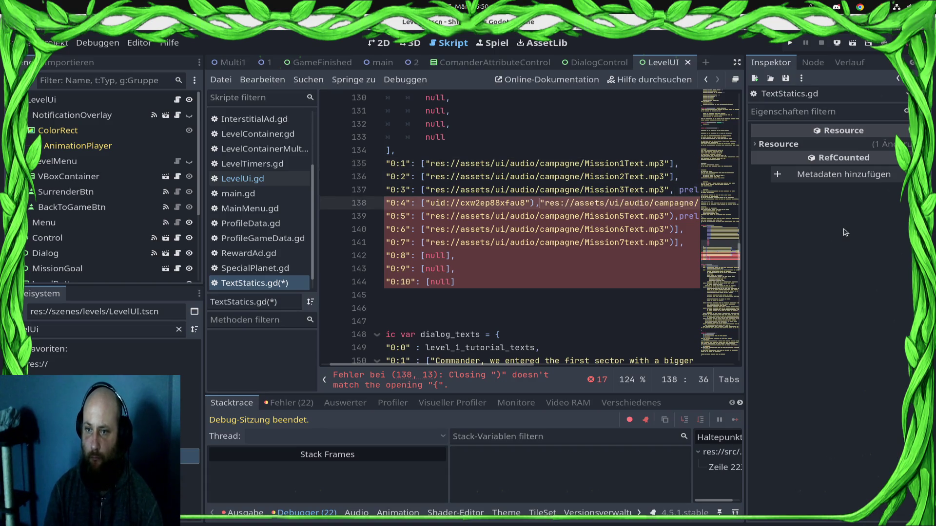
{"action": "key", "text": "End"}
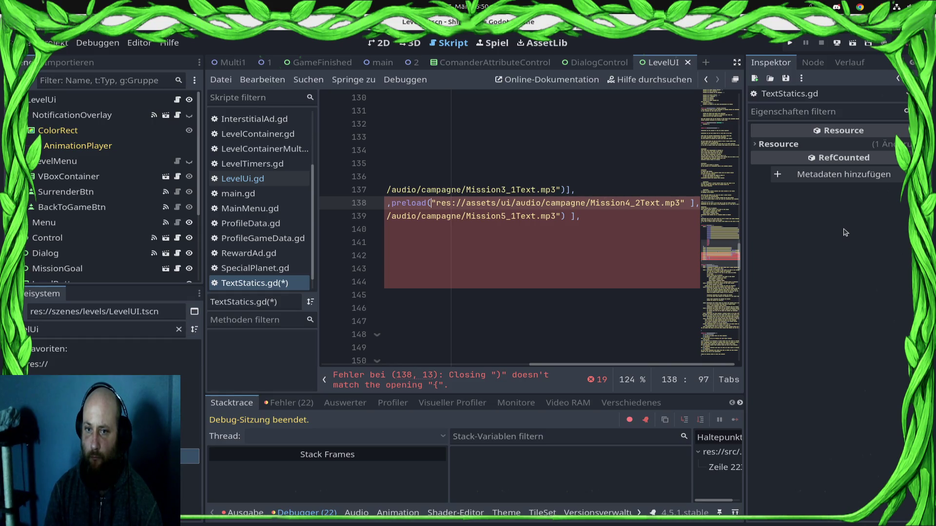
{"action": "key", "text": "shift+Left"}
{"action": "key", "text": "shift+Left"}
{"action": "key", "text": "shift+Left"}
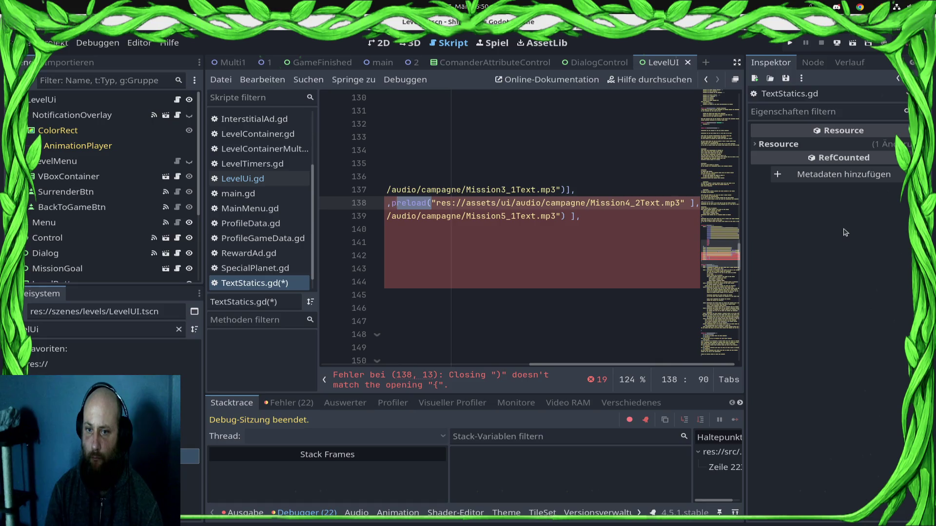
{"action": "key", "text": "BackSpace"}
{"action": "key", "text": "BackSpace"}
{"action": "key", "text": "ctrl+Left"}
{"action": "key", "text": "ctrl+Left"}
{"action": "key", "text": "ctrl+Left"}
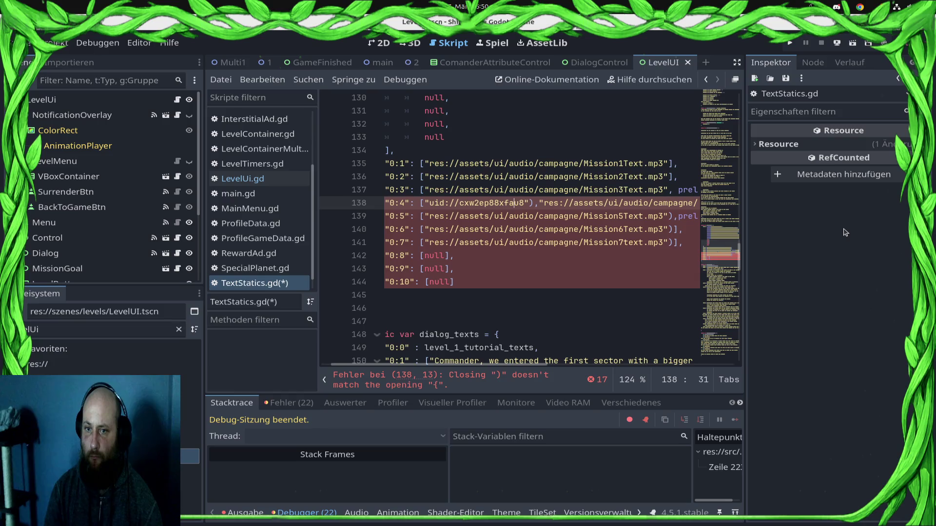
{"action": "key", "text": "Delete"}
{"action": "key", "text": "ctrl+s"}
{"action": "key", "text": "Down"}
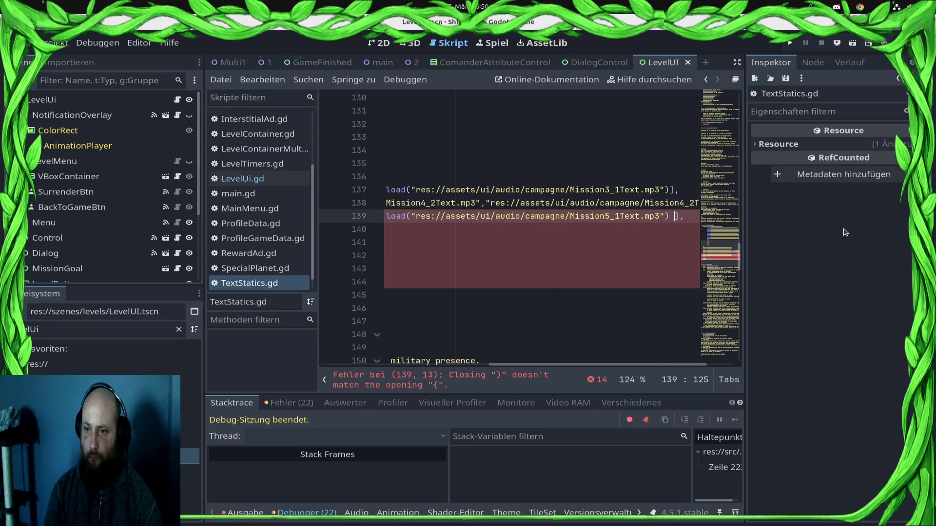
{"action": "key", "text": "BackSpace"}
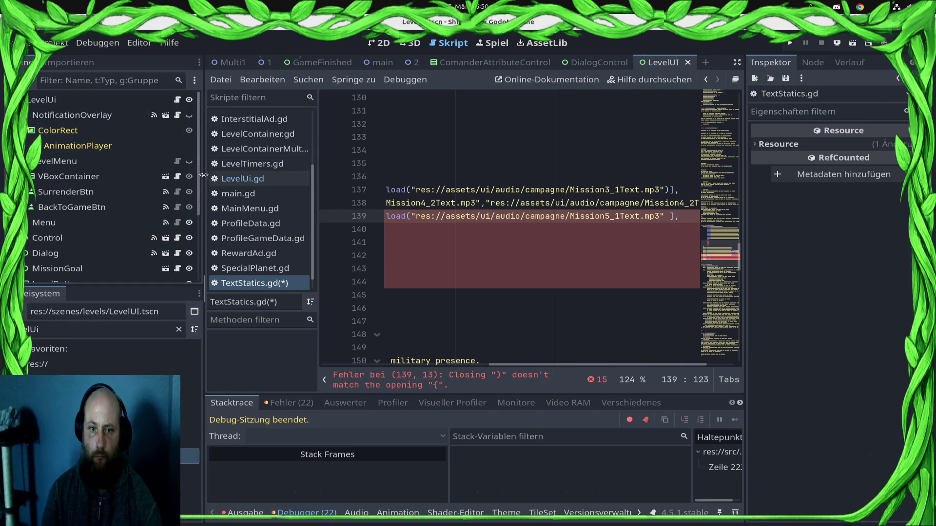
Maximise the code editor and delete preload( on line 139.
{"action": "left_click_drag", "start_coordinate": [203, 174], "coordinate": [87, 174]}
{"action": "left_click", "coordinate": [736, 62]}
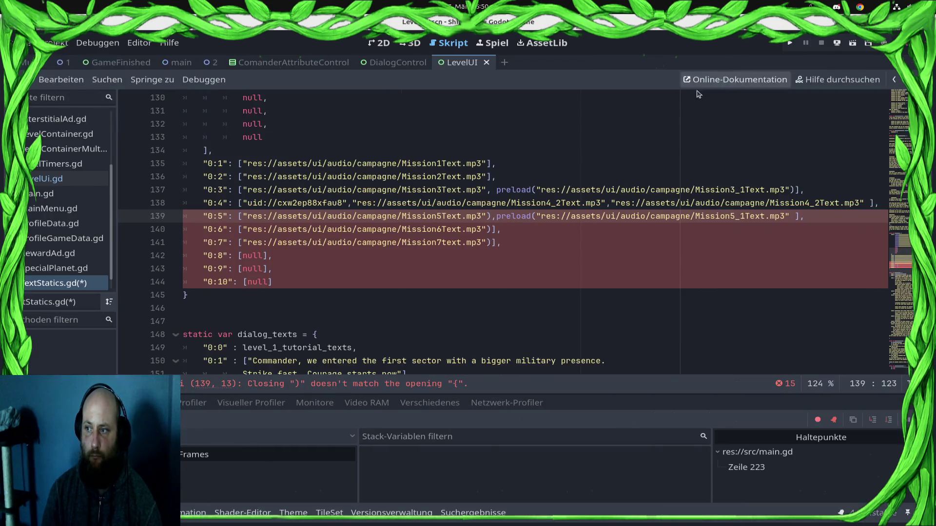
{"action": "left_click", "coordinate": [536, 216]}
{"action": "double_click", "coordinate": [494, 216]}
{"action": "key", "text": "BackSpace"}
{"action": "key", "text": "Delete"}
{"action": "key", "text": "ctrl+s"}
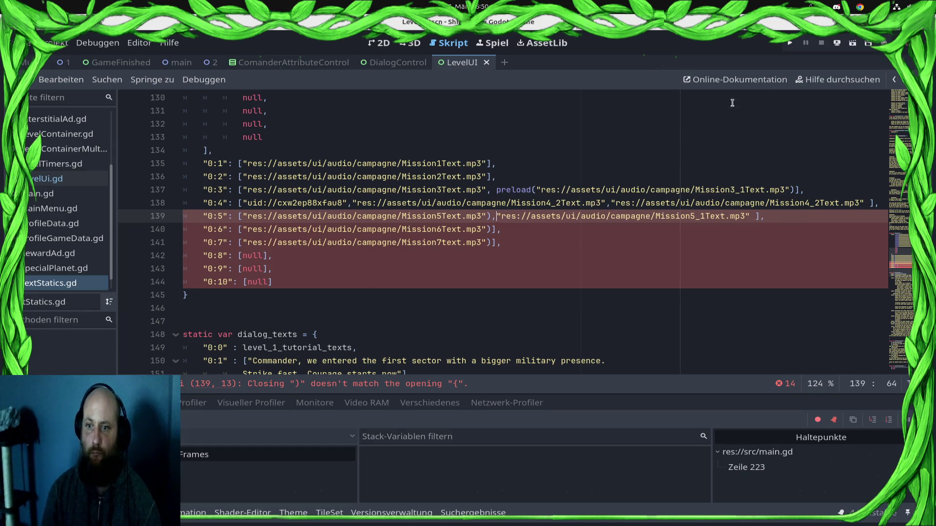
Remove the closing parentheses before the commas on lines 139–141.
{"action": "left_click", "coordinate": [495, 229]}
{"action": "left_click", "coordinate": [492, 219]}
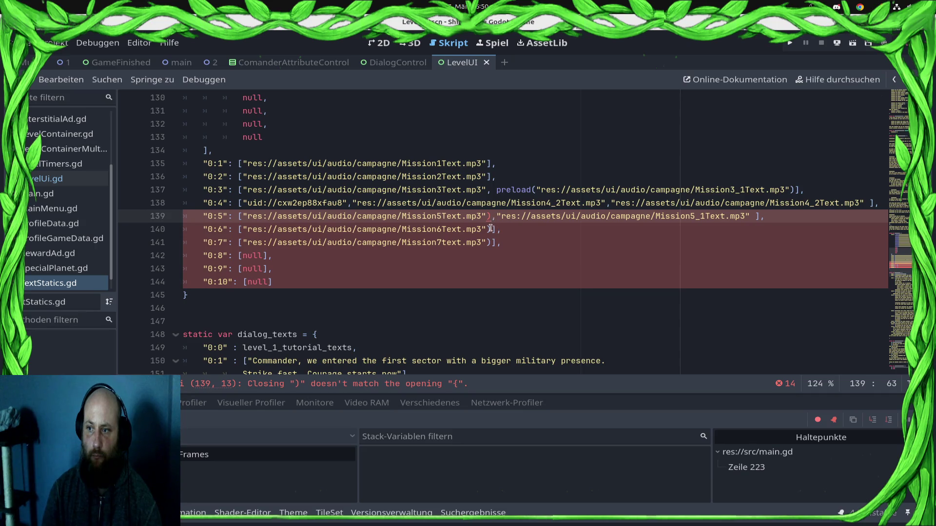
{"action": "left_click", "coordinate": [492, 229], "text": "alt"}
{"action": "left_click", "coordinate": [492, 243], "text": "alt"}
{"action": "key", "text": "BackSpace"}
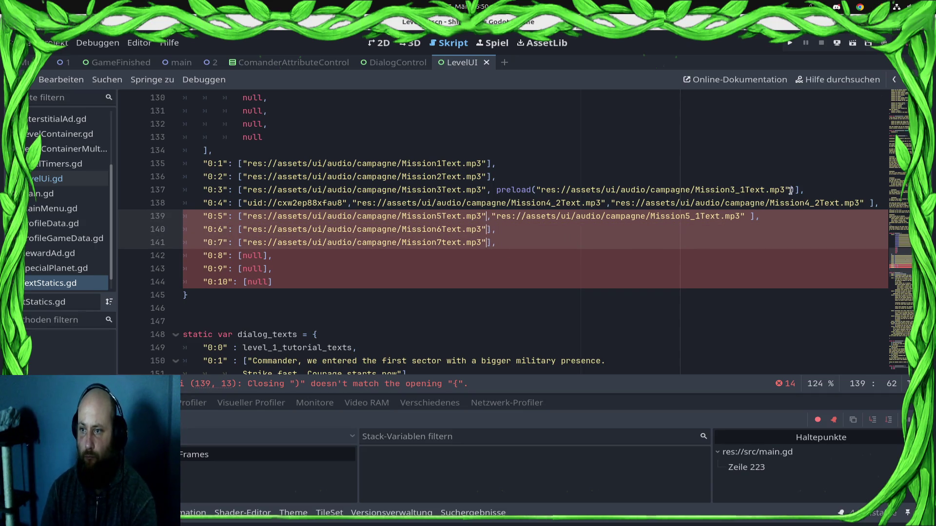
Strip preload( and its closing parenthesis from line 137, save, and restore the side docks.
{"action": "left_click", "coordinate": [790, 190]}
{"action": "key", "text": "BackSpace"}
{"action": "left_click_drag", "start_coordinate": [536, 190], "coordinate": [496, 190]}
{"action": "key", "text": "BackSpace"}
{"action": "key", "text": "ctrl+s"}
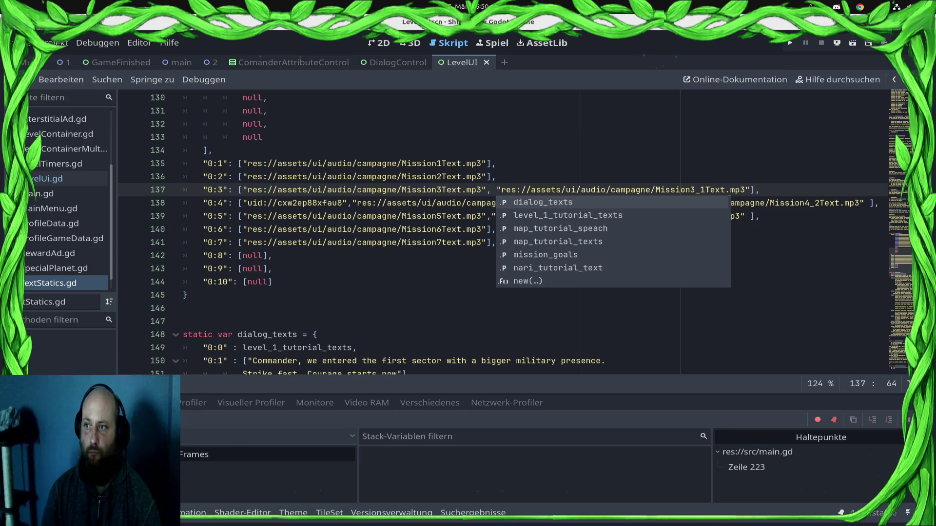
{"action": "key", "text": "ctrl+shift+F11"}
{"action": "left_click", "coordinate": [435, 323]}
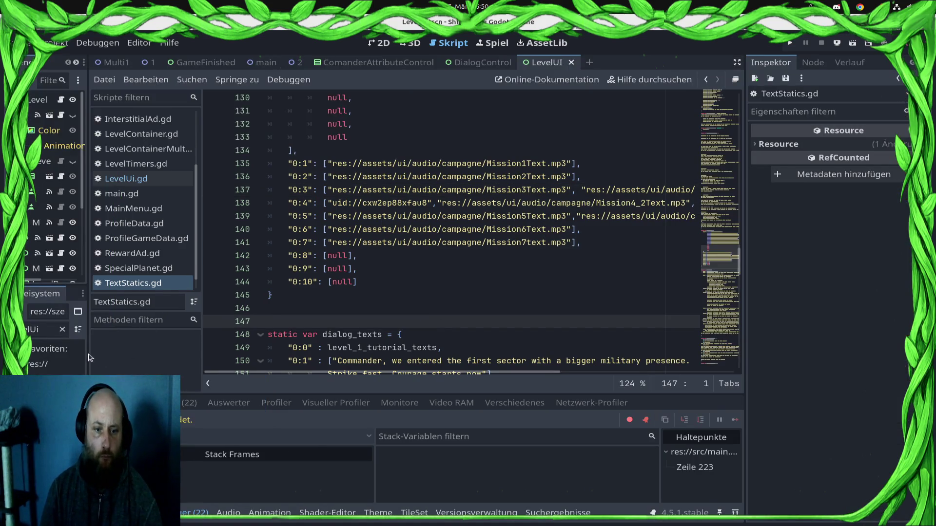
Widen the left docks and clear the FileSystem filter to show the mission audio files.
{"action": "left_click_drag", "start_coordinate": [88, 361], "coordinate": [155, 336]}
{"action": "left_click", "coordinate": [130, 329]}
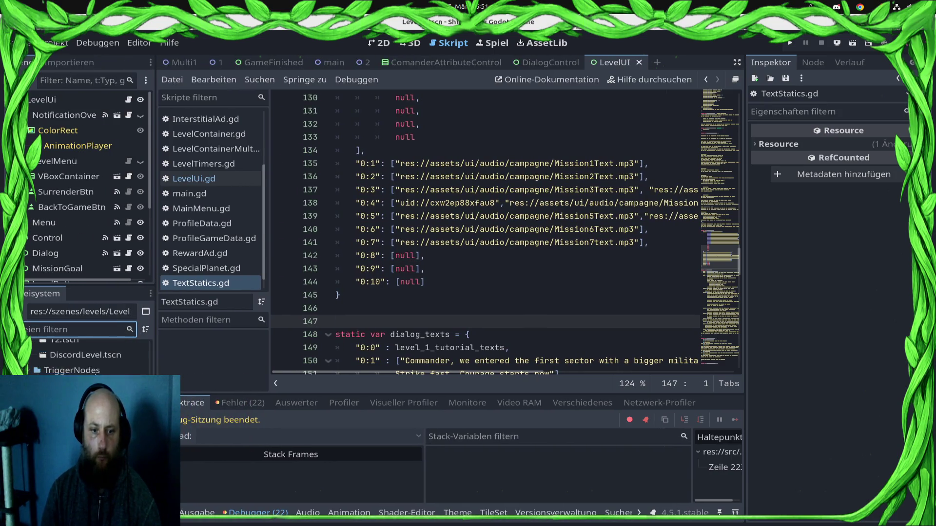
{"action": "scroll", "coordinate": [88, 356], "scroll_direction": "up", "scroll_amount": 10}
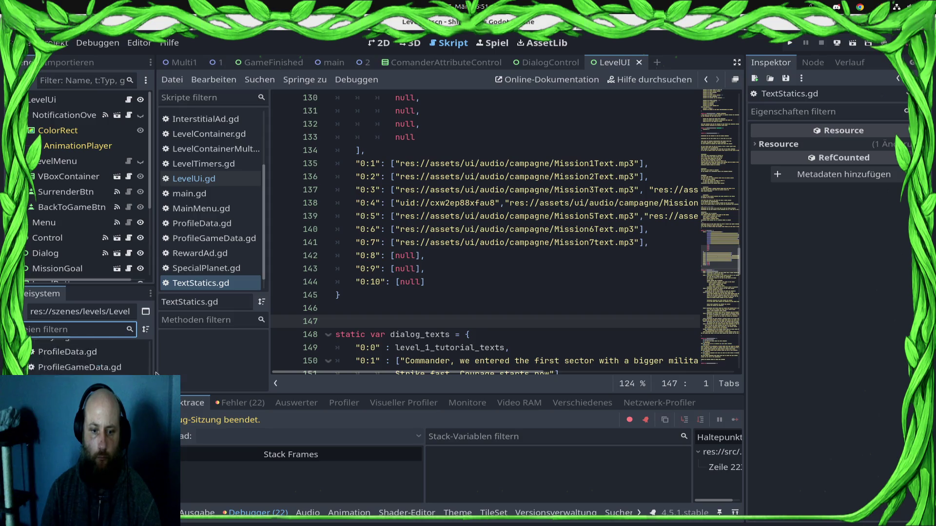
{"action": "scroll", "coordinate": [88, 355], "scroll_direction": "up", "scroll_amount": 2}
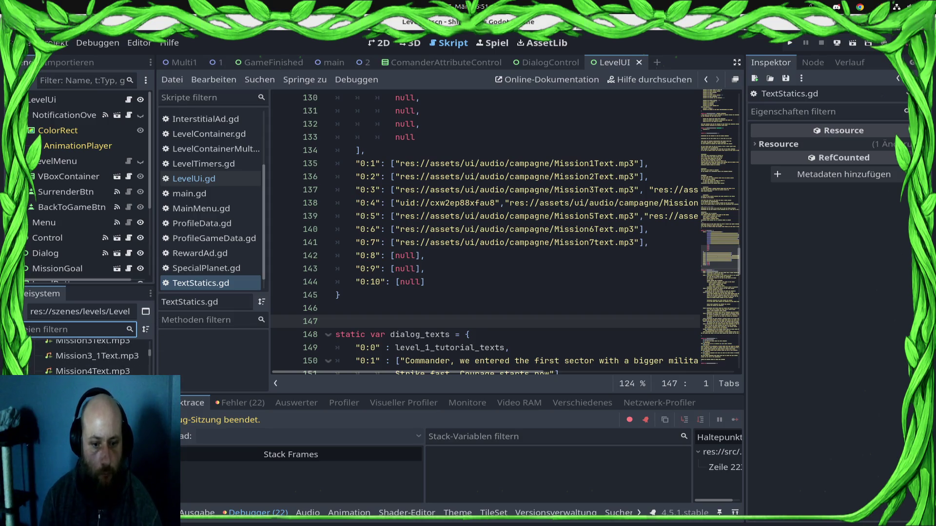
Put the copied Mission8Text.mp3 resource path in place of null in entry 0:8.
{"action": "left_click", "coordinate": [117, 411]}
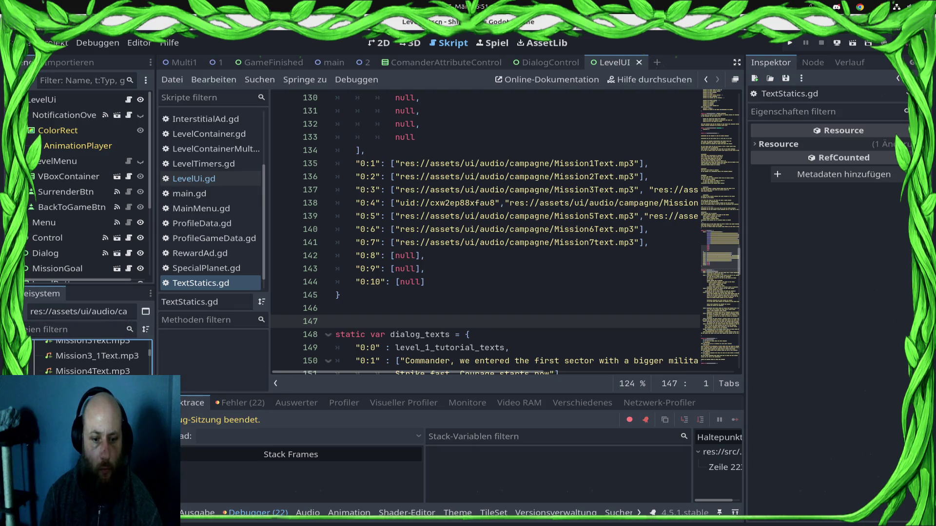
{"action": "right_click", "coordinate": [117, 411]}
{"action": "left_click", "coordinate": [141, 342]}
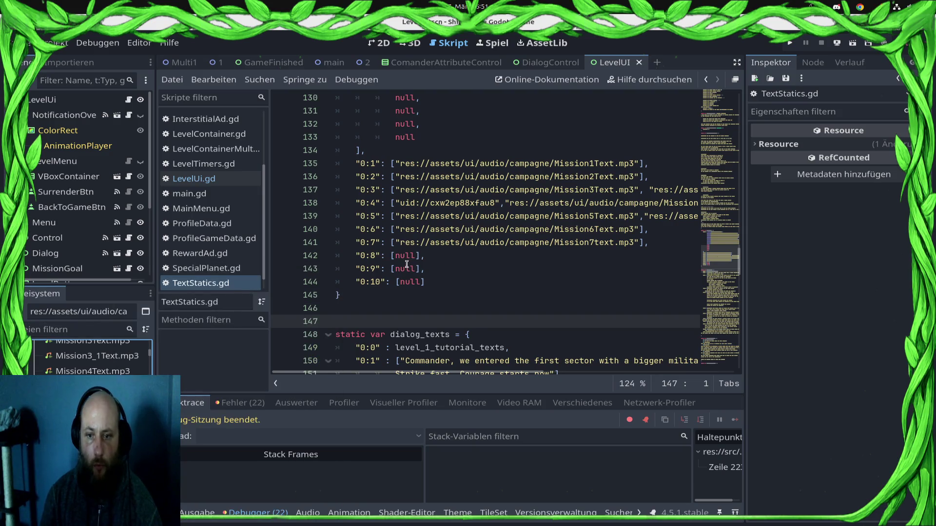
{"action": "double_click", "coordinate": [406, 255]}
{"action": "type", "text": "\""}
{"action": "type", "text": "res://assets/ui/audio/campagne/Mission8Text.mp3"}
{"action": "key", "text": "ctrl+z"}
{"action": "key", "text": "ctrl+z"}
{"action": "type", "text": "res://assets/ui/audio/campagne/Mission8Text.mp3"}
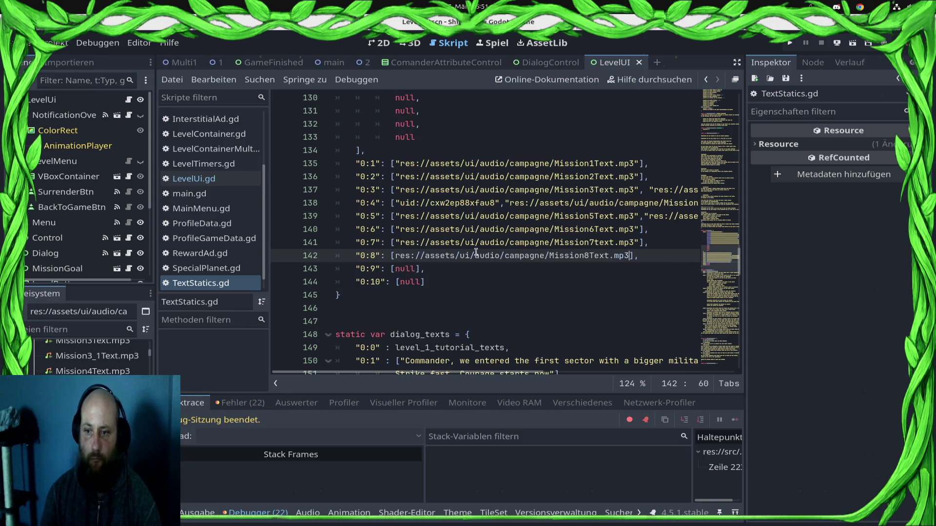
{"action": "key", "text": "ctrl+z"}
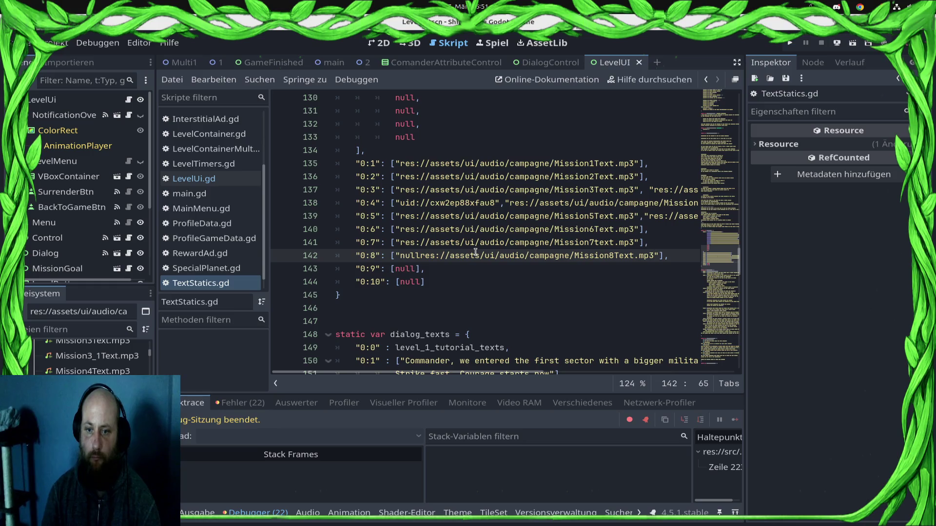
{"action": "key", "text": "ctrl+z"}
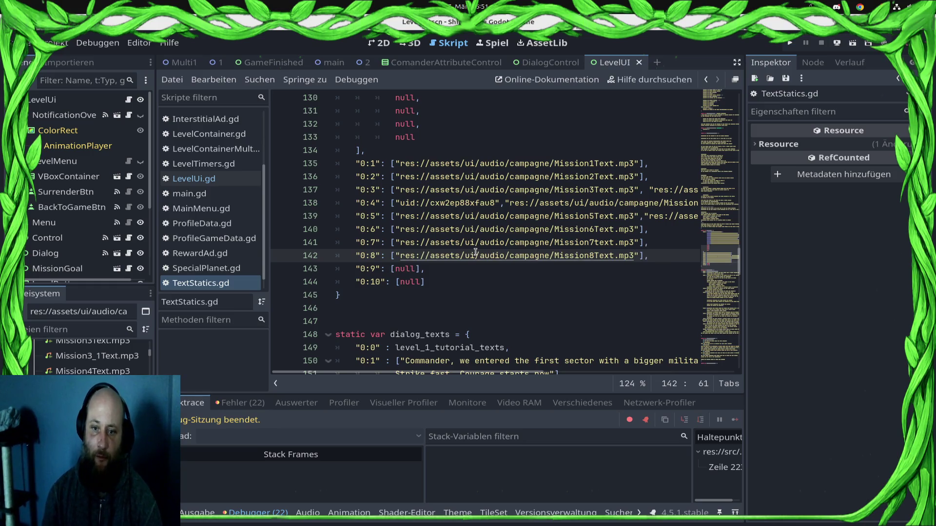
Replace null in entry 0:9 with the copied Mission9Text.mp3 path.
{"action": "right_click", "coordinate": [103, 356]}
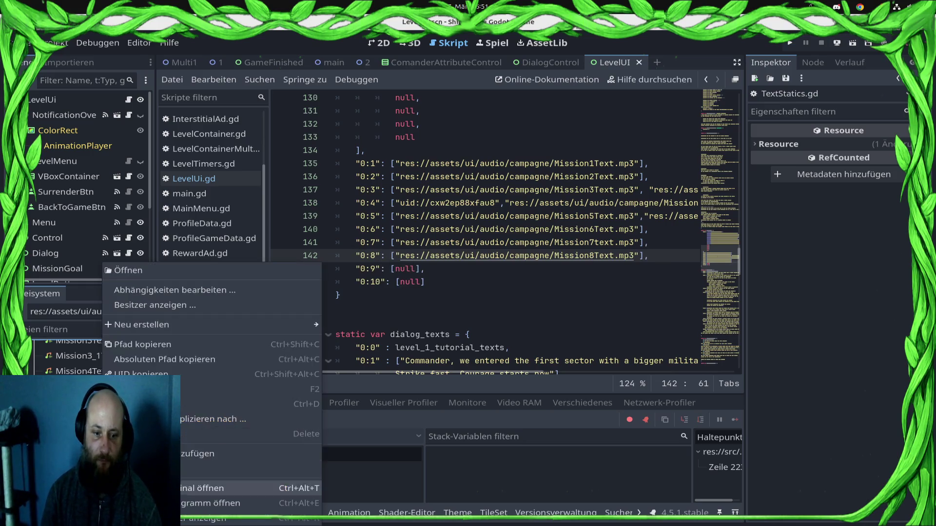
{"action": "left_click", "coordinate": [146, 344]}
{"action": "double_click", "coordinate": [401, 274]}
{"action": "type", "text": "\""}
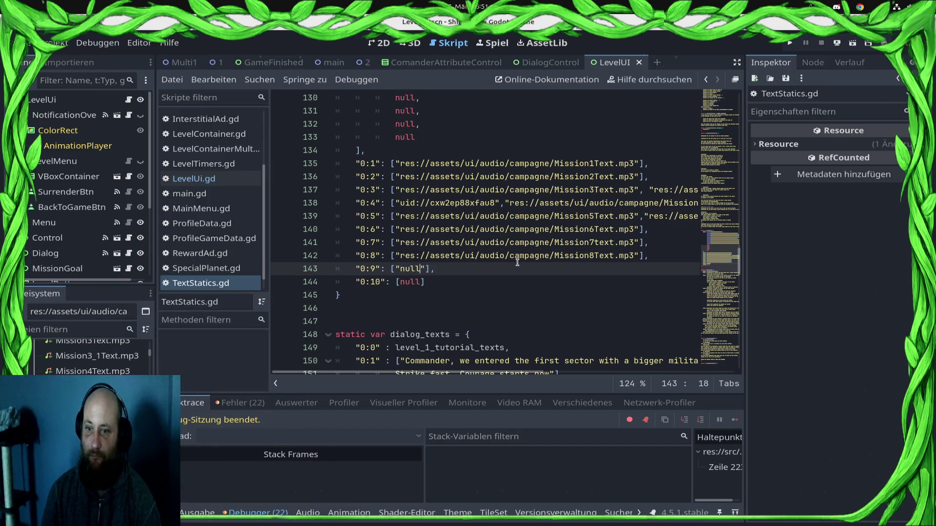
{"action": "type", "text": "res://assets/ui/audio/campagne/Mission9Text.mp3"}
{"action": "left_click", "coordinate": [417, 268]}
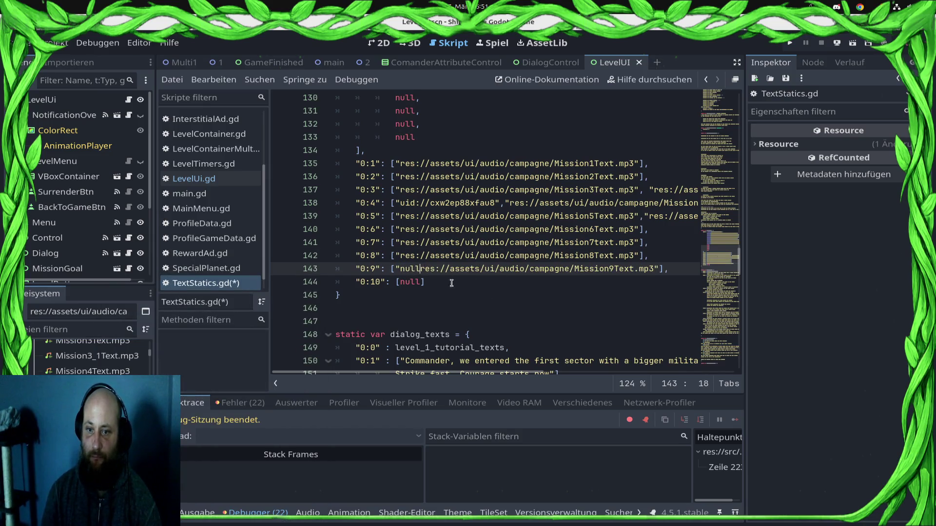
{"action": "key", "text": "BackSpace"}
{"action": "key", "text": "BackSpace"}
{"action": "key", "text": "BackSpace"}
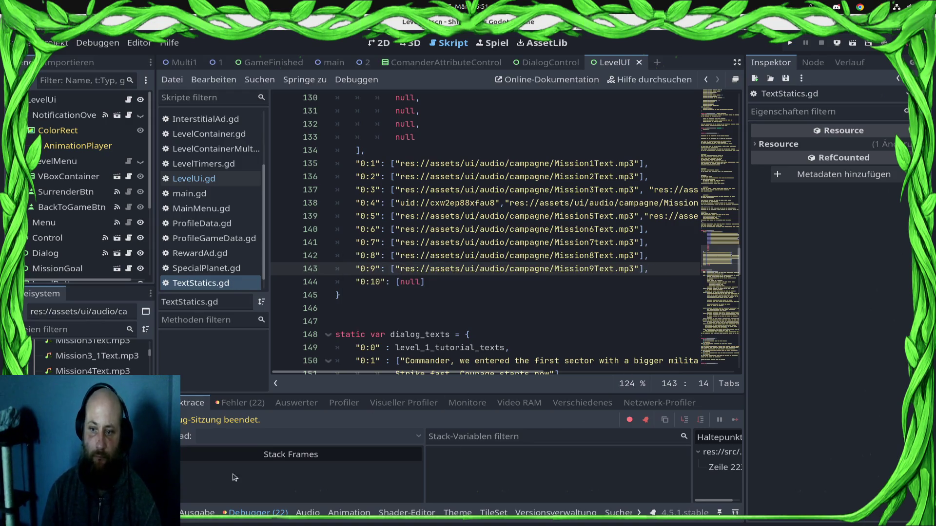
Replace null in entry 0:10 with the copied Mission10Text.mp3 path and save.
{"action": "left_click", "coordinate": [93, 390]}
{"action": "right_click", "coordinate": [92, 390]}
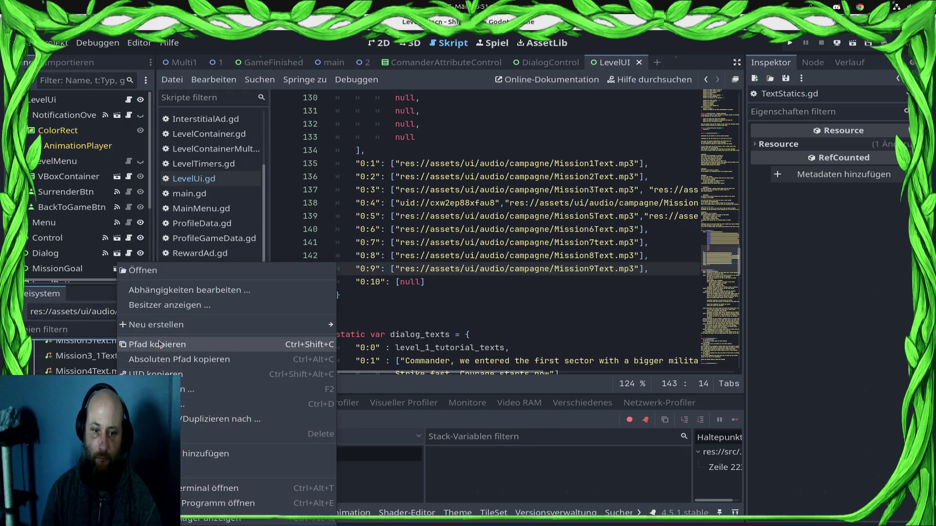
{"action": "left_click", "coordinate": [136, 342]}
{"action": "double_click", "coordinate": [409, 281]}
{"action": "type", "text": "\""}
{"action": "key", "text": "BackSpace"}
{"action": "key", "text": "BackSpace"}
{"action": "key", "text": "BackSpace"}
{"action": "key", "text": "ctrl+v"}
{"action": "key", "text": "ctrl+s"}
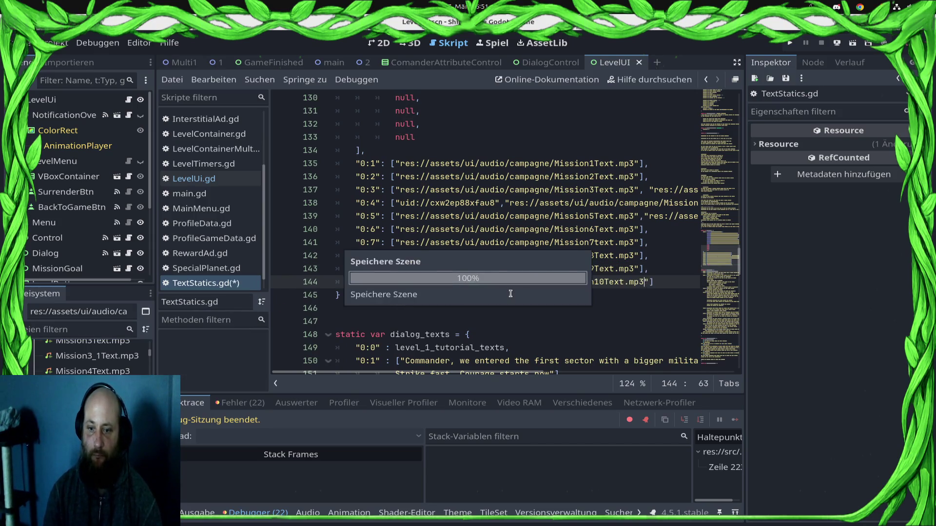
Delete preload( from lines 120–129 at once using multiple carets.
{"action": "scroll", "coordinate": [485, 223], "scroll_direction": "down", "scroll_amount": 15}
{"action": "scroll", "coordinate": [485, 223], "scroll_direction": "down", "scroll_amount": 4}
{"action": "scroll", "coordinate": [482, 209], "scroll_direction": "up", "scroll_amount": 15}
{"action": "scroll", "coordinate": [481, 199], "scroll_direction": "up", "scroll_amount": 13}
{"action": "scroll", "coordinate": [500, 224], "scroll_direction": "down", "scroll_amount": 3}
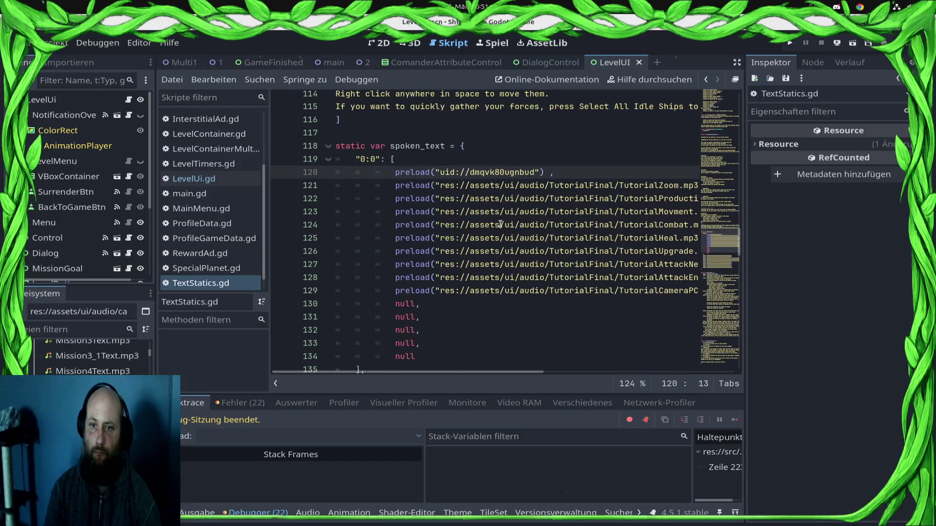
{"action": "key", "text": "ctrl+z"}
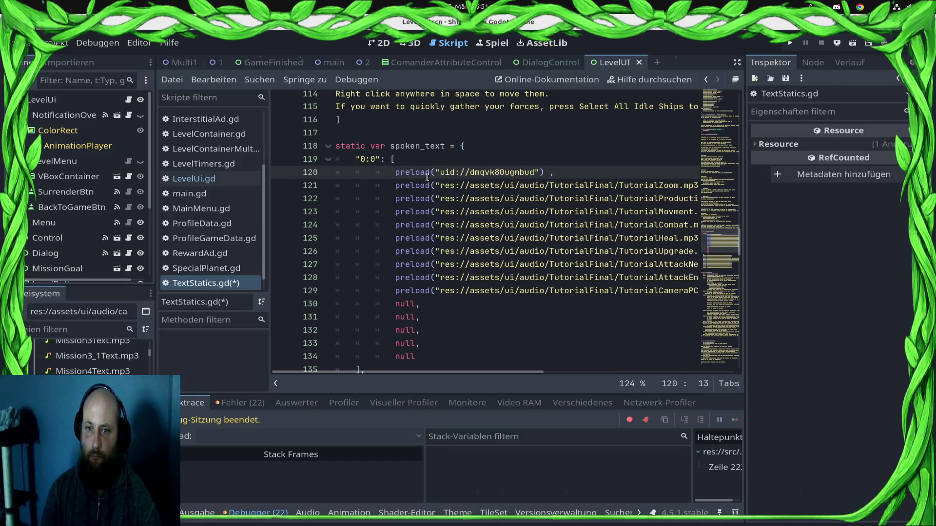
{"action": "left_click", "coordinate": [435, 185], "text": "alt"}
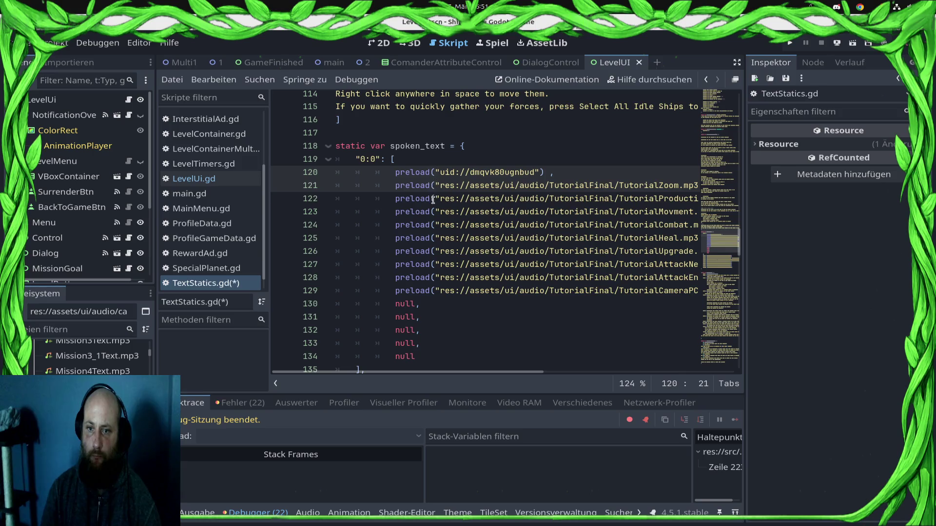
{"action": "left_click", "coordinate": [435, 198], "text": "alt"}
{"action": "left_click", "coordinate": [435, 211], "text": "alt"}
{"action": "left_click", "coordinate": [435, 225], "text": "alt"}
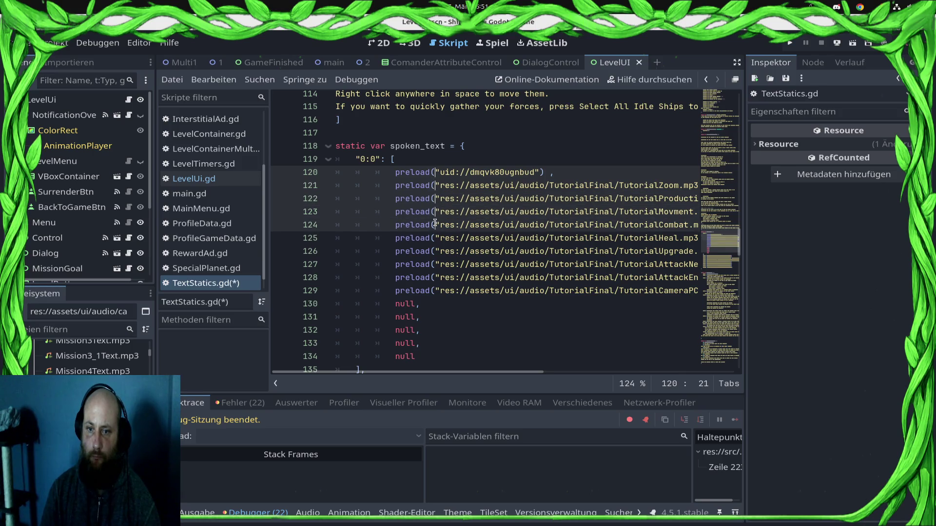
{"action": "left_click", "coordinate": [434, 236], "text": "alt"}
{"action": "left_click", "coordinate": [434, 251], "text": "alt"}
{"action": "left_click", "coordinate": [434, 264], "text": "alt"}
{"action": "left_click", "coordinate": [434, 277], "text": "alt"}
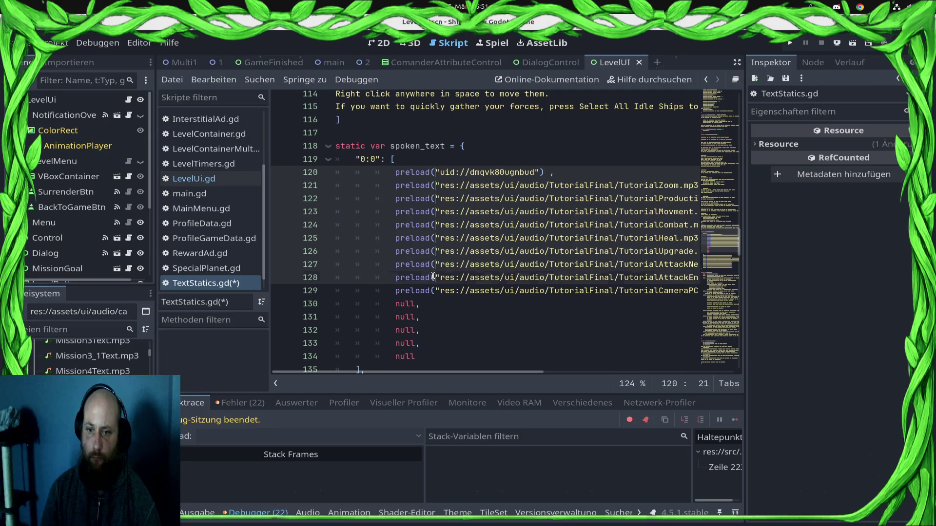
{"action": "left_click", "coordinate": [435, 290], "text": "alt"}
{"action": "key", "text": "BackSpace"}
{"action": "key", "text": "BackSpace"}
{"action": "key", "text": "BackSpace"}
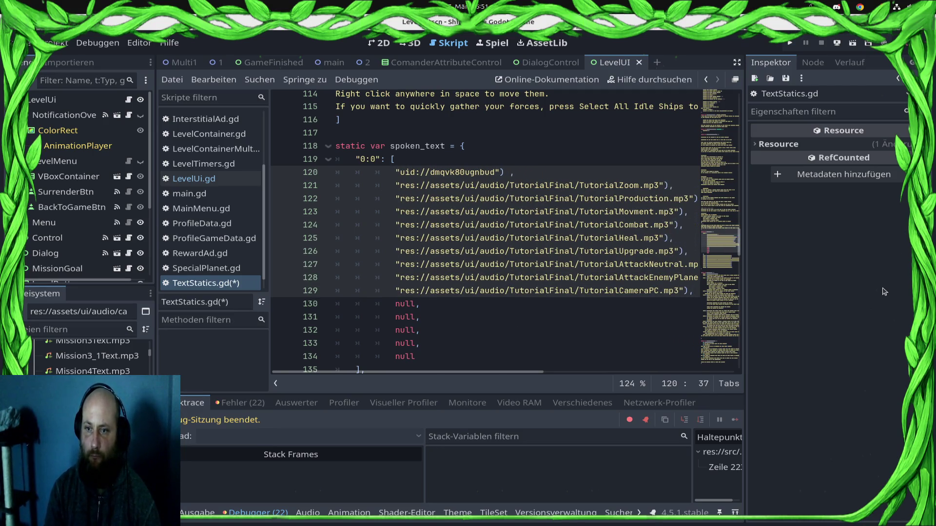
Strip the closing parentheses after each path, fix the stray characters, and save.
{"action": "key", "text": "BackSpace"}
{"action": "key", "text": "BackSpace"}
{"action": "key", "text": "BackSpace"}
{"action": "type", "text": "."}
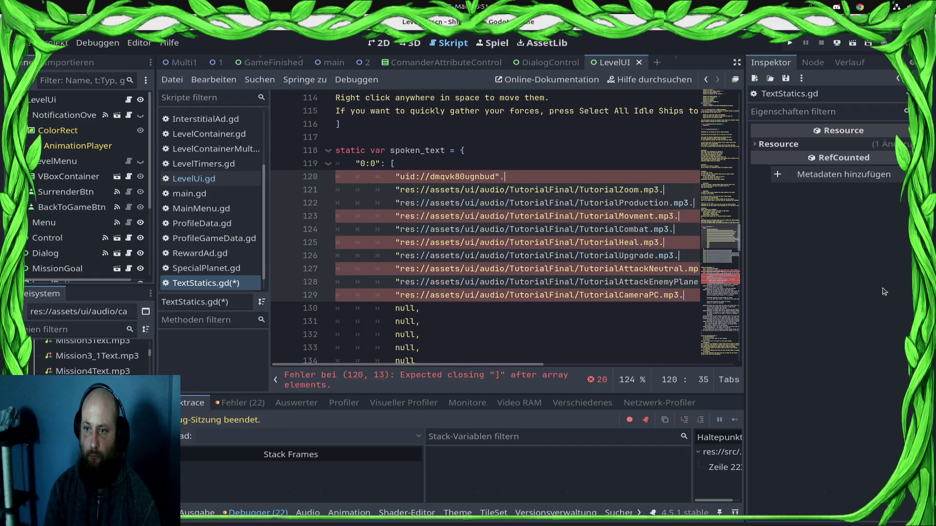
{"action": "key", "text": "Escape"}
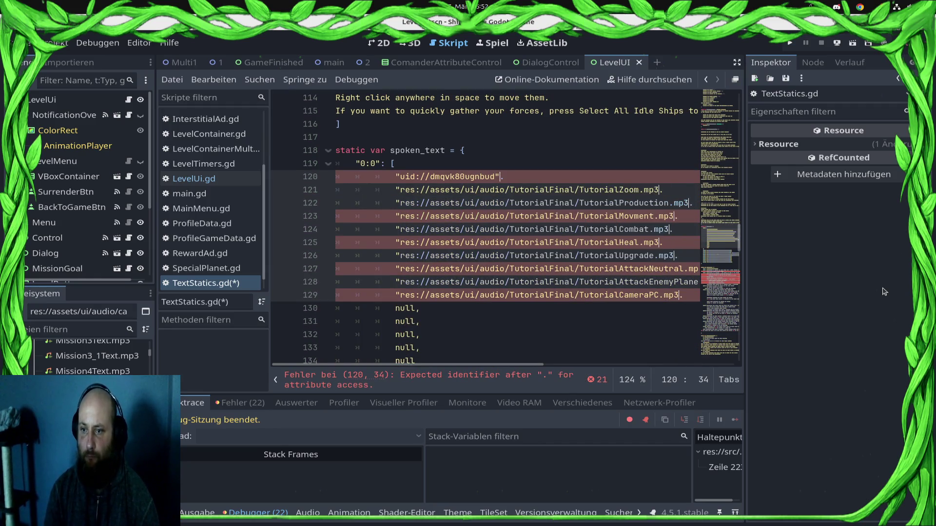
{"action": "type", "text": "\""}
{"action": "key", "text": "ctrl+s"}
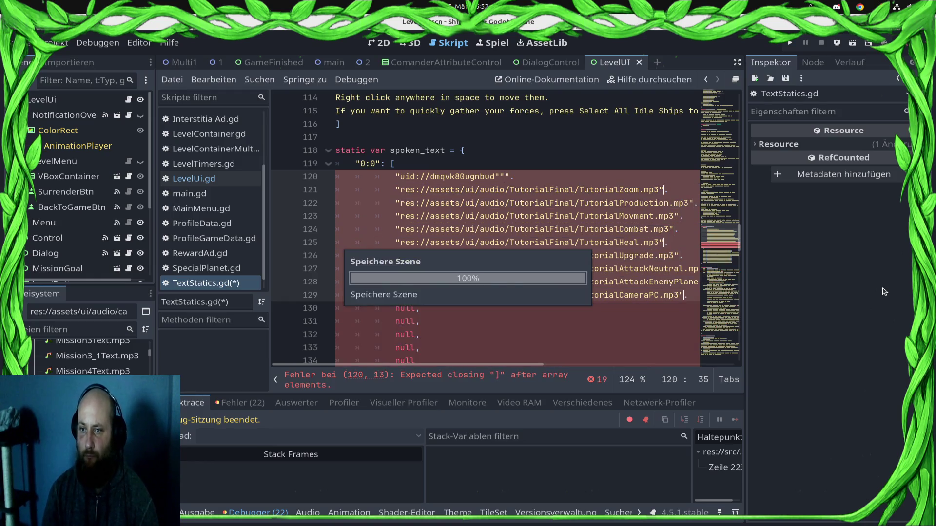
{"action": "type", "text": ","}
{"action": "key", "text": "ctrl+s"}
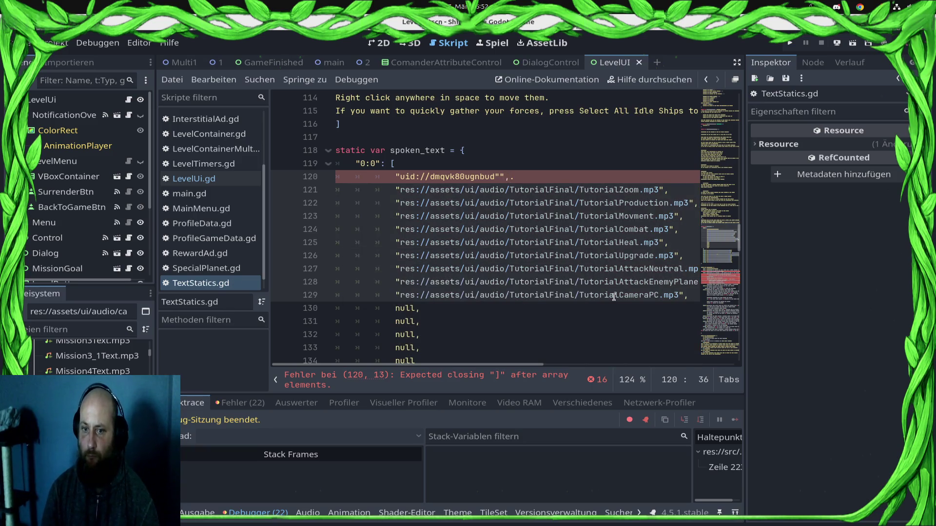
Wrap each null on lines 130–134 in quotes.
{"action": "scroll", "coordinate": [613, 297], "scroll_direction": "down", "scroll_amount": 4}
{"action": "double_click", "coordinate": [410, 151]}
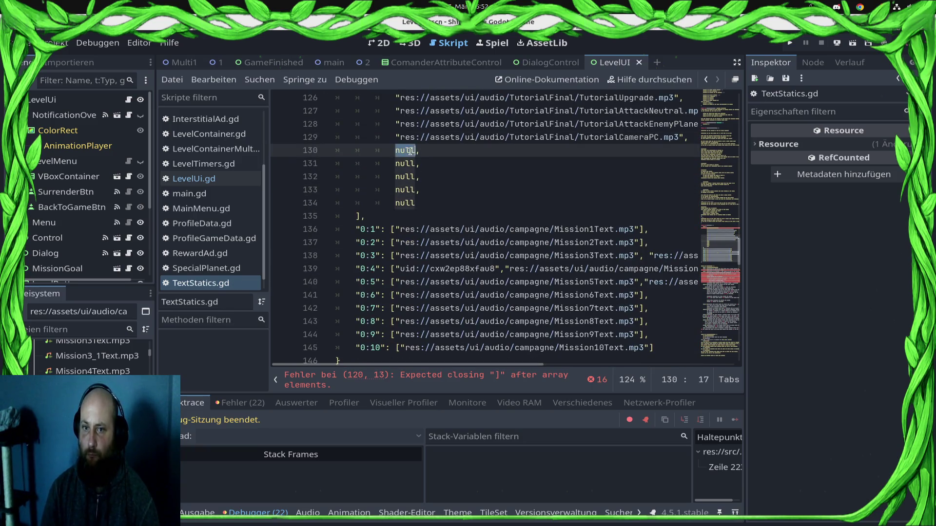
{"action": "type", "text": "\""}
{"action": "double_click", "coordinate": [408, 165]}
{"action": "type", "text": "\""}
{"action": "double_click", "coordinate": [407, 177]}
{"action": "type", "text": "\""}
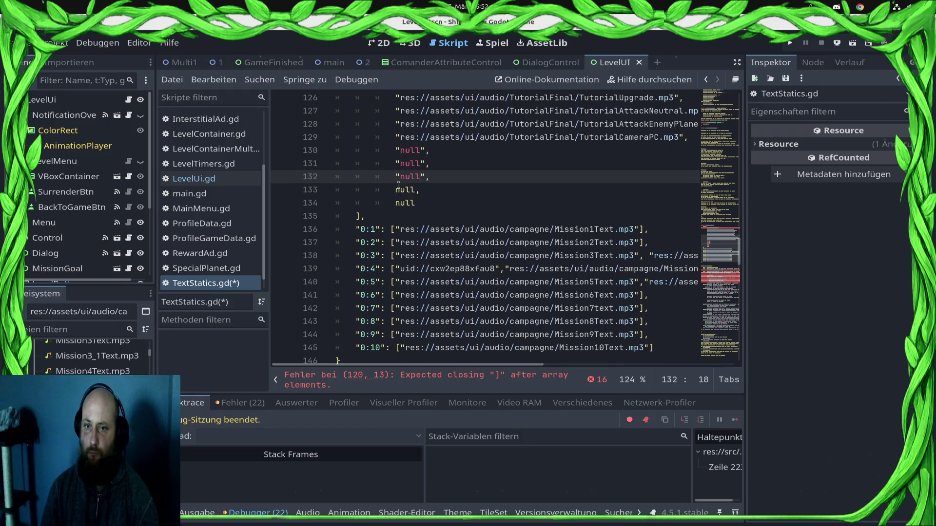
{"action": "double_click", "coordinate": [405, 189]}
{"action": "type", "text": "\""}
{"action": "double_click", "coordinate": [405, 202]}
{"action": "type", "text": "\""}
Fix the stray characters after the uid string on line 120 and save.
{"action": "scroll", "coordinate": [537, 155], "scroll_direction": "up", "scroll_amount": 2}
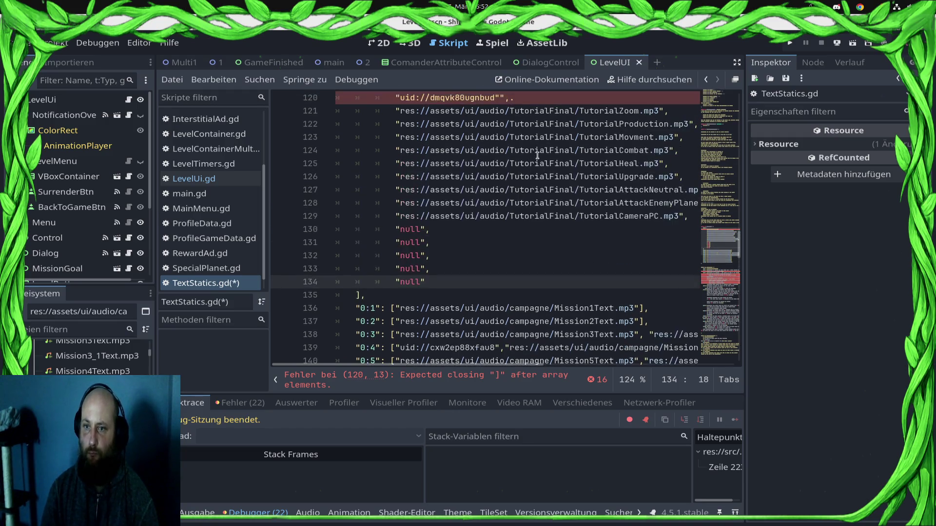
{"action": "left_click_drag", "start_coordinate": [556, 150], "coordinate": [718, 160]}
{"action": "scroll", "coordinate": [617, 161], "scroll_direction": "up", "scroll_amount": 2}
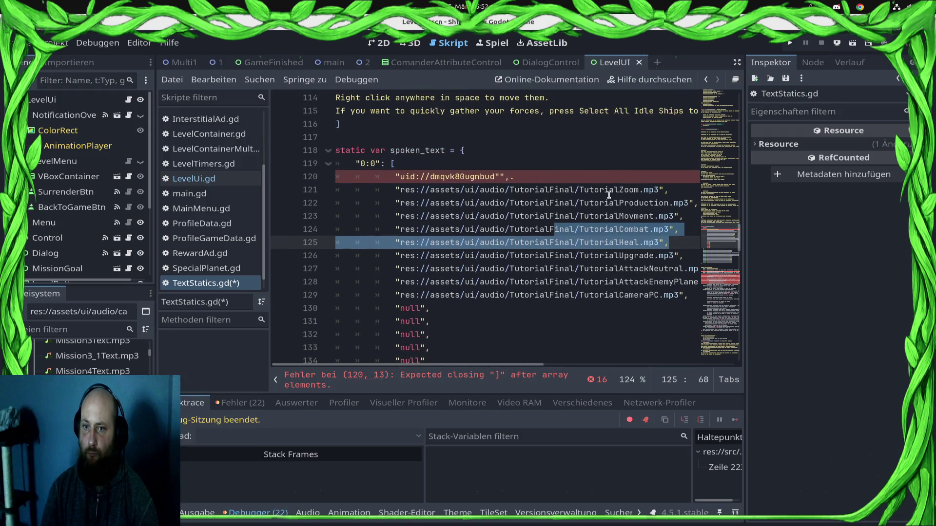
{"action": "left_click", "coordinate": [524, 176]}
{"action": "key", "text": "BackSpace"}
{"action": "key", "text": "BackSpace"}
{"action": "key", "text": "BackSpace"}
{"action": "type", "text": "m"}
{"action": "key", "text": "ctrl+s"}
{"action": "key", "text": "BackSpace"}
{"action": "type", "text": ","}
{"action": "key", "text": "ctrl+s"}
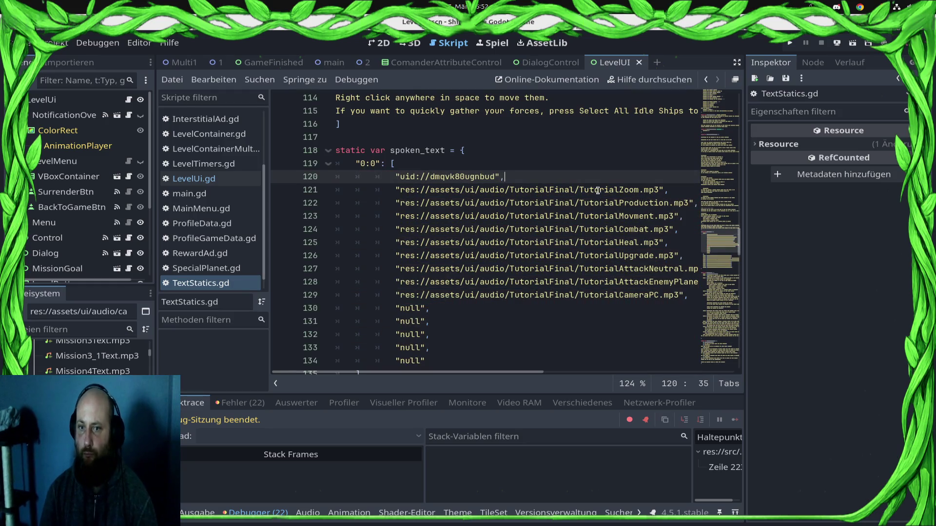
Turn the quoted "null" strings on lines 130–134 into empty strings "".
{"action": "scroll", "coordinate": [597, 190], "scroll_direction": "up", "scroll_amount": 4}
{"action": "scroll", "coordinate": [471, 338], "scroll_direction": "down", "scroll_amount": 6}
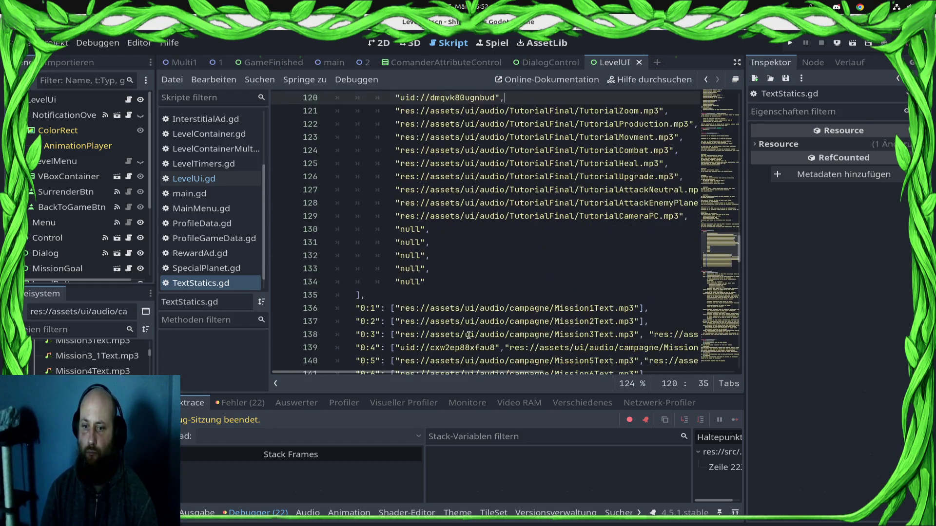
{"action": "triple_click", "coordinate": [403, 228]}
{"action": "double_click", "coordinate": [403, 229]}
{"action": "key", "text": "BackSpace"}
{"action": "double_click", "coordinate": [404, 242]}
{"action": "key", "text": "BackSpace"}
{"action": "double_click", "coordinate": [404, 255]}
{"action": "key", "text": "BackSpace"}
{"action": "double_click", "coordinate": [405, 267]}
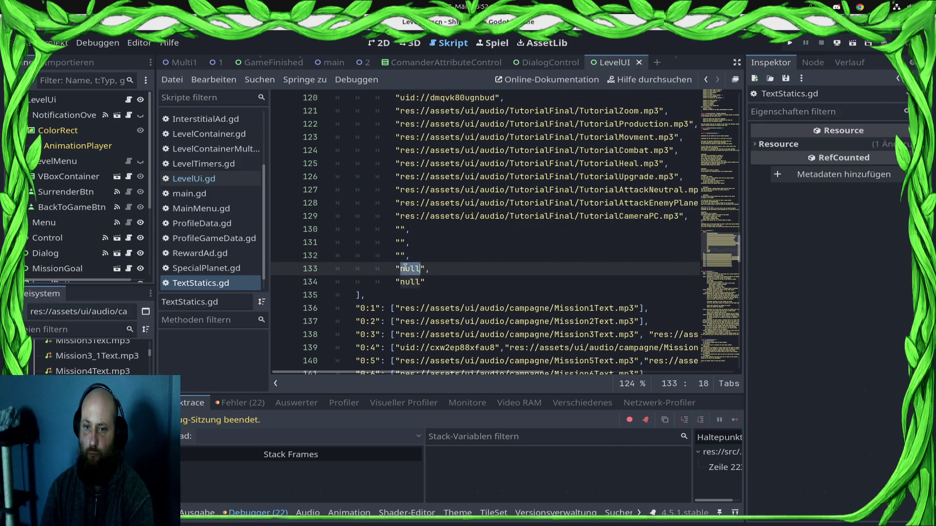
{"action": "key", "text": "BackSpace"}
{"action": "double_click", "coordinate": [406, 282]}
{"action": "key", "text": "BackSpace"}
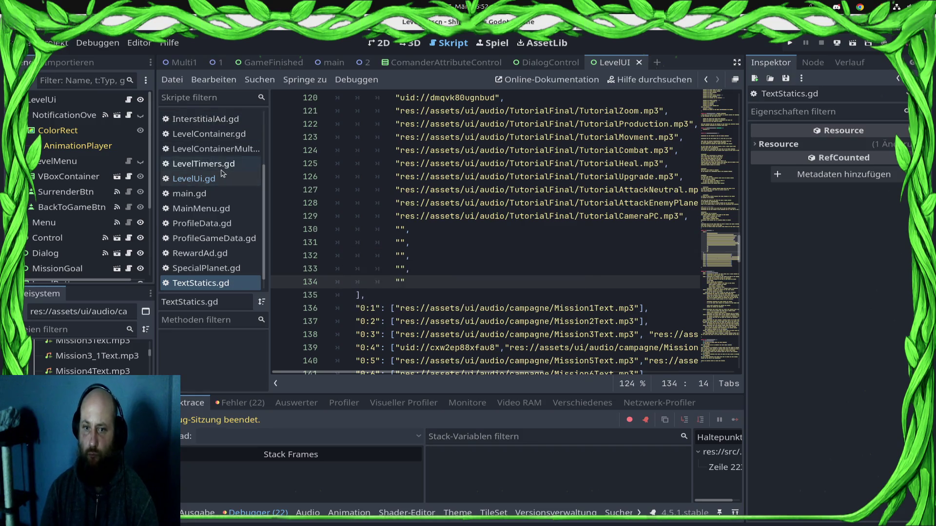
Open LevelUi.gd via the 'levelui' filter and jump to the load() reference from play_dialog.
{"action": "left_click", "coordinate": [214, 178]}
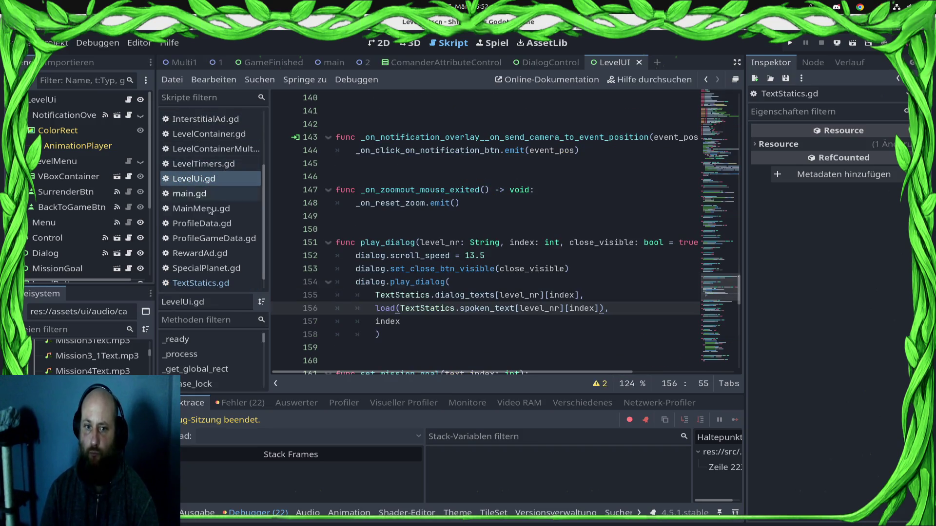
{"action": "type", "text": "levelui"}
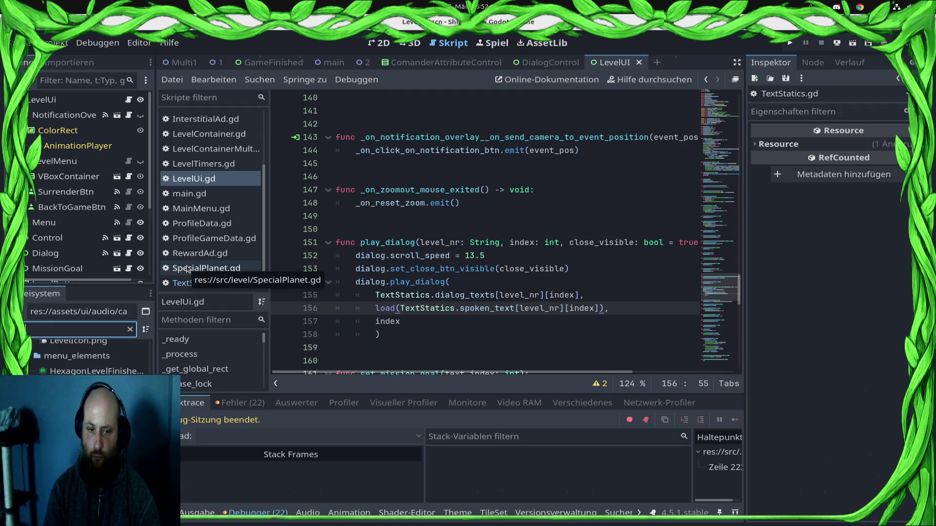
{"action": "left_click", "coordinate": [83, 409]}
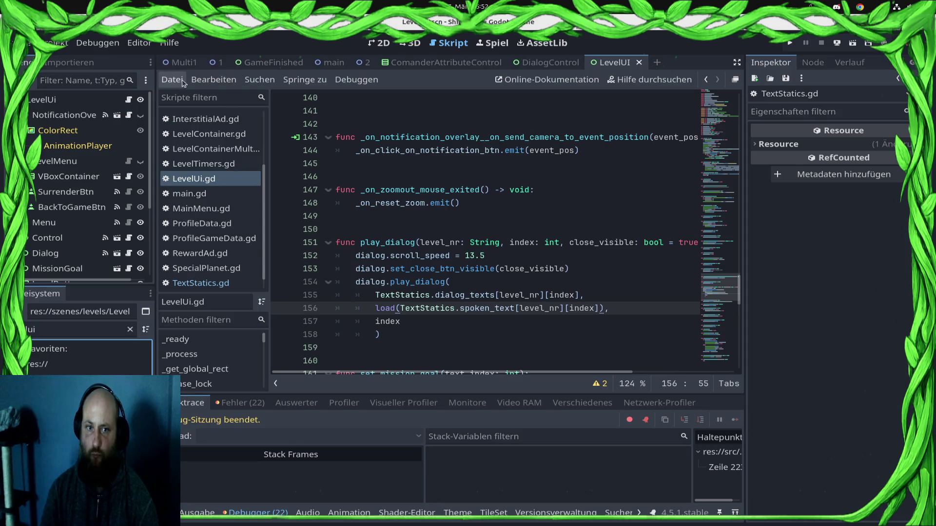
{"action": "left_click", "coordinate": [129, 99]}
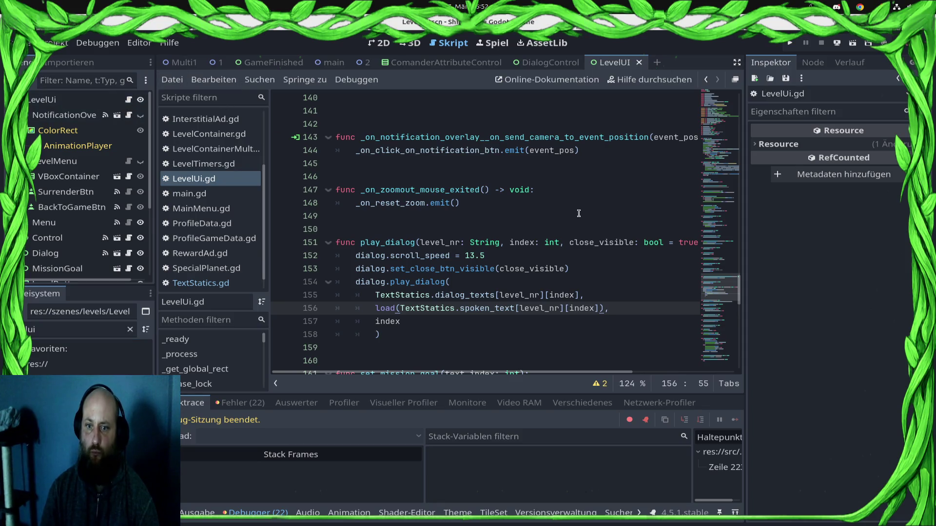
{"action": "left_click", "coordinate": [385, 308], "text": "ctrl"}
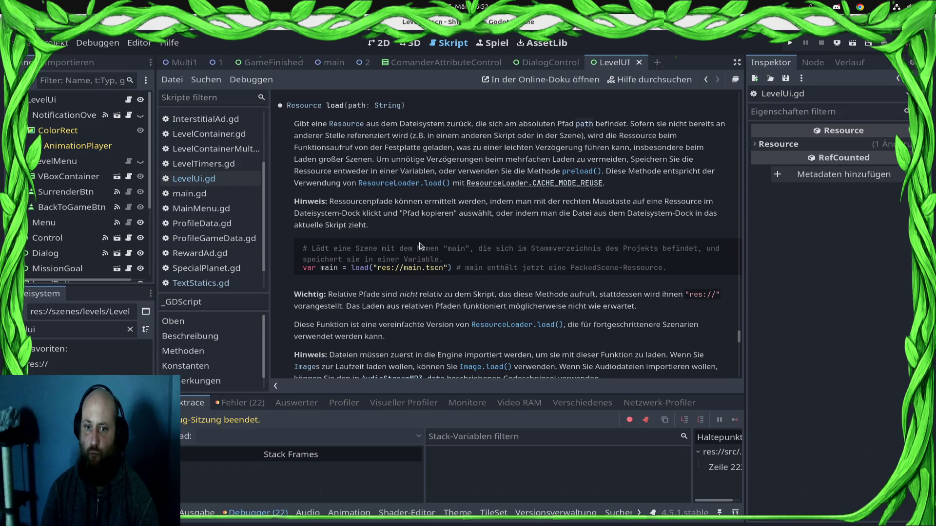
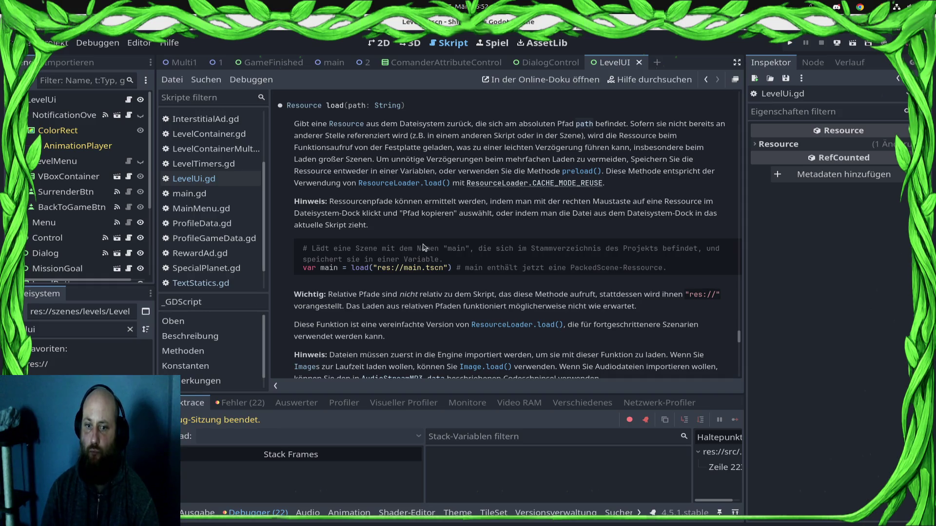
In LevelUi.gd, move the load(...) expression out of the dialog call into a new 'sound_file =' line and save.
{"action": "scroll", "coordinate": [424, 248], "scroll_direction": "down", "scroll_amount": 5}
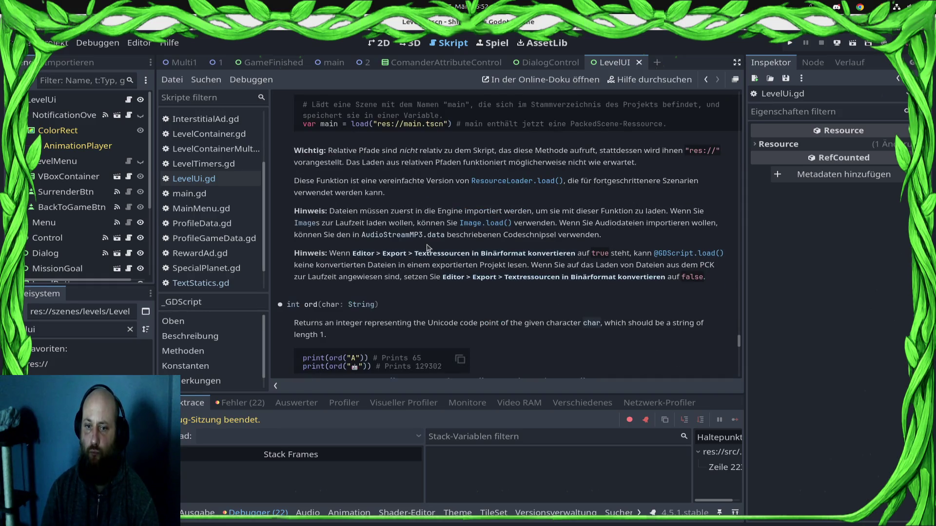
{"action": "left_click", "coordinate": [200, 180]}
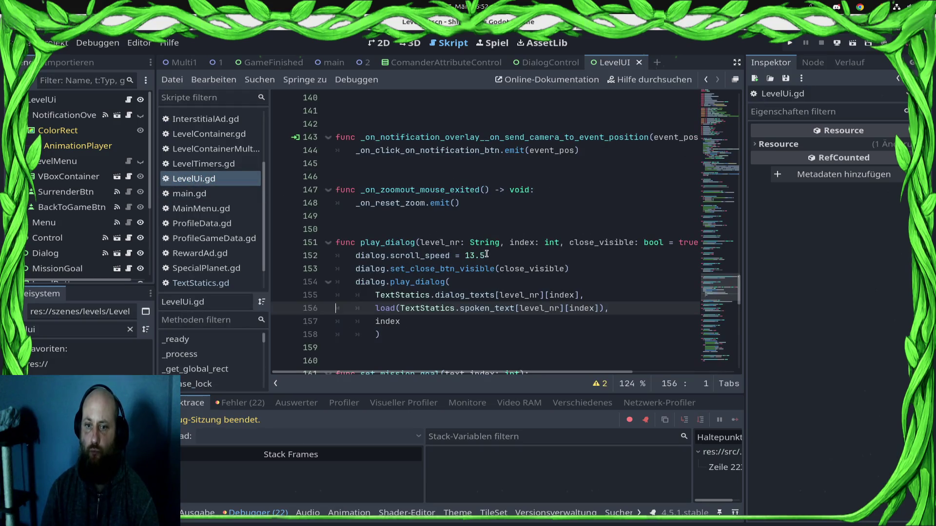
{"action": "left_click", "coordinate": [368, 308]}
{"action": "left_click", "coordinate": [605, 309], "text": "shift"}
{"action": "key", "text": "ctrl+x"}
{"action": "left_click", "coordinate": [609, 271]}
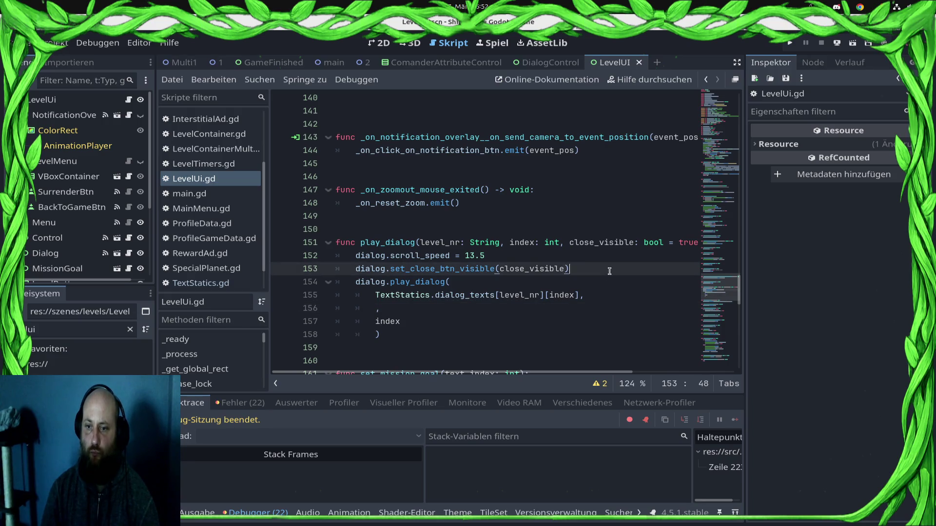
{"action": "key", "text": "Return"}
{"action": "type", "text": "sound_file ="}
{"action": "key", "text": "ctrl+v"}
{"action": "key", "text": "ctrl+s"}
Extract the path into 'var sound_file_path: String = TextStatics.spoken_text[level_nr][index]' above the load line.
{"action": "key", "text": "Up"}
{"action": "key", "text": "Return"}
{"action": "type", "text": "if"}
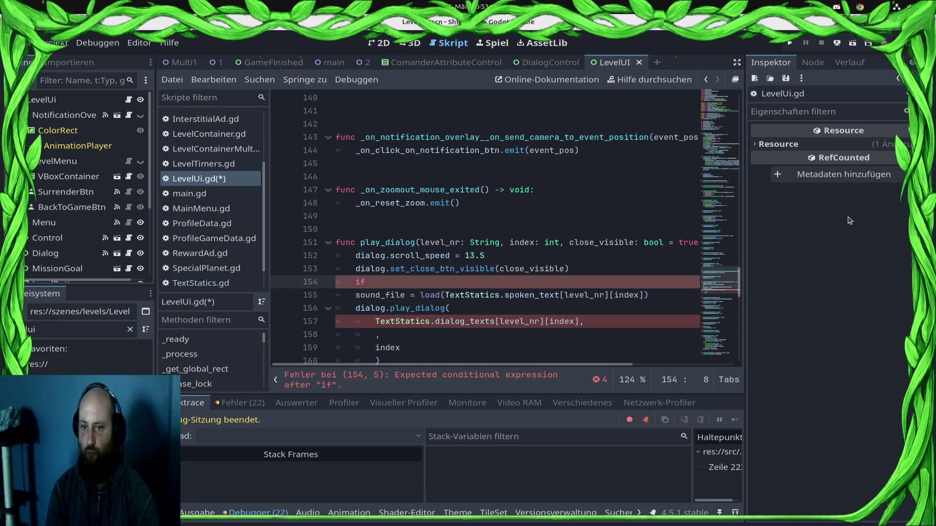
{"action": "key", "text": "Down"}
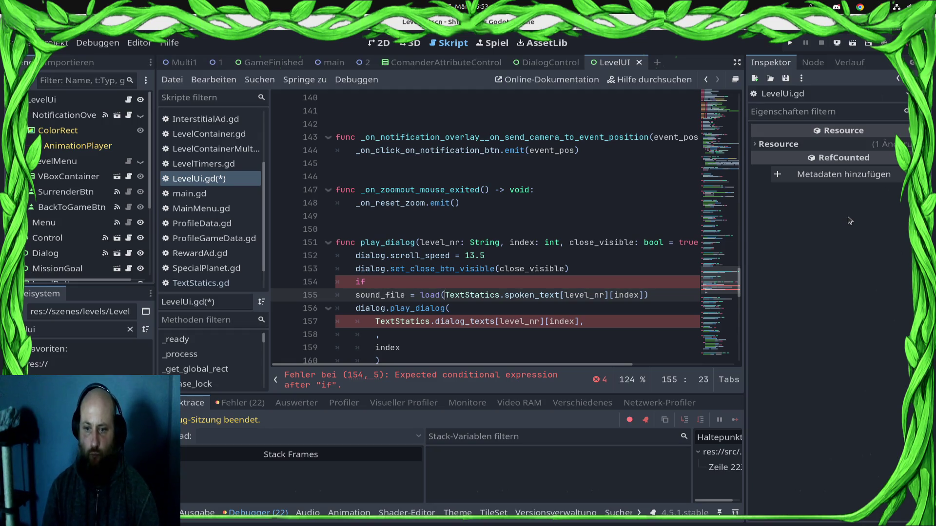
{"action": "key", "text": "shift+End"}
{"action": "key", "text": "shift+Left"}
{"action": "key", "text": "ctrl+x"}
{"action": "key", "text": "Up"}
{"action": "key", "text": "BackSpace"}
{"action": "key", "text": "BackSpace"}
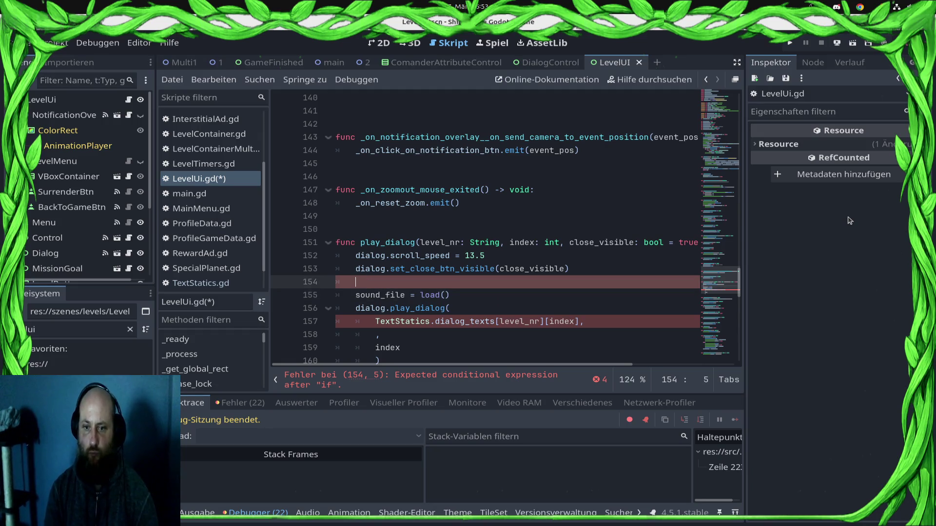
{"action": "key", "text": "BackSpace"}
{"action": "type", "text": "var sound_file_path: "}
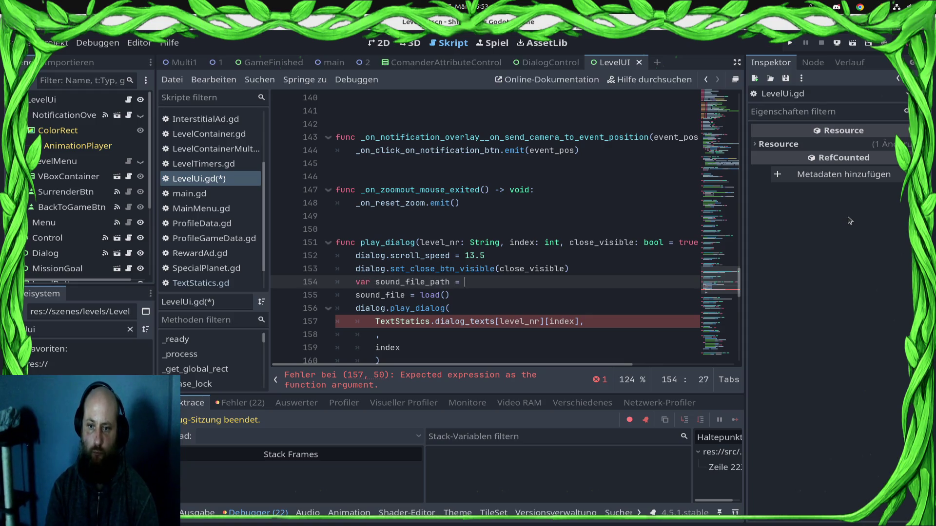
{"action": "type", "text": "String ="}
{"action": "key", "text": "ctrl+v"}
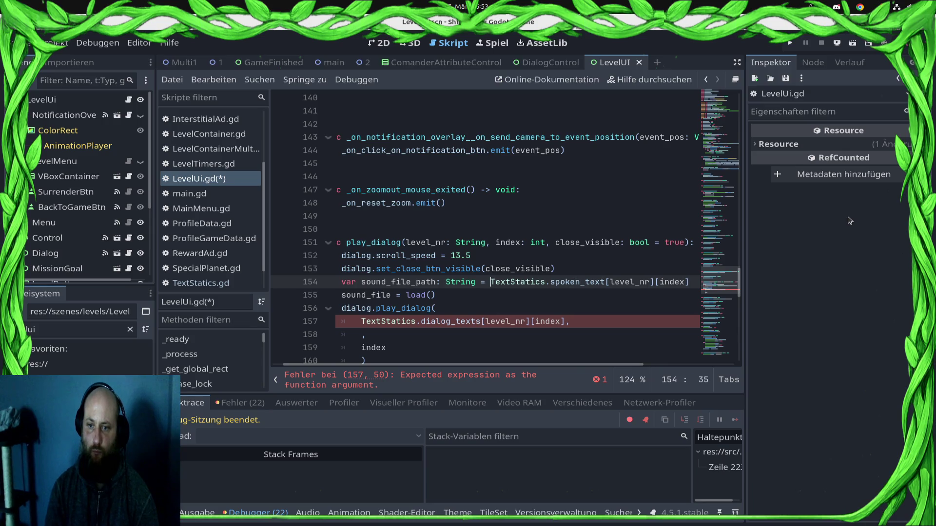
{"action": "key", "text": "End"}
{"action": "key", "text": "Return"}
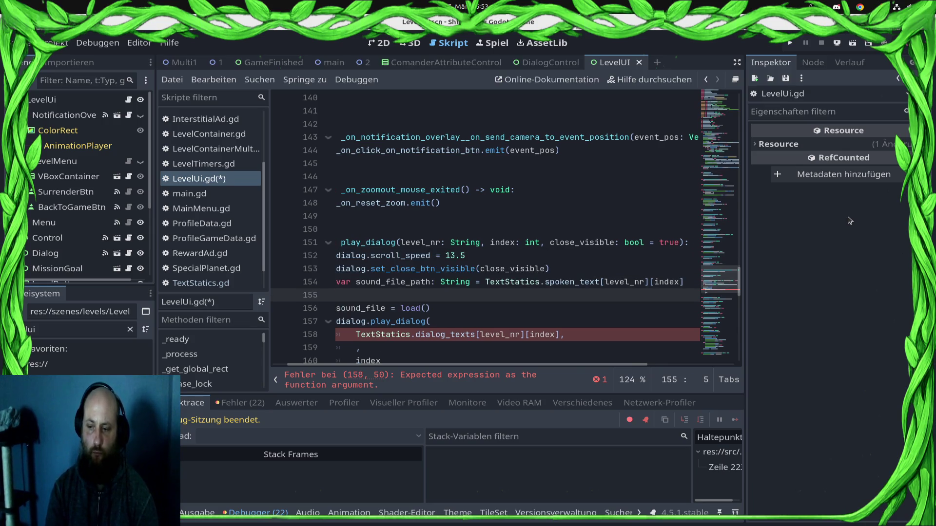
Write the condition line 'if FileAccess.file_exists(sound_file_path) == true:' above the load line.
{"action": "type", "text": "DirAccess"}
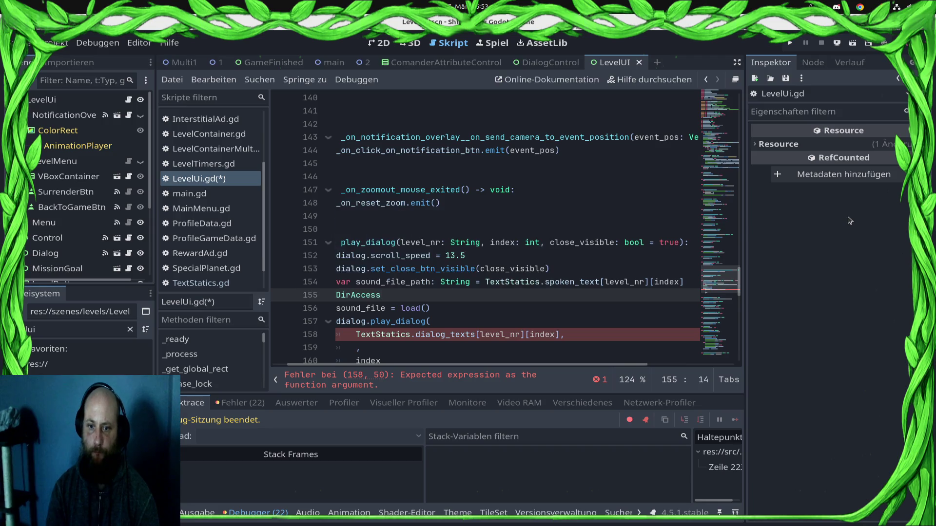
{"action": "type", "text": ".open("}
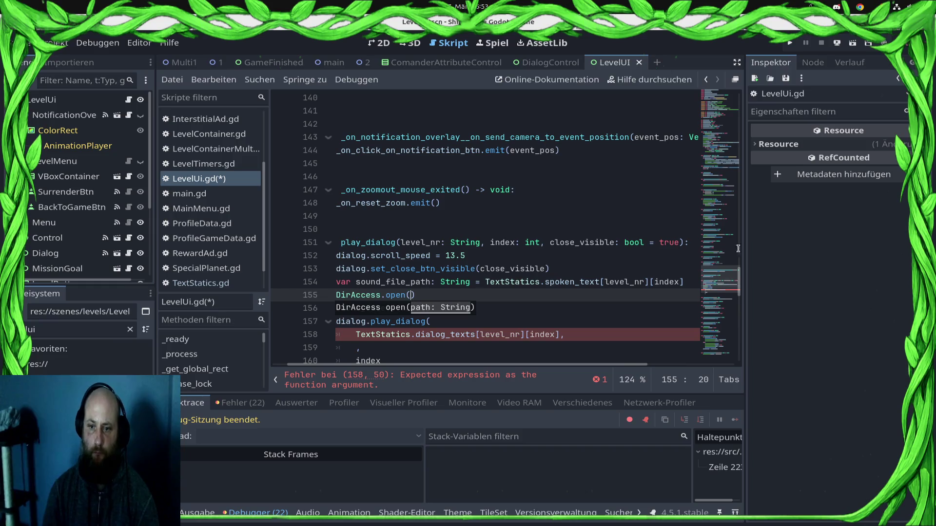
{"action": "type", "text": "/"}
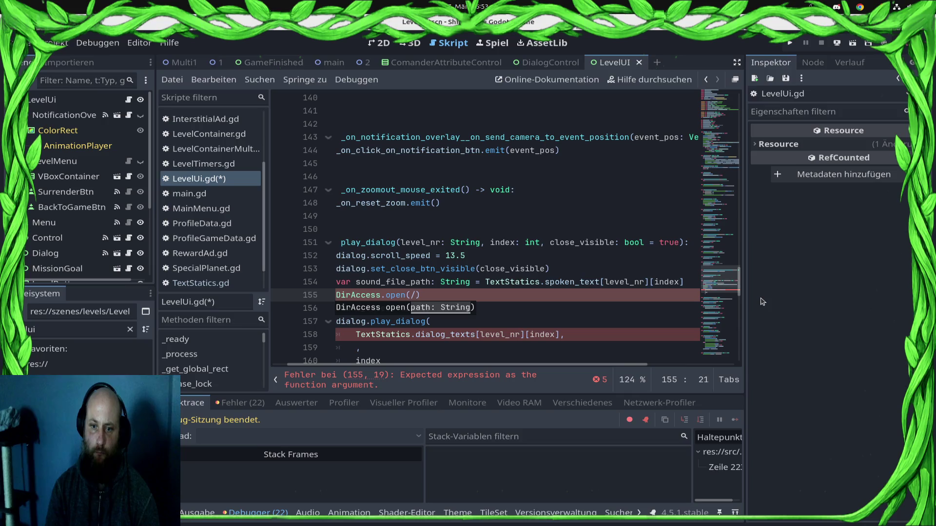
{"action": "key", "text": "ctrl+z"}
{"action": "key", "text": "ctrl+z"}
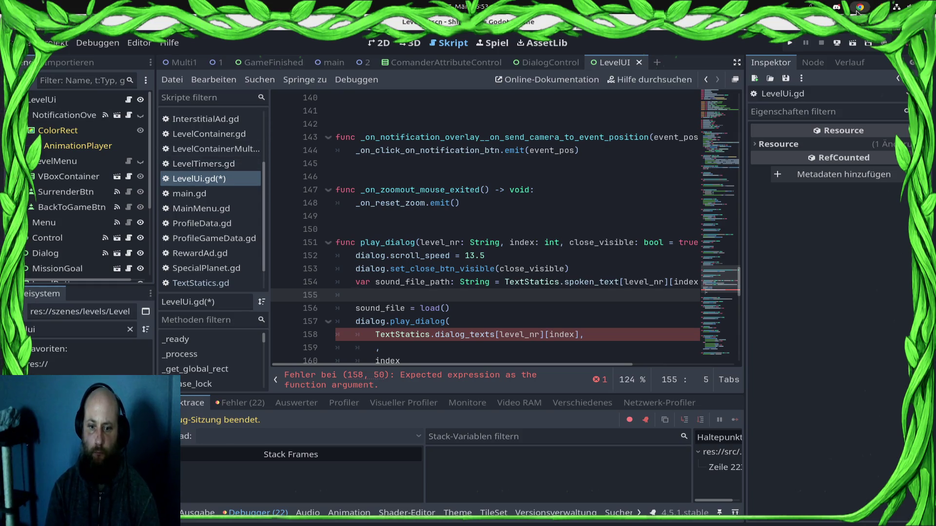
{"action": "type", "text": "File"}
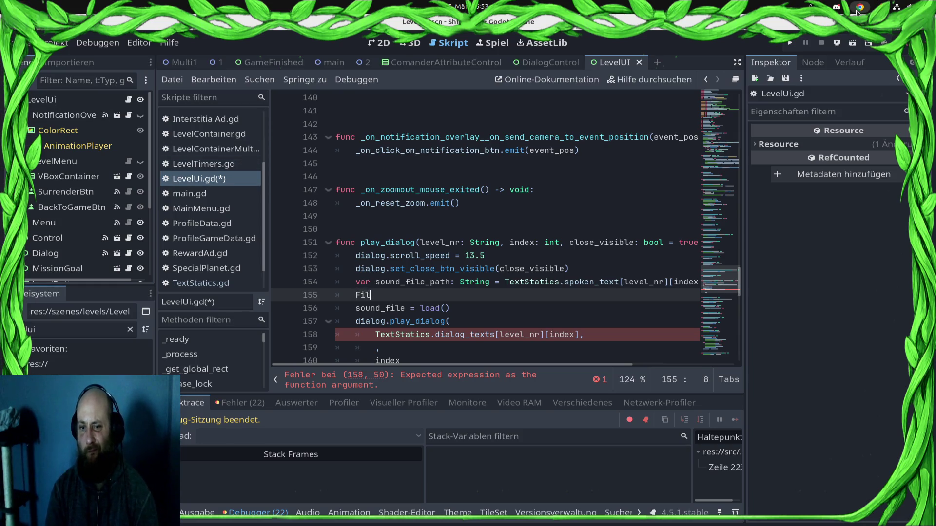
{"action": "key", "text": "Return"}
{"action": "type", "text": "."}
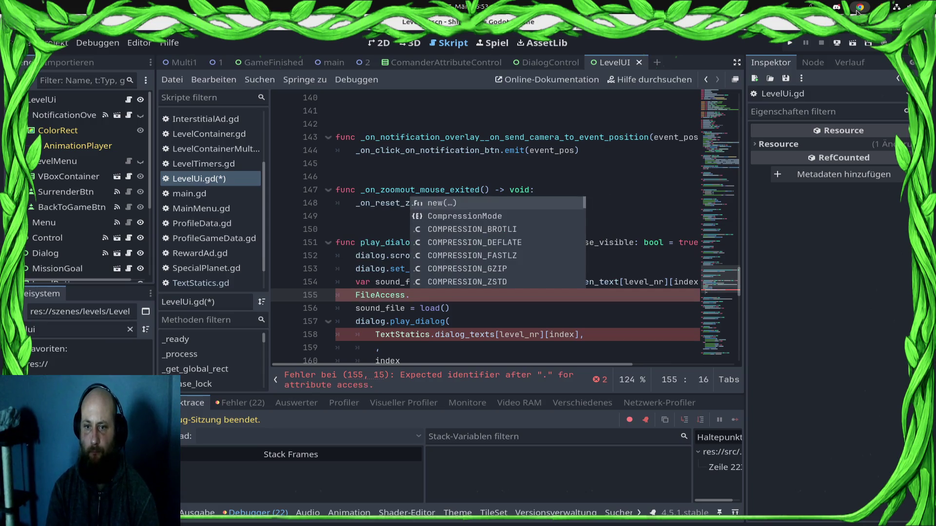
{"action": "type", "text": "file"}
{"action": "key", "text": "Return"}
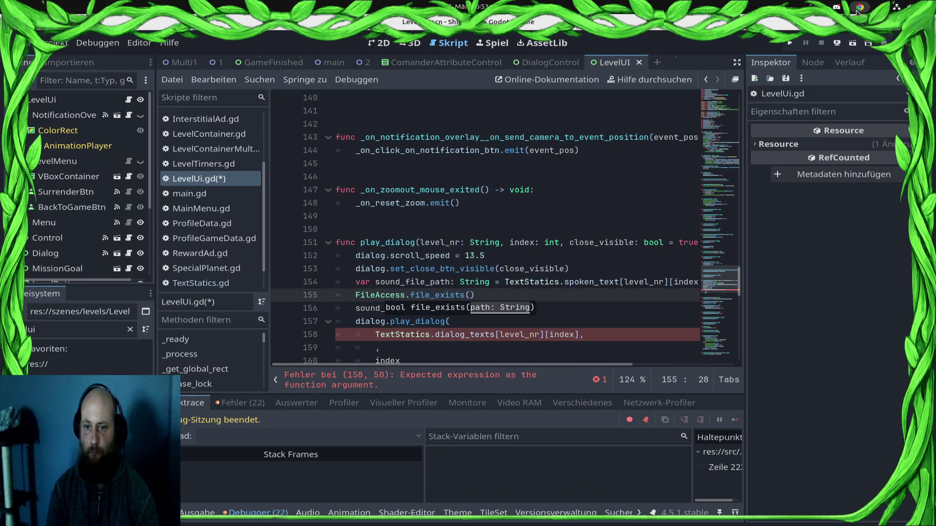
{"action": "type", "text": "soud"}
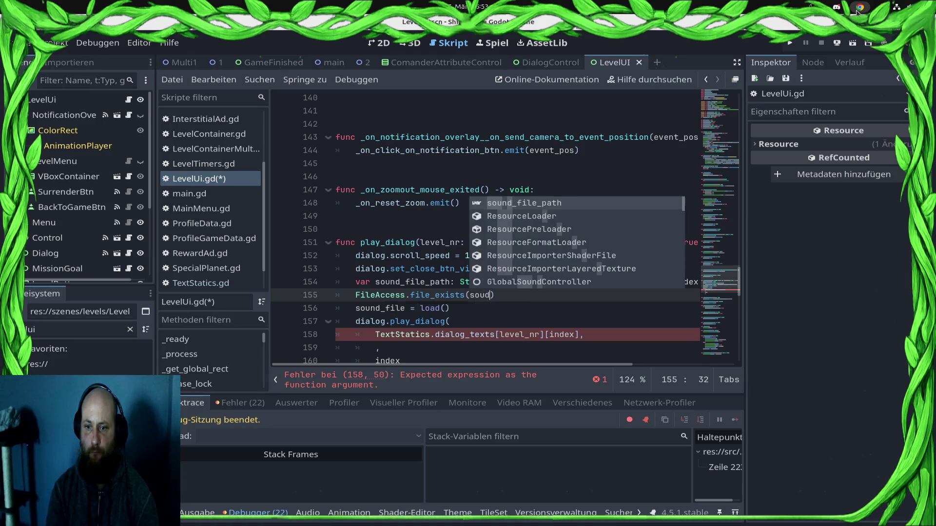
{"action": "key", "text": "Return"}
{"action": "key", "text": "Home"}
{"action": "type", "text": "if"}
{"action": "key", "text": "End"}
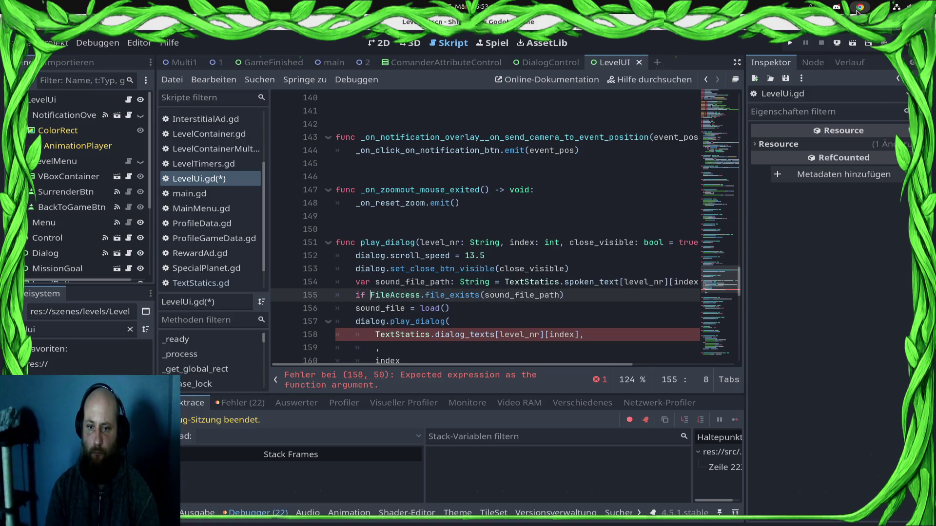
{"action": "type", "text": "== true:"}
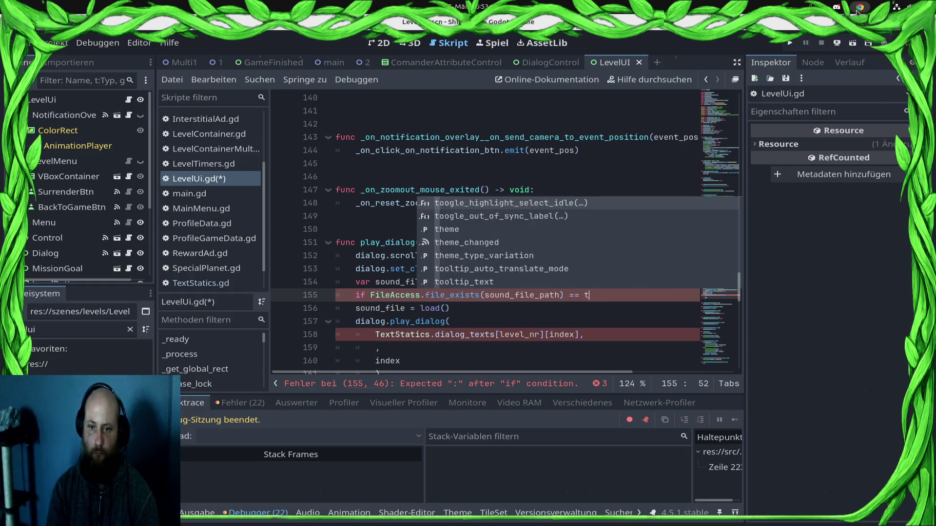
Indent 'sound_file = load(sound_file_path)' under the file check and save LevelUi.gd.
{"action": "key", "text": "Down"}
{"action": "key", "text": "Home"}
{"action": "key", "text": "Tab"}
{"action": "key", "text": "Down"}
{"action": "key", "text": "Up"}
{"action": "key", "text": "End"}
{"action": "key", "text": "Left"}
{"action": "type", "text": "sound_file_path"}
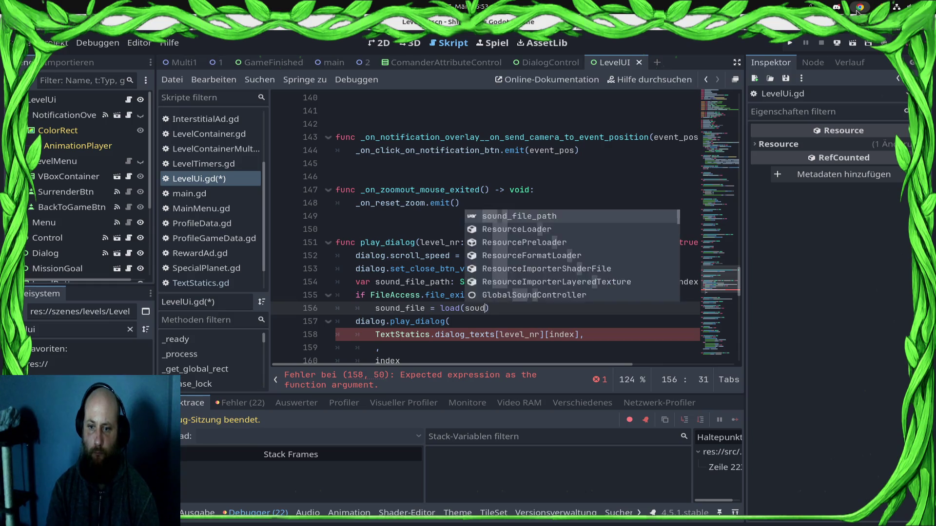
{"action": "key", "text": "ctrl+s"}
{"action": "key", "text": "Down"}
{"action": "key", "text": "Down"}
{"action": "key", "text": "Down"}
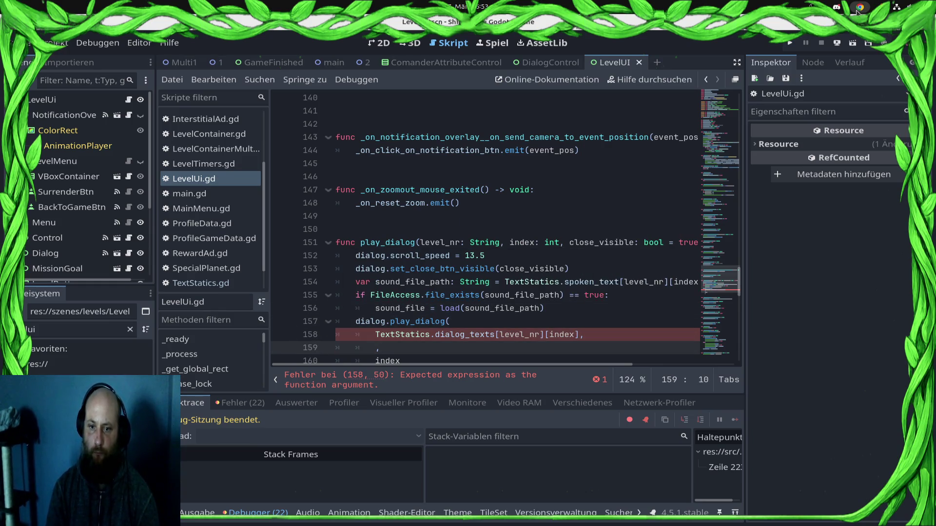
{"action": "key", "text": "Up"}
{"action": "key", "text": "Up"}
{"action": "key", "text": "Up"}
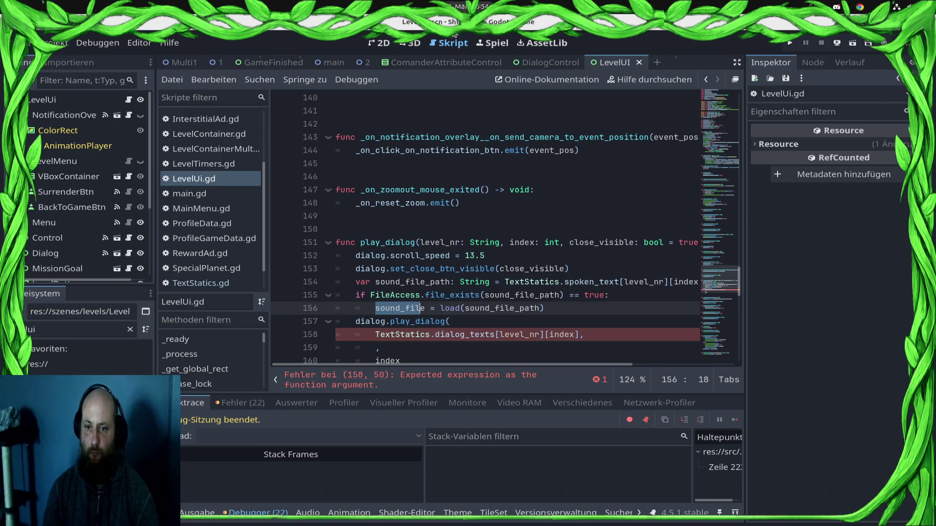
{"action": "double_click", "coordinate": [408, 312]}
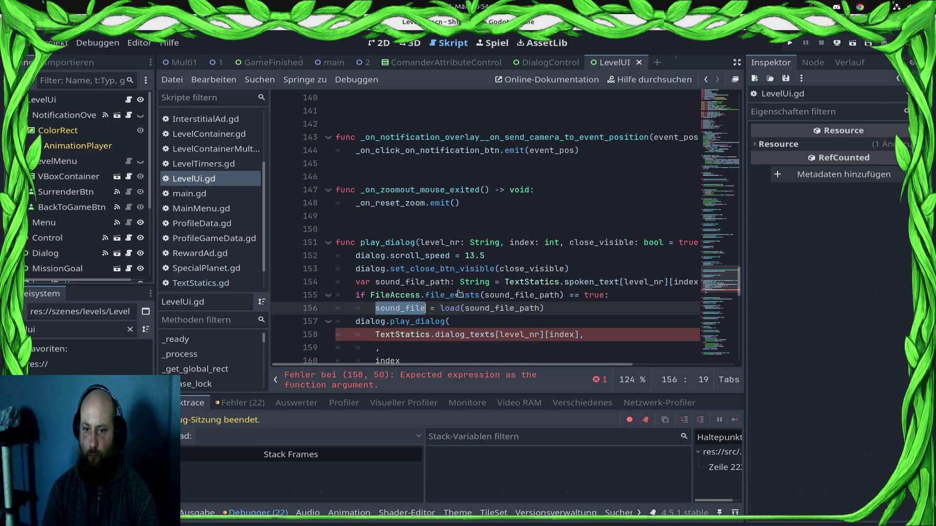
{"action": "scroll", "coordinate": [529, 255], "scroll_direction": "down", "scroll_amount": 1}
{"action": "left_click", "coordinate": [346, 287]}
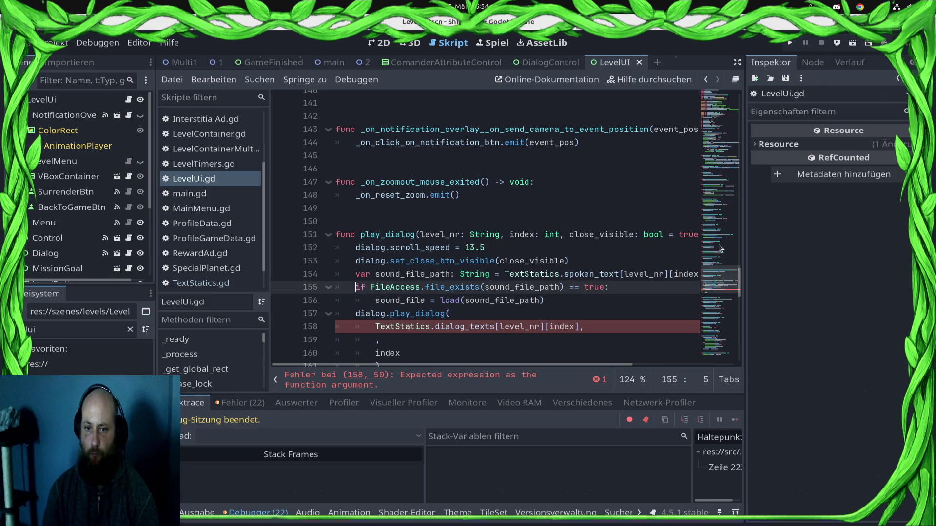
Declare 'var sound_file: AudioStream = null' above the file-exists check, after checking play_dialog in DialogControl.gd, and save.
{"action": "key", "text": "ctrl+shift+Return"}
{"action": "type", "text": "var sound_f"}
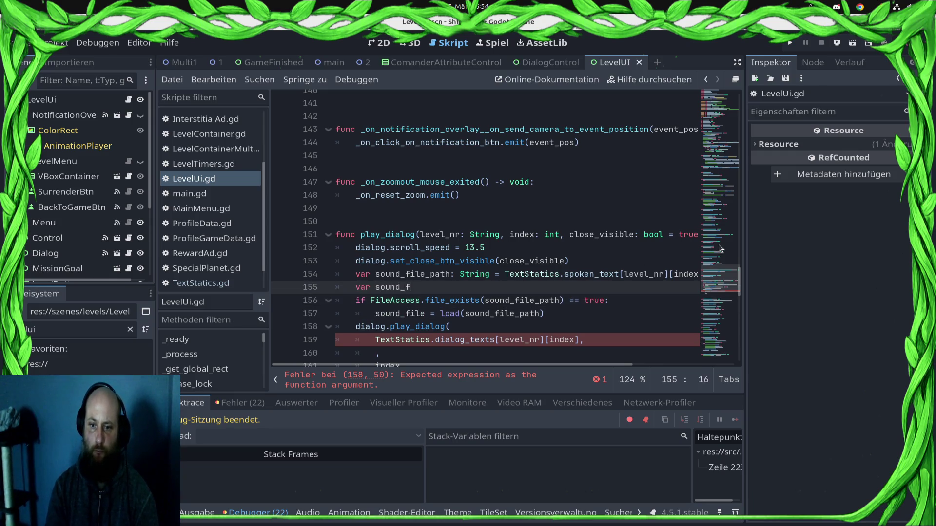
{"action": "type", "text": "ile: Audi"}
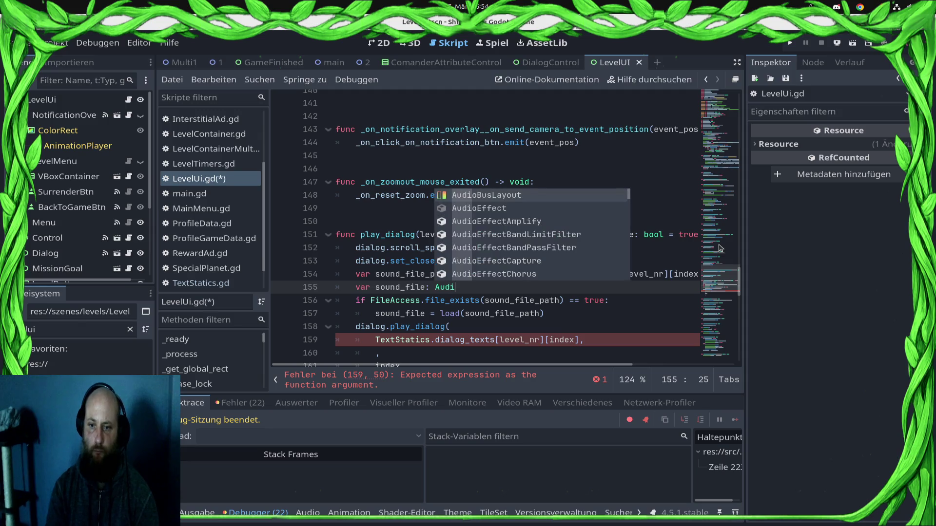
{"action": "type", "text": "o"}
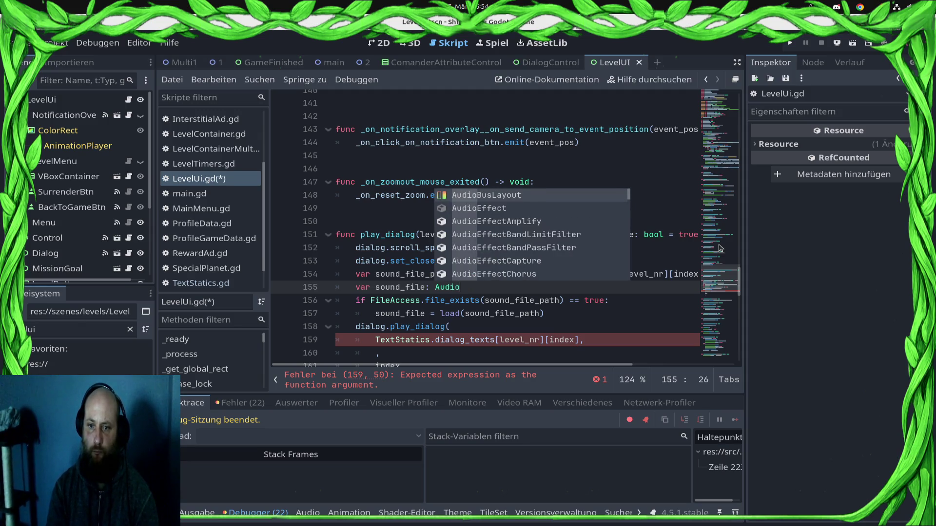
{"action": "type", "text": "Strem"}
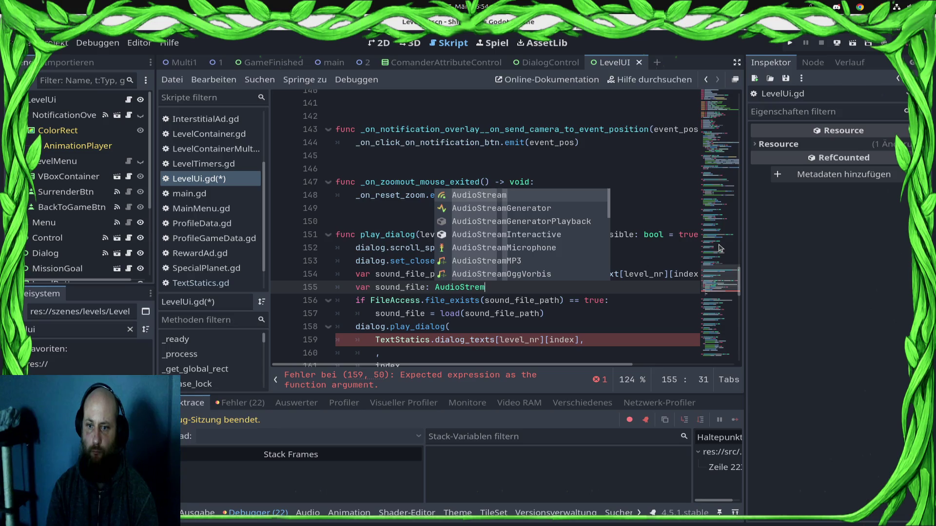
{"action": "key", "text": "Return"}
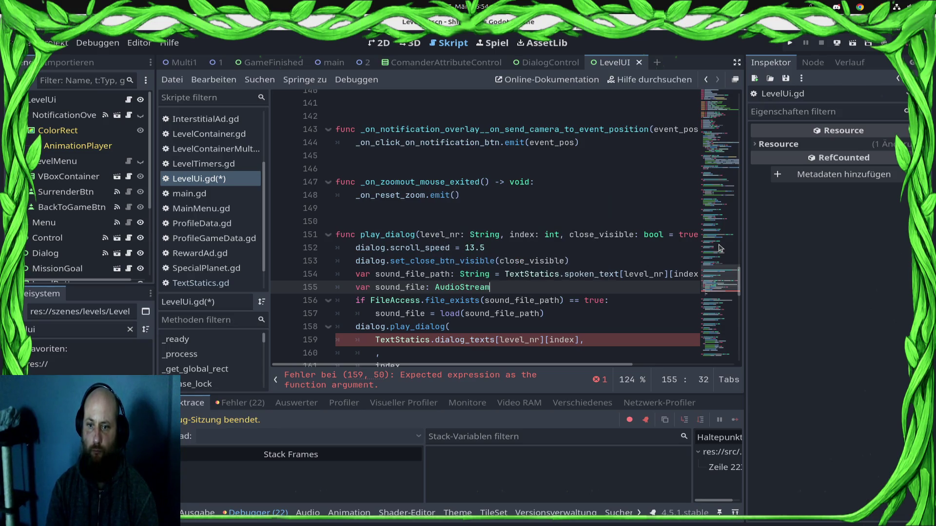
{"action": "left_click", "coordinate": [418, 326], "text": "ctrl"}
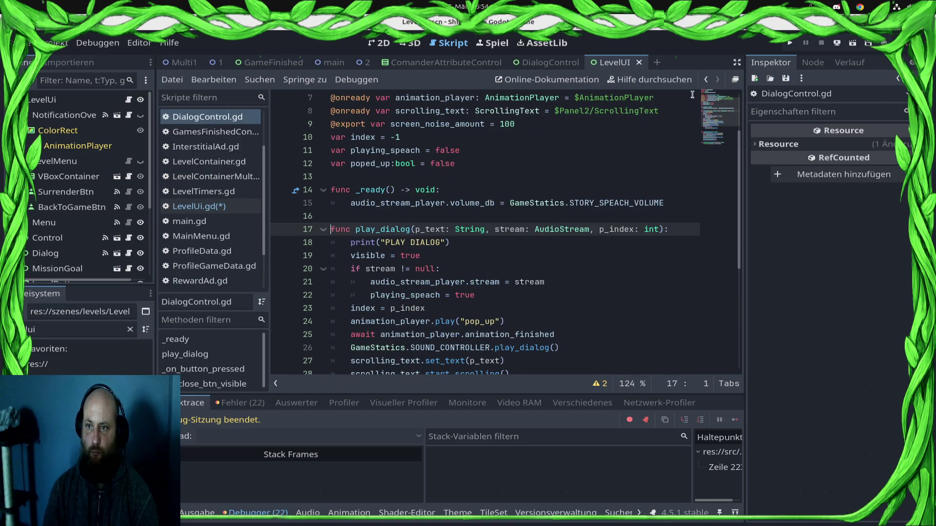
{"action": "scroll", "coordinate": [526, 271], "scroll_direction": "down", "scroll_amount": 4}
{"action": "left_click", "coordinate": [199, 206]}
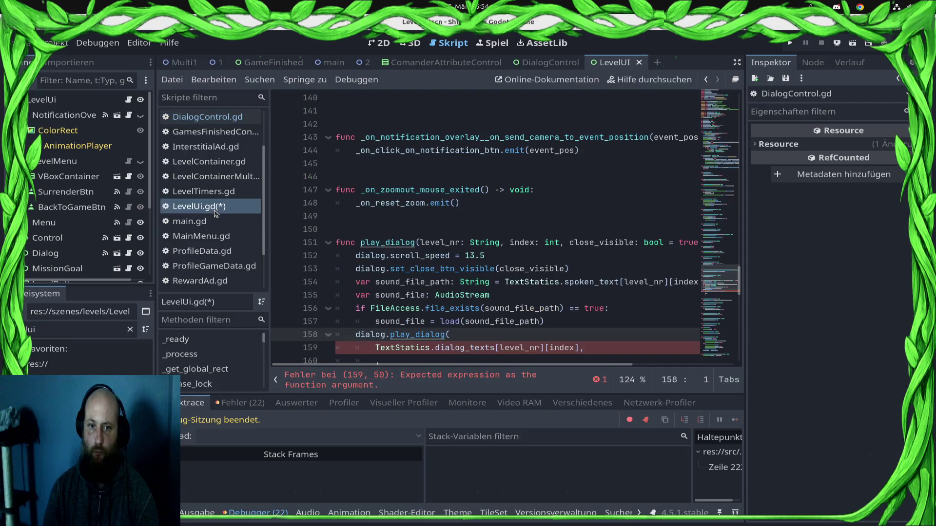
{"action": "left_click", "coordinate": [535, 297]}
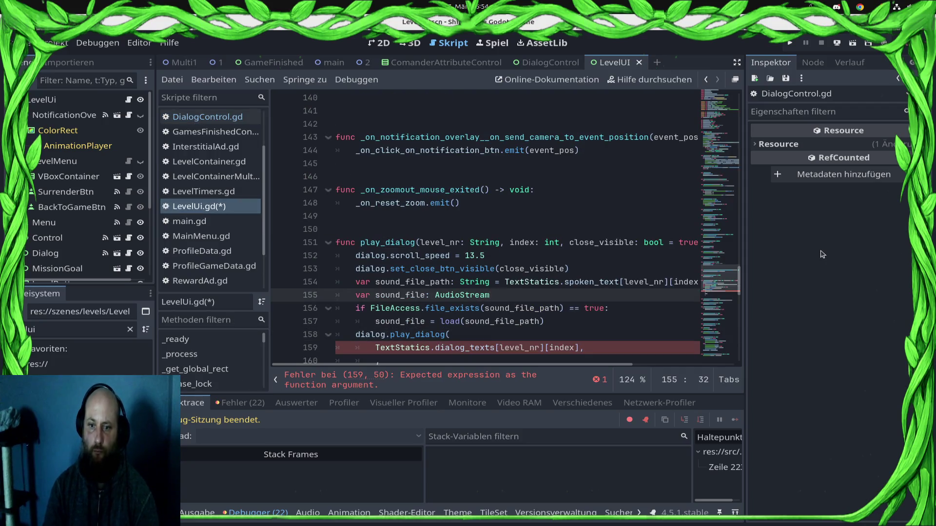
{"action": "type", "text": "= null"}
{"action": "key", "text": "ctrl+s"}
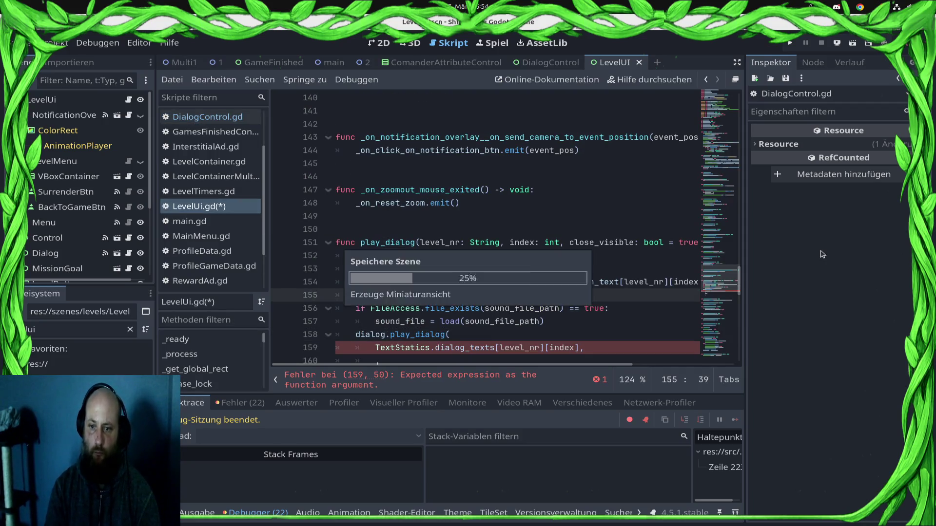
{"action": "key", "text": "Down"}
{"action": "key", "text": "Down"}
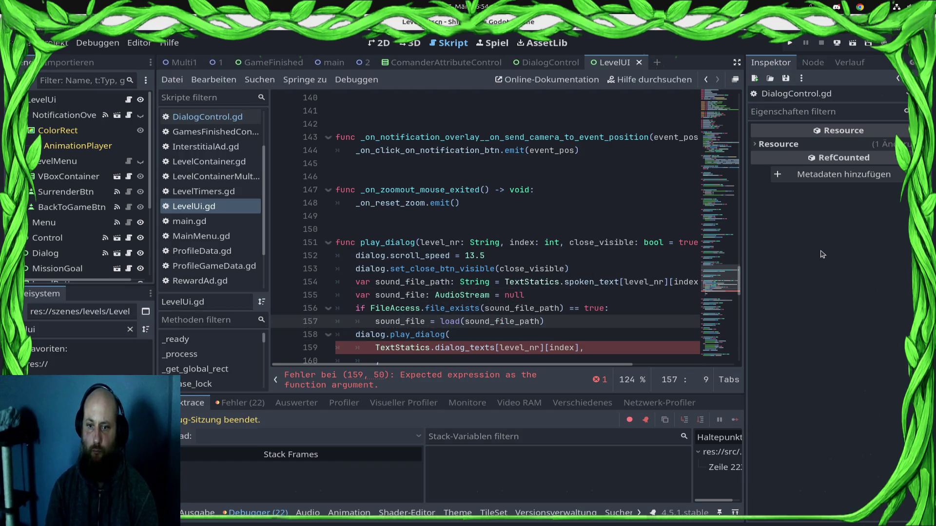
{"action": "key", "text": "Down"}
{"action": "key", "text": "Down"}
{"action": "key", "text": "Down"}
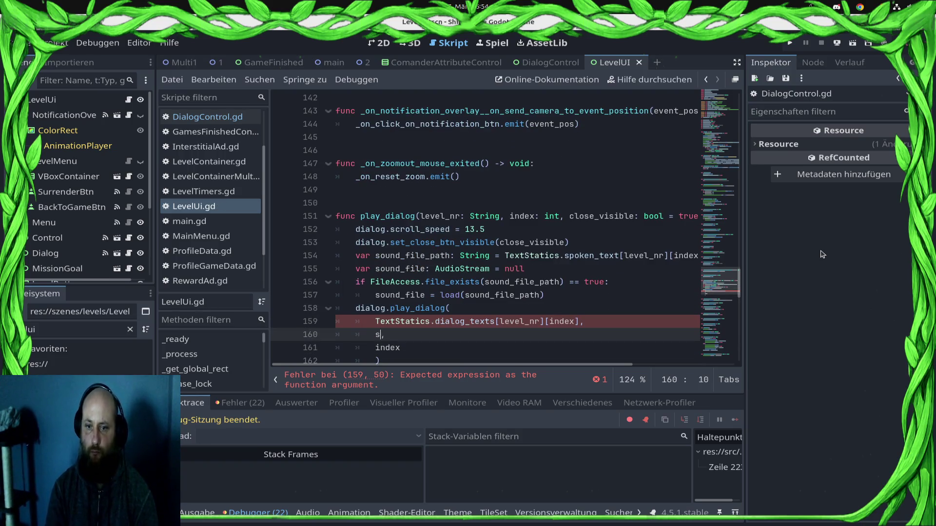
Change the second play_dialog argument from 'sound' to 'sound_file' and save LevelUi.gd.
{"action": "type", "text": "ound_file"}
{"action": "scroll", "coordinate": [558, 269], "scroll_direction": "down", "scroll_amount": 2}
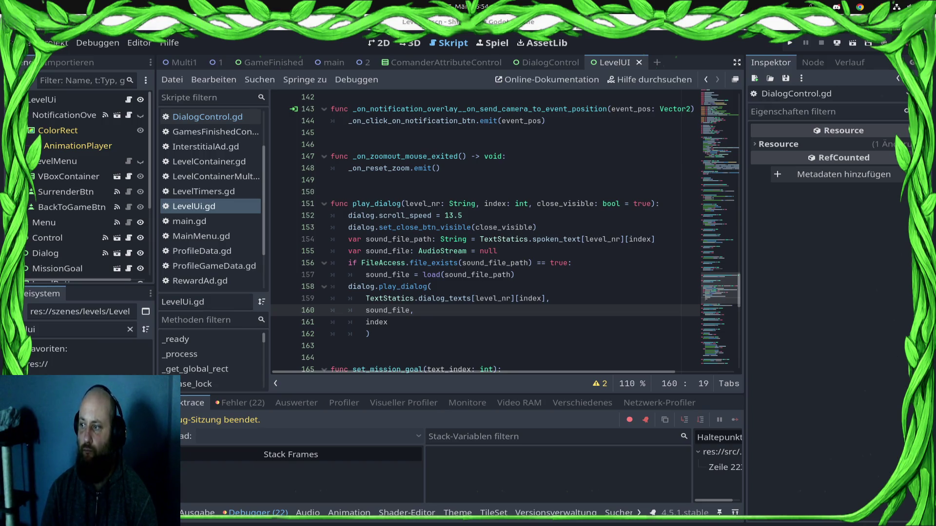
{"action": "scroll", "coordinate": [528, 239], "scroll_direction": "up", "scroll_amount": 1}
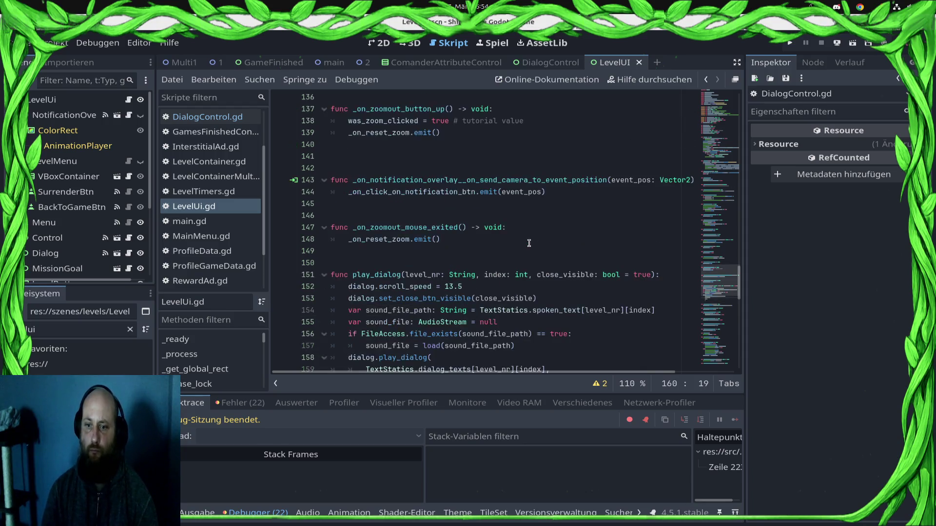
{"action": "key", "text": "ctrl+s"}
{"action": "scroll", "coordinate": [487, 239], "scroll_direction": "down", "scroll_amount": 3}
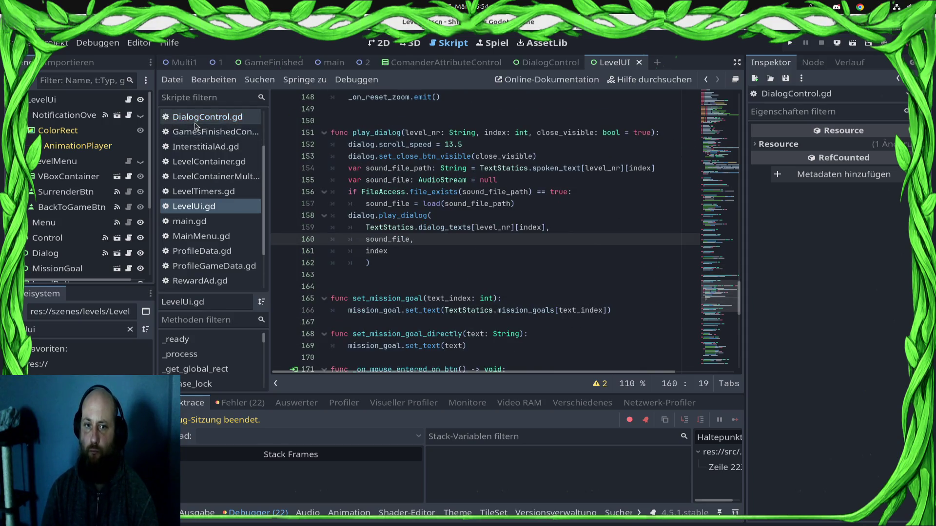
{"action": "scroll", "coordinate": [213, 194], "scroll_direction": "down", "scroll_amount": 3}
In TextStatics.gd, insert an empty line after line 39, following the nari tutorial text.
{"action": "left_click", "coordinate": [237, 254]}
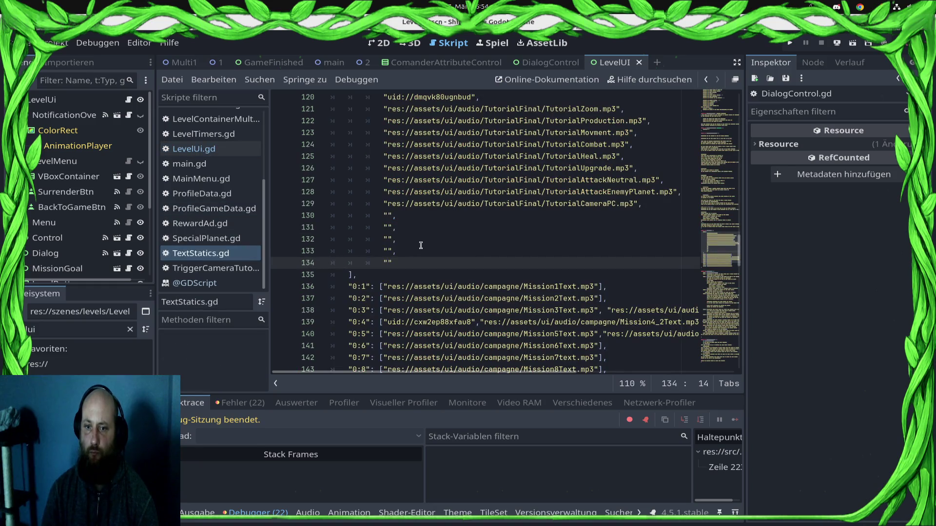
{"action": "scroll", "coordinate": [419, 245], "scroll_direction": "down", "scroll_amount": 10}
{"action": "scroll", "coordinate": [416, 245], "scroll_direction": "down", "scroll_amount": 14}
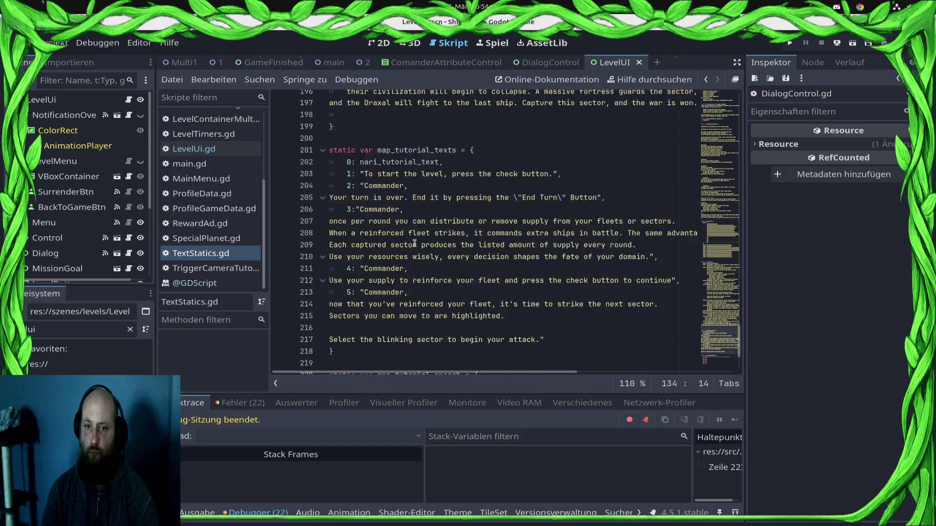
{"action": "scroll", "coordinate": [415, 243], "scroll_direction": "down", "scroll_amount": 4}
{"action": "scroll", "coordinate": [414, 242], "scroll_direction": "up", "scroll_amount": 19}
{"action": "scroll", "coordinate": [414, 243], "scroll_direction": "up", "scroll_amount": 8}
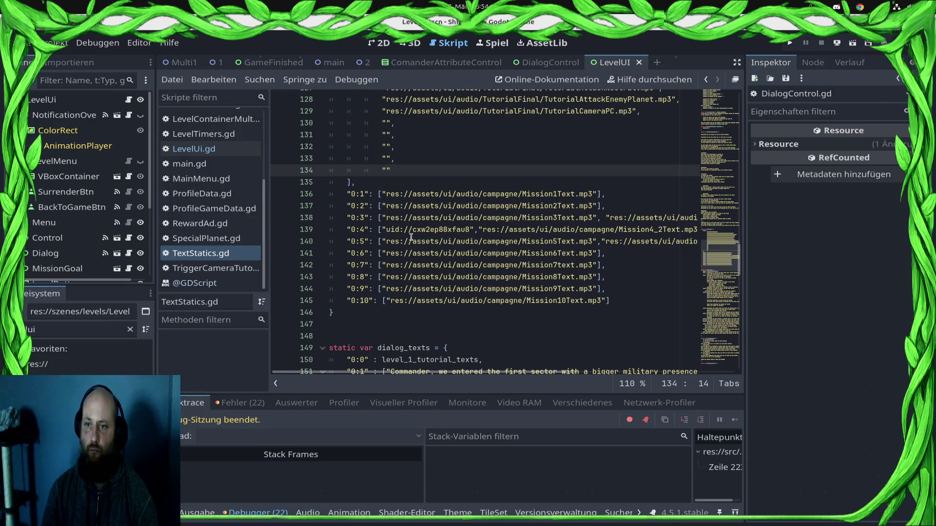
{"action": "scroll", "coordinate": [409, 236], "scroll_direction": "up", "scroll_amount": 18}
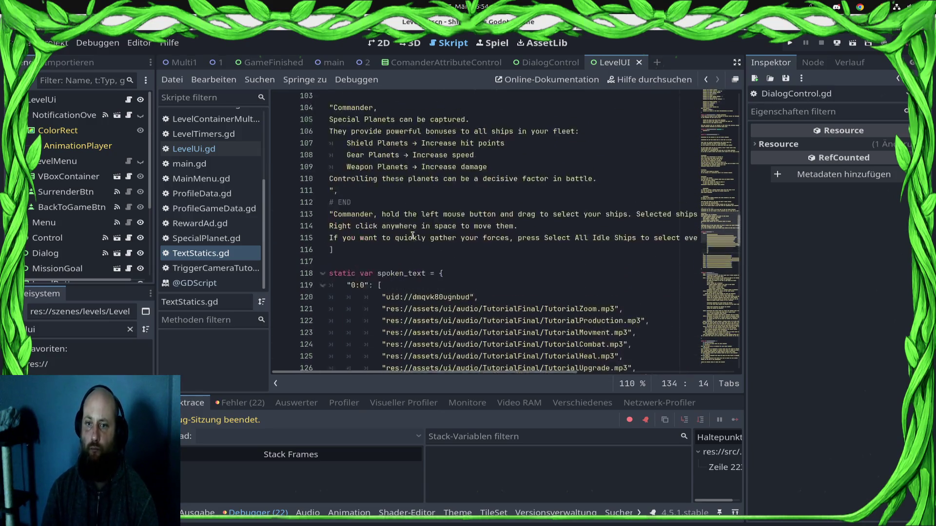
{"action": "scroll", "coordinate": [412, 236], "scroll_direction": "down", "scroll_amount": 12}
{"action": "scroll", "coordinate": [417, 240], "scroll_direction": "up", "scroll_amount": 4}
{"action": "scroll", "coordinate": [417, 241], "scroll_direction": "up", "scroll_amount": 20}
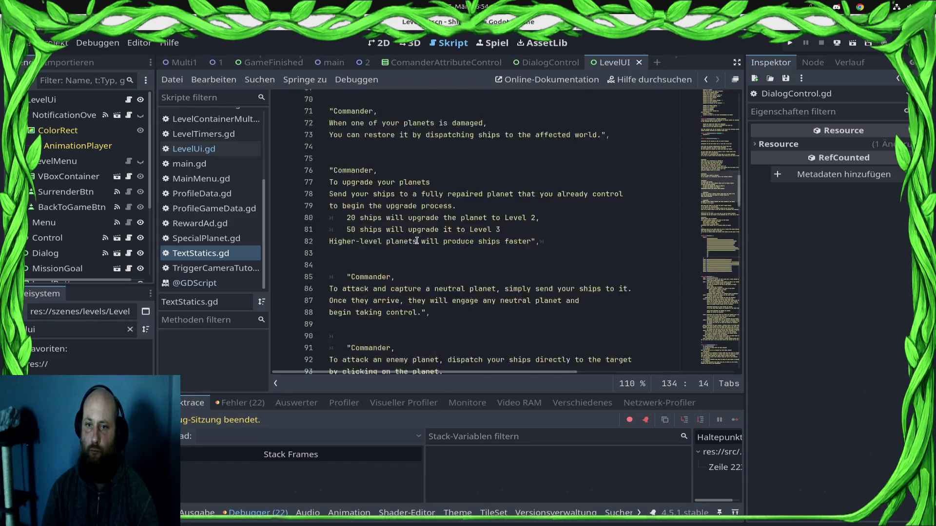
{"action": "scroll", "coordinate": [418, 240], "scroll_direction": "up", "scroll_amount": 1}
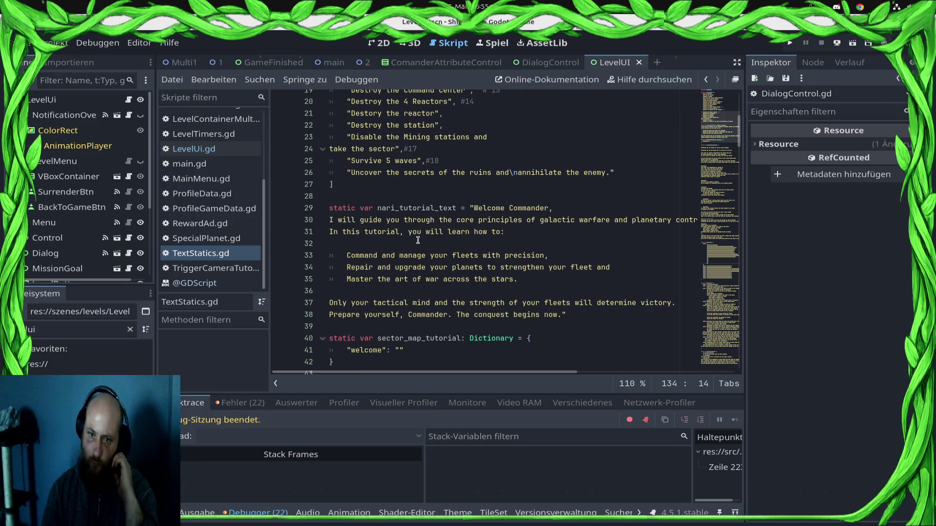
{"action": "scroll", "coordinate": [417, 240], "scroll_direction": "down", "scroll_amount": 6}
{"action": "scroll", "coordinate": [417, 240], "scroll_direction": "up", "scroll_amount": 5}
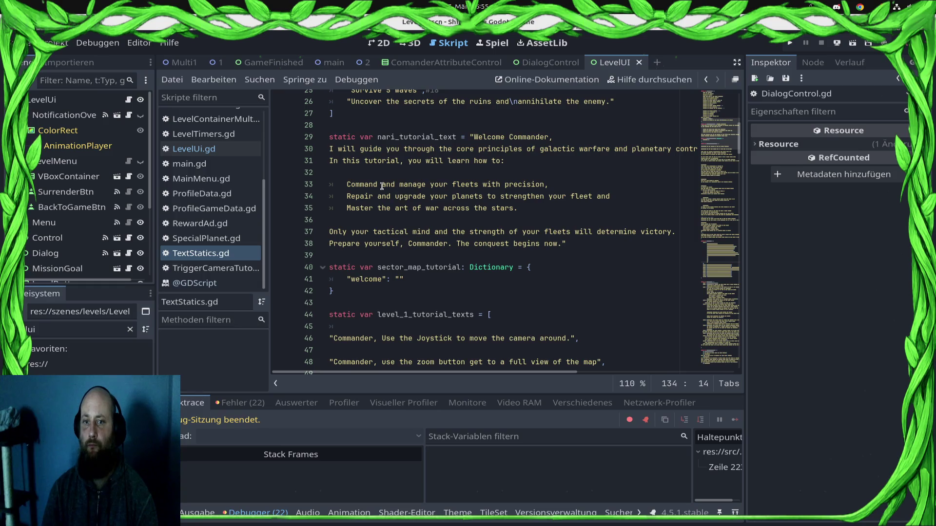
{"action": "left_click", "coordinate": [380, 243]}
{"action": "left_click", "coordinate": [393, 253]}
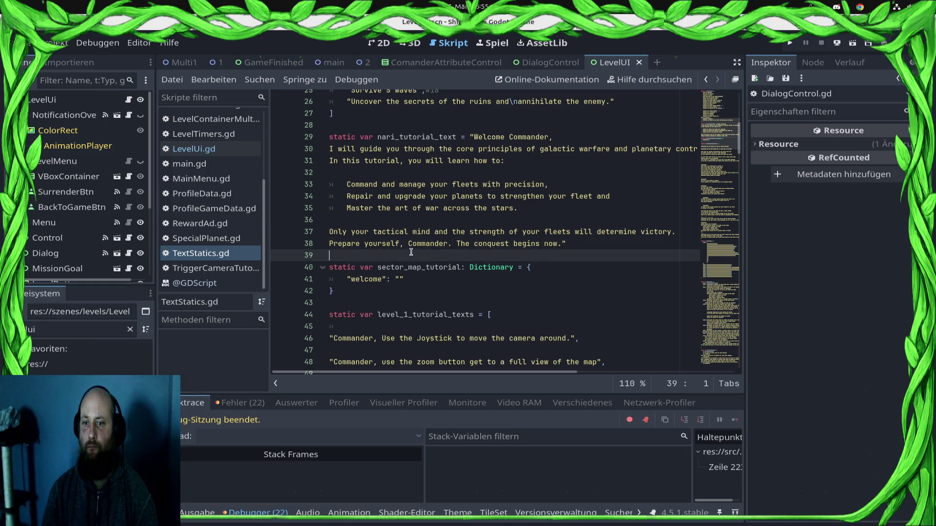
{"action": "scroll", "coordinate": [384, 273], "scroll_direction": "up", "scroll_amount": 1}
{"action": "key", "text": "Return"}
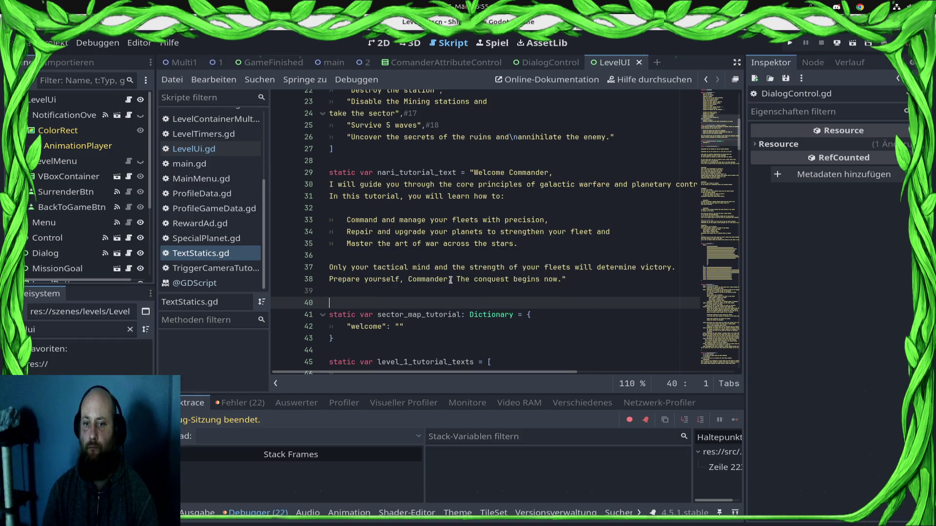
{"action": "scroll", "coordinate": [440, 283], "scroll_direction": "up", "scroll_amount": 3}
{"action": "left_click", "coordinate": [388, 267]}
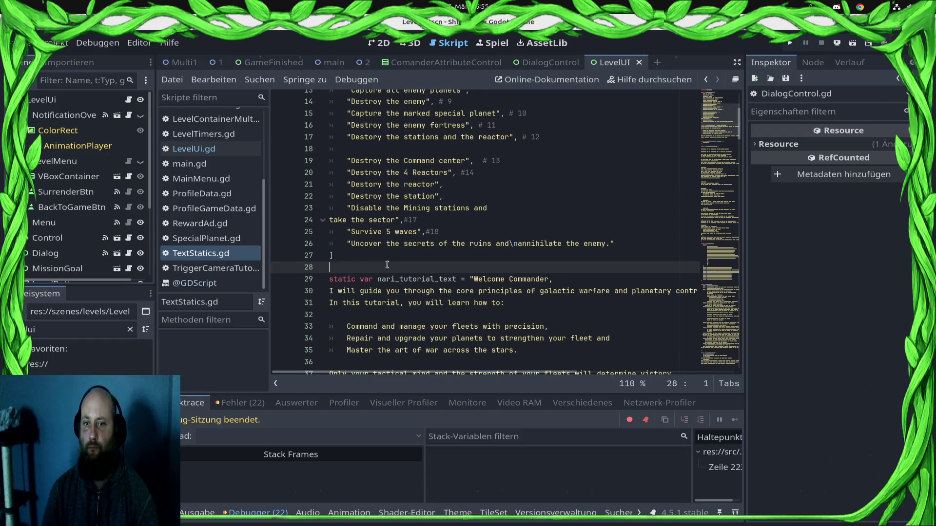
Look over the LevelTimers.gd script, then run the project.
{"action": "left_click", "coordinate": [214, 134]}
{"action": "left_click", "coordinate": [215, 119]}
{"action": "left_click", "coordinate": [217, 134]}
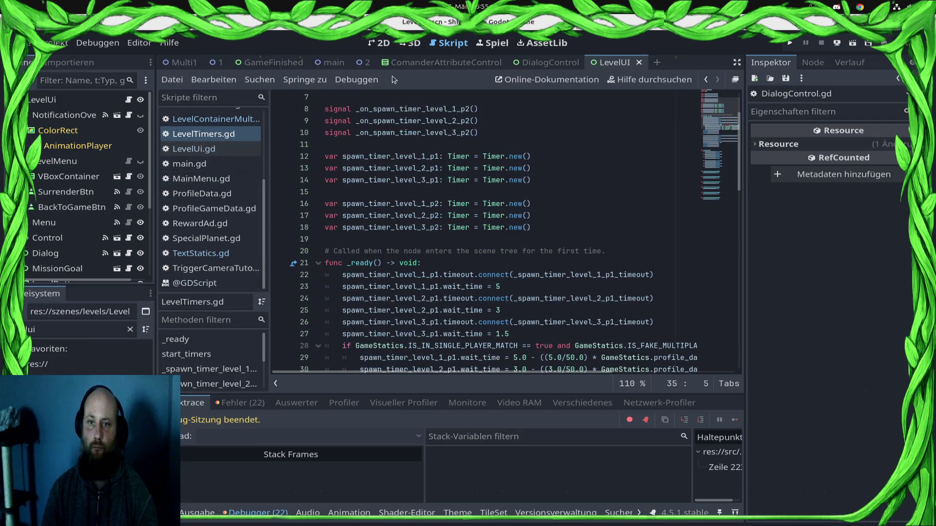
{"action": "scroll", "coordinate": [428, 210], "scroll_direction": "down", "scroll_amount": 14}
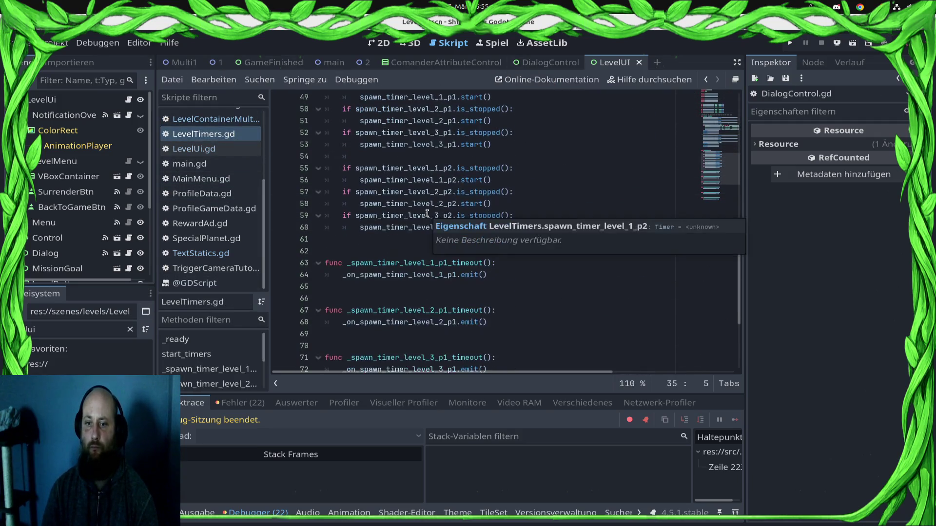
{"action": "scroll", "coordinate": [236, 237], "scroll_direction": "up", "scroll_amount": 1}
{"action": "scroll", "coordinate": [237, 236], "scroll_direction": "down", "scroll_amount": 1}
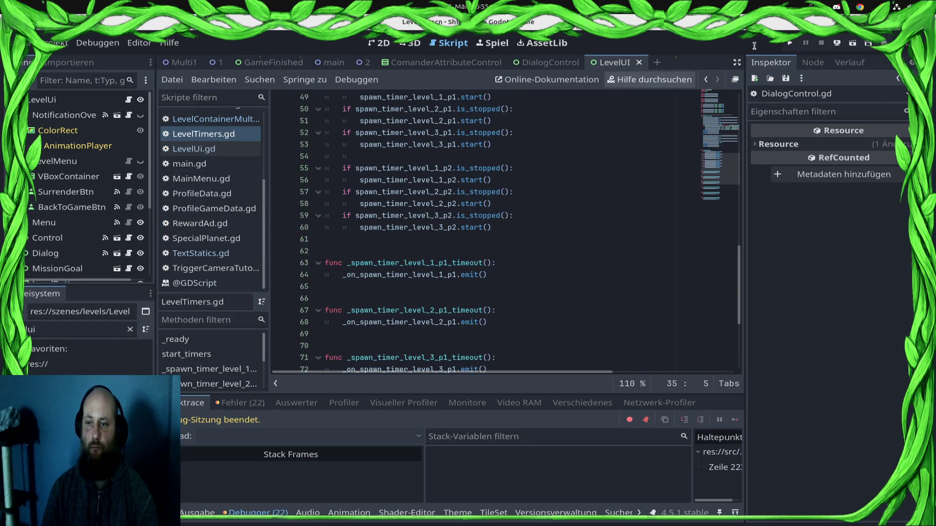
{"action": "left_click", "coordinate": [789, 43]}
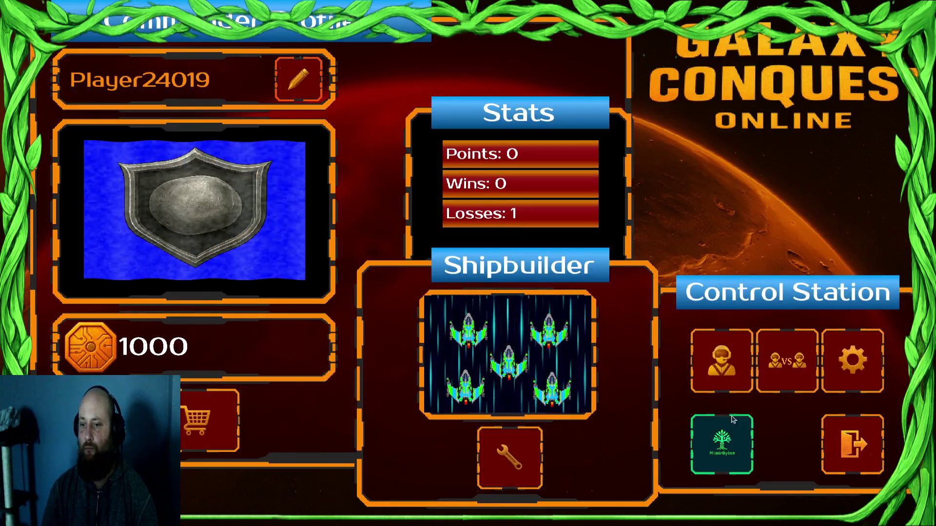
Create a campaign commander with +1 Ship Damage and send the ship to the pink sector.
{"action": "left_click", "coordinate": [716, 376]}
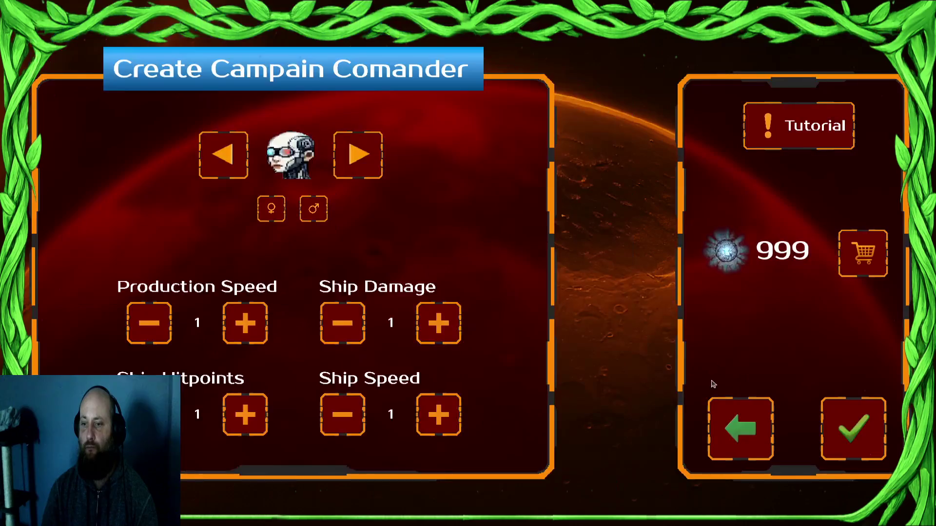
{"action": "left_click", "coordinate": [438, 323]}
{"action": "left_click", "coordinate": [464, 475]}
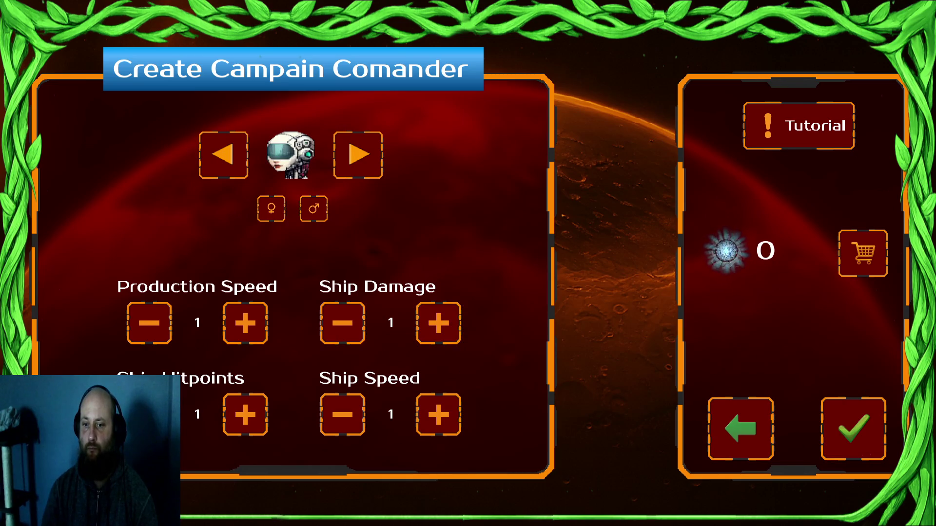
{"action": "left_click", "coordinate": [877, 428]}
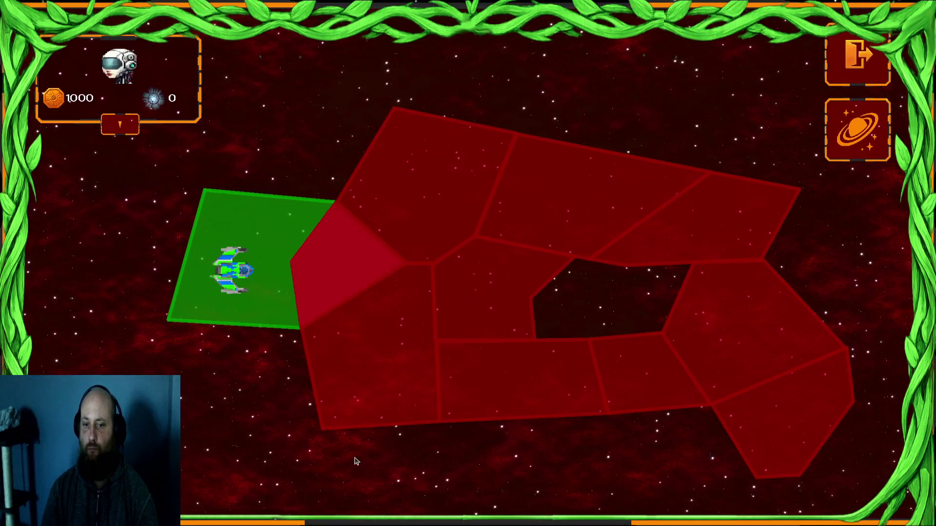
{"action": "left_click", "coordinate": [309, 277]}
{"action": "left_click", "coordinate": [533, 439]}
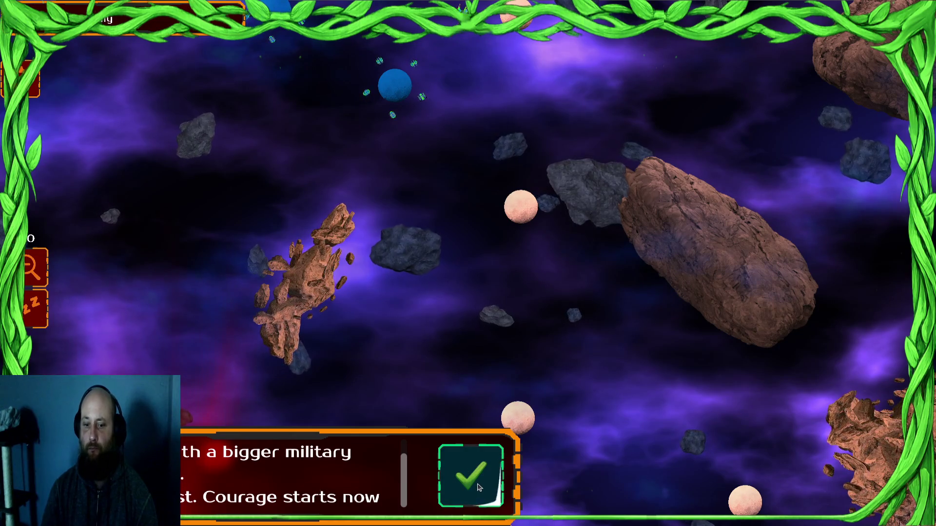
{"action": "left_click", "coordinate": [478, 487]}
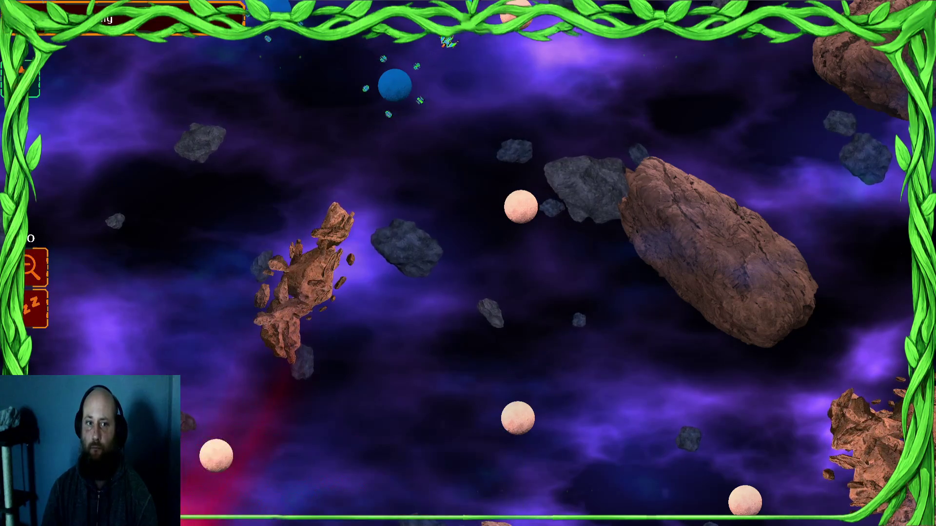
Surrender the match from the settings menu, confirm the defeat, exit to the main menu, and switch back to the editor.
{"action": "key", "text": "Escape"}
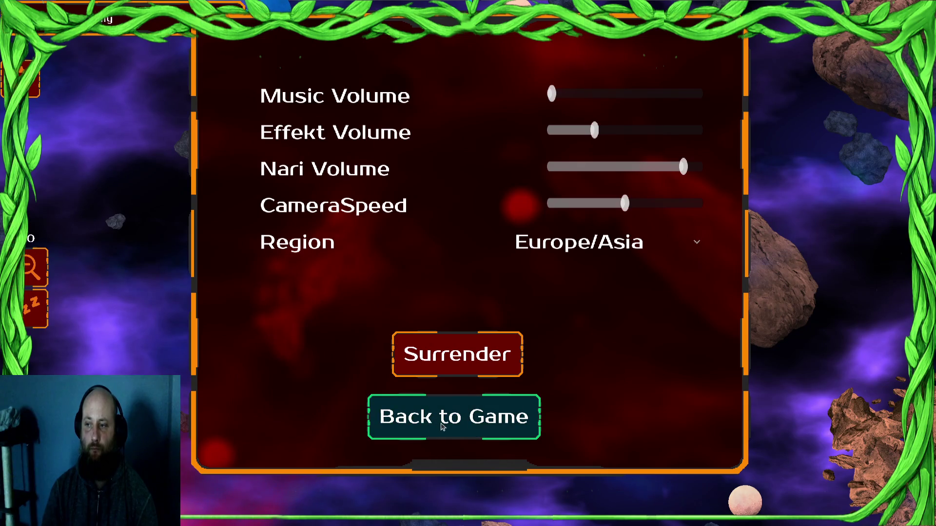
{"action": "left_click", "coordinate": [442, 426]}
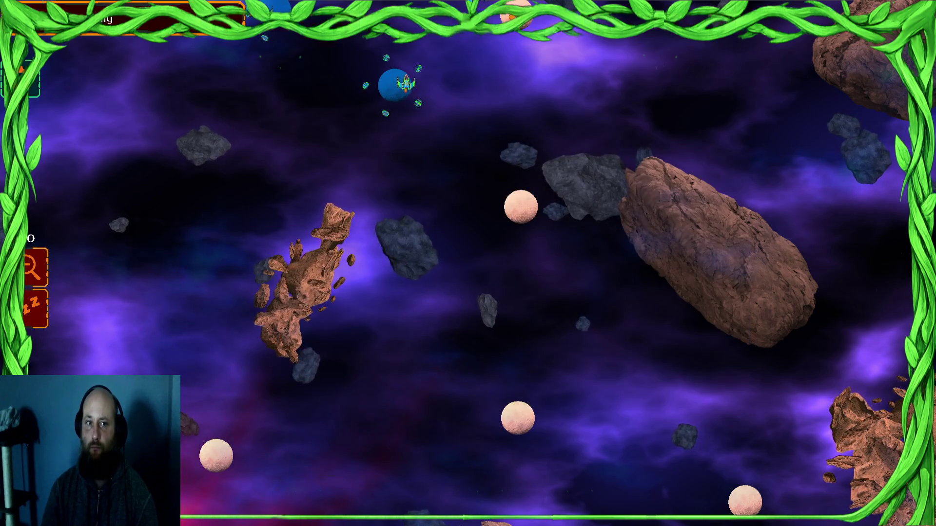
{"action": "key", "text": "Escape"}
{"action": "left_click", "coordinate": [514, 350]}
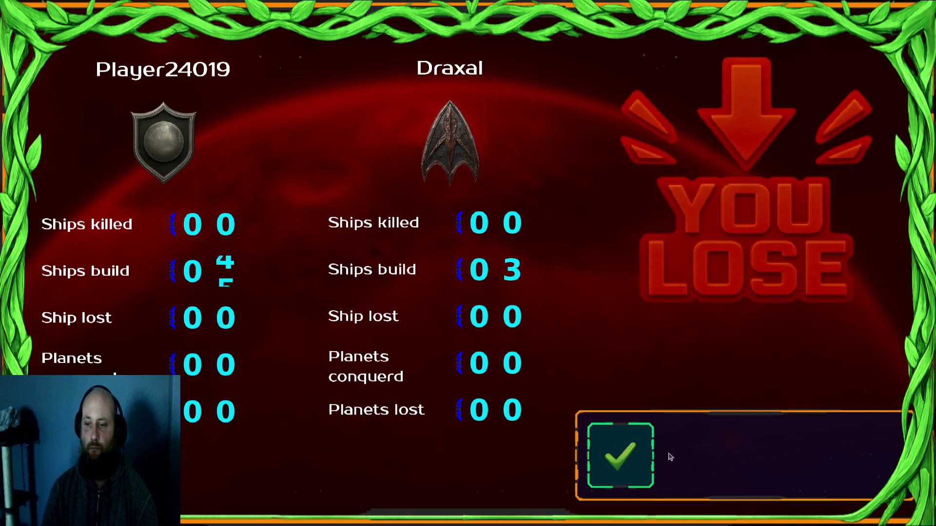
{"action": "left_click", "coordinate": [621, 451]}
{"action": "left_click", "coordinate": [746, 443]}
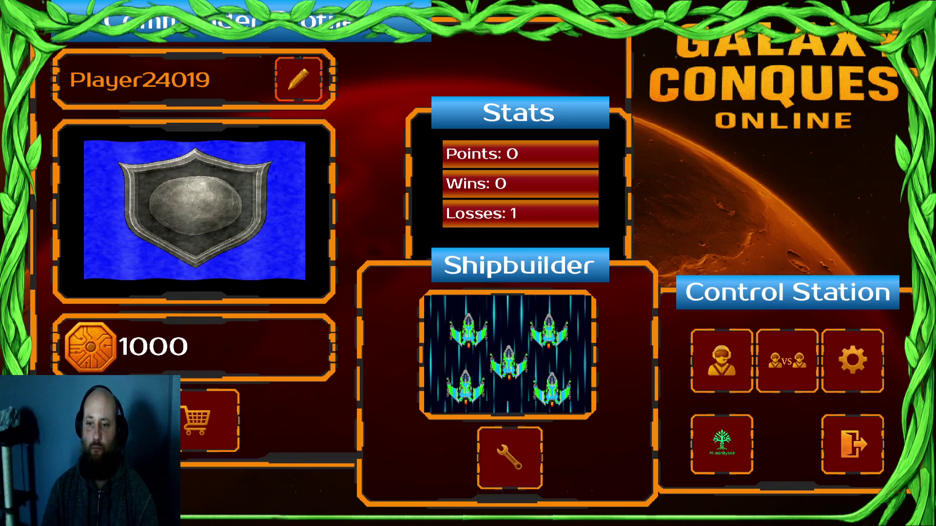
{"action": "key", "text": "alt+Tab"}
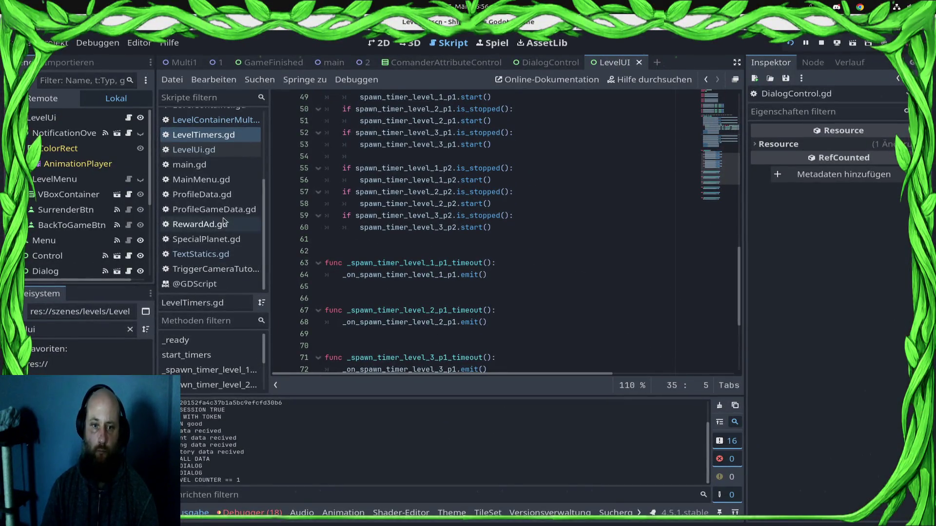
Clear the FileSystem filter and select a Mission text MP3 in res://assets/ui/audio.
{"action": "left_click", "coordinate": [130, 329]}
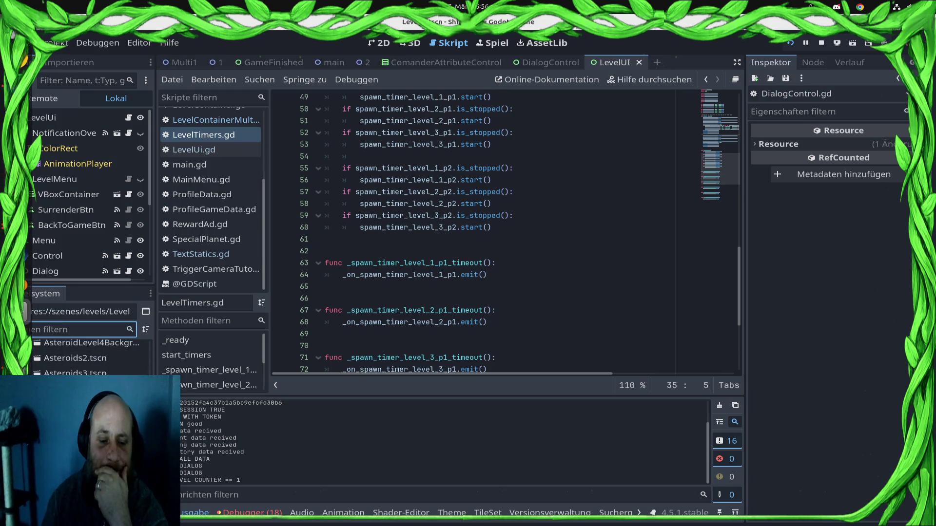
{"action": "scroll", "coordinate": [88, 356], "scroll_direction": "down", "scroll_amount": 5}
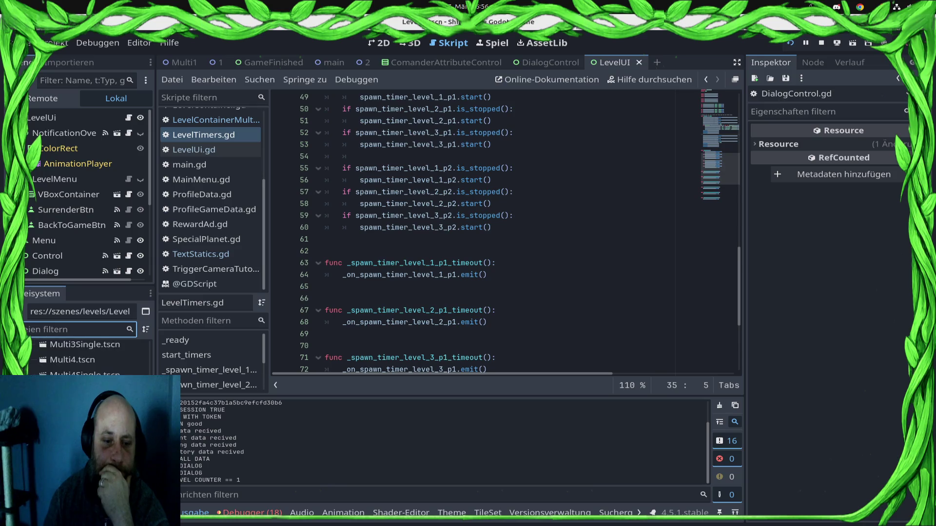
{"action": "scroll", "coordinate": [88, 358], "scroll_direction": "down", "scroll_amount": 3}
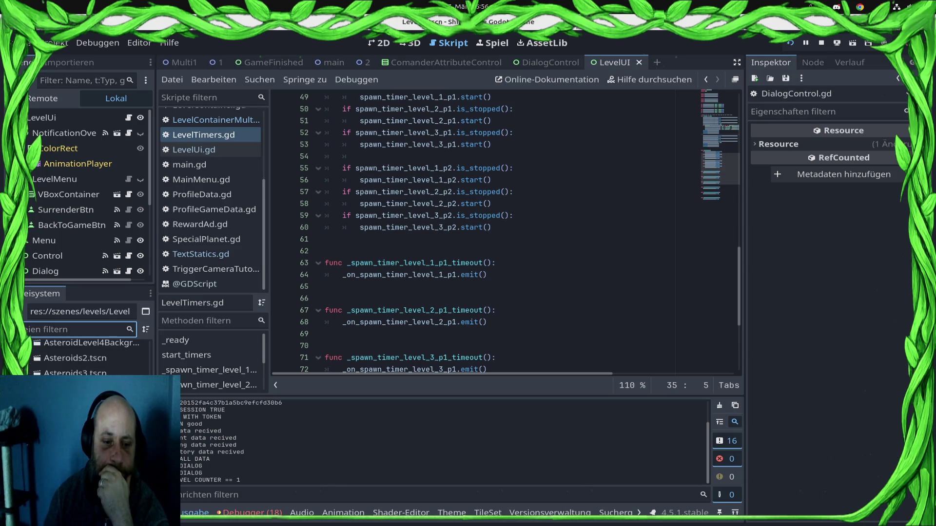
{"action": "scroll", "coordinate": [88, 358], "scroll_direction": "down", "scroll_amount": 3}
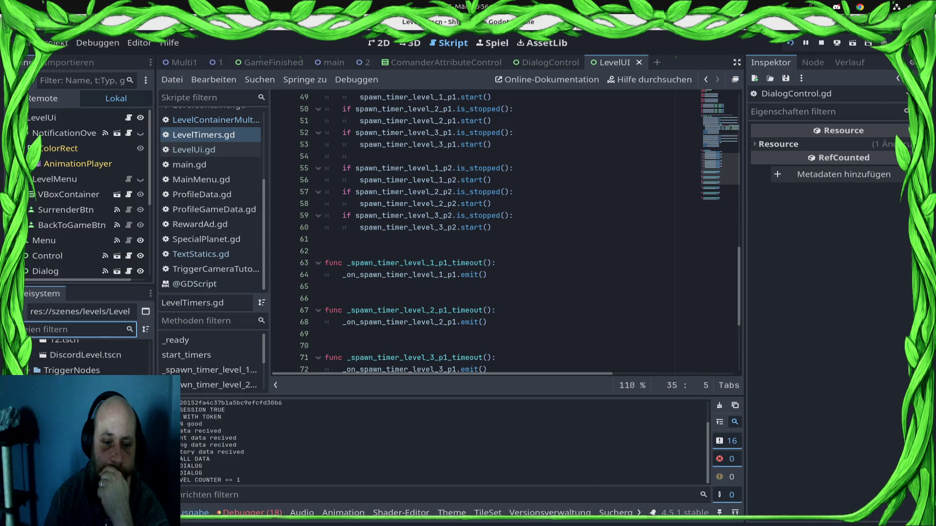
{"action": "scroll", "coordinate": [87, 358], "scroll_direction": "down", "scroll_amount": 5}
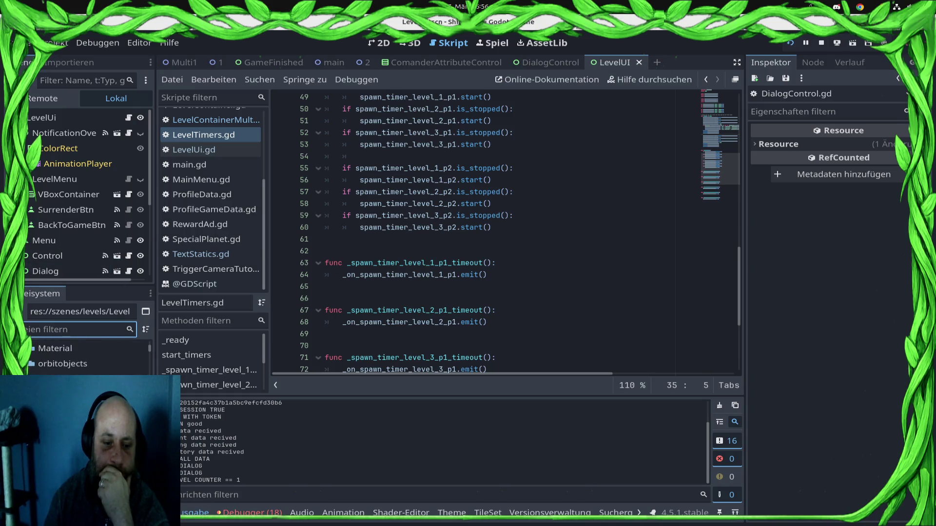
{"action": "scroll", "coordinate": [88, 358], "scroll_direction": "down", "scroll_amount": 5}
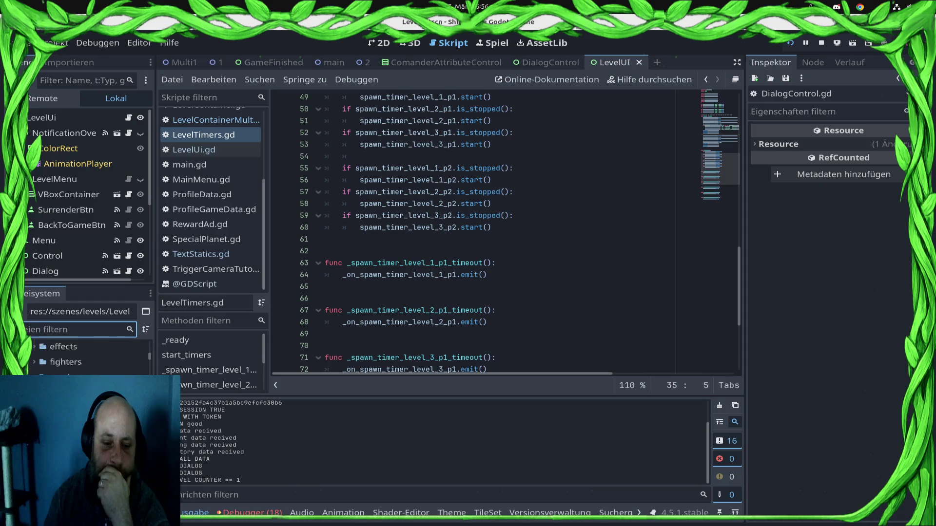
{"action": "scroll", "coordinate": [88, 358], "scroll_direction": "down", "scroll_amount": 3}
{"action": "scroll", "coordinate": [87, 358], "scroll_direction": "up", "scroll_amount": 4}
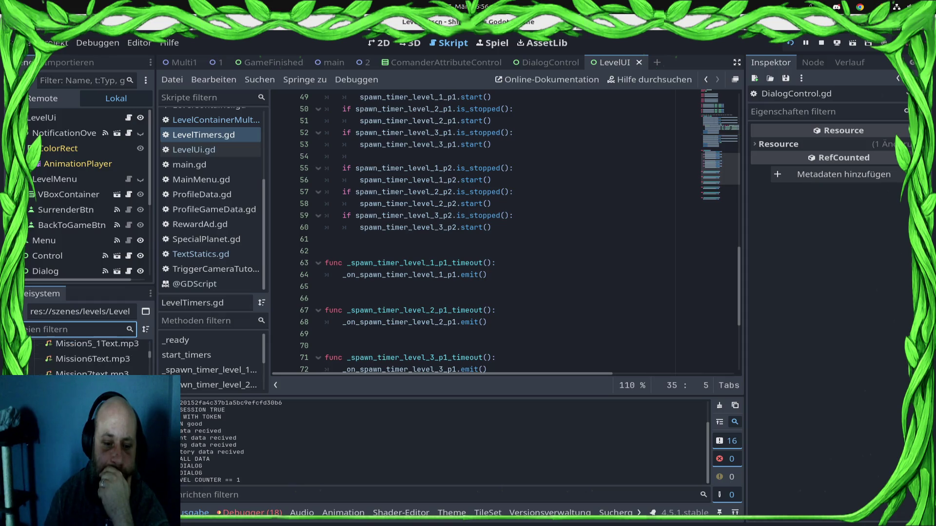
{"action": "left_click", "coordinate": [88, 358]}
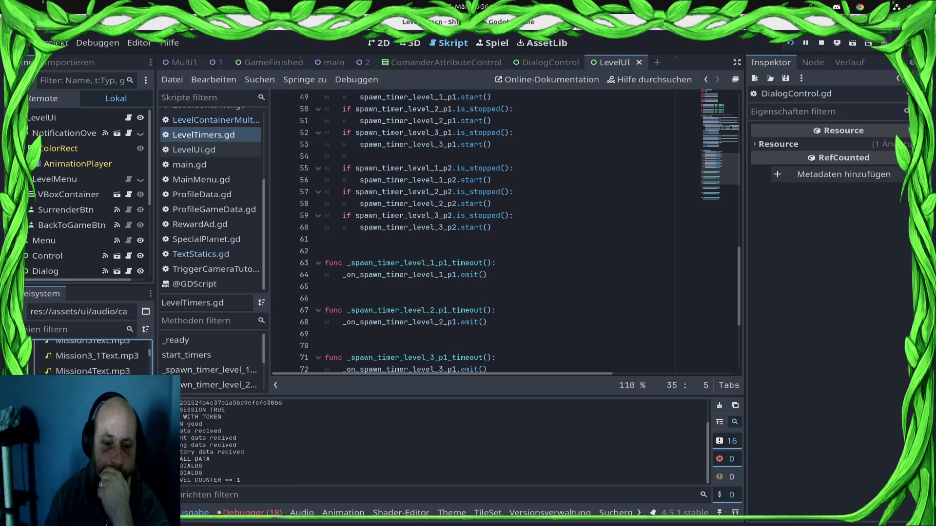
Play the open clip preview from about 3.13 s, then preview Mission5_1Text.mp3 from about 1 s.
{"action": "left_click", "coordinate": [487, 289]}
{"action": "left_click", "coordinate": [317, 333]}
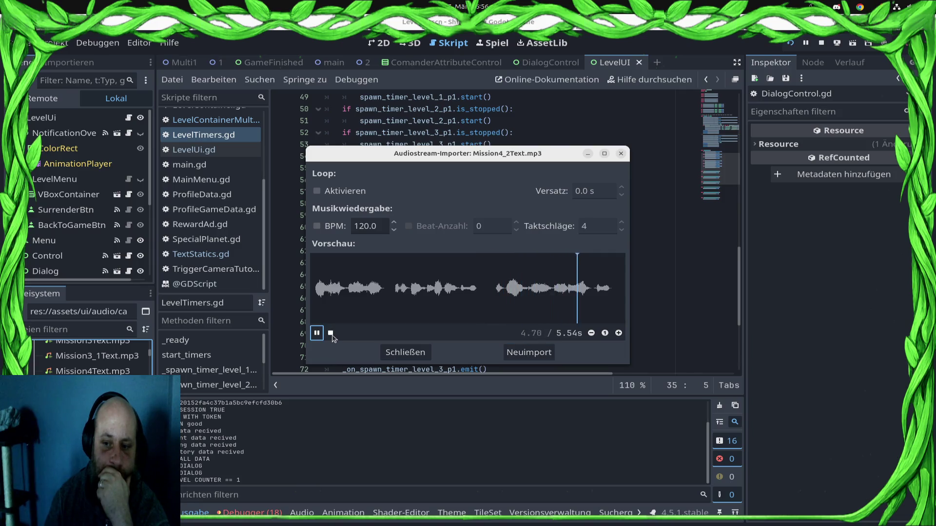
{"action": "left_click", "coordinate": [402, 350]}
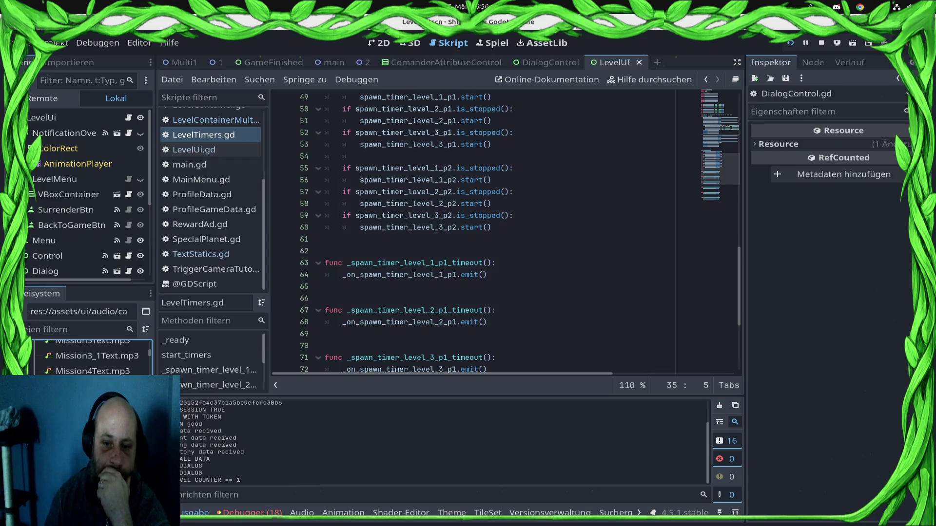
{"action": "double_click", "coordinate": [92, 386]}
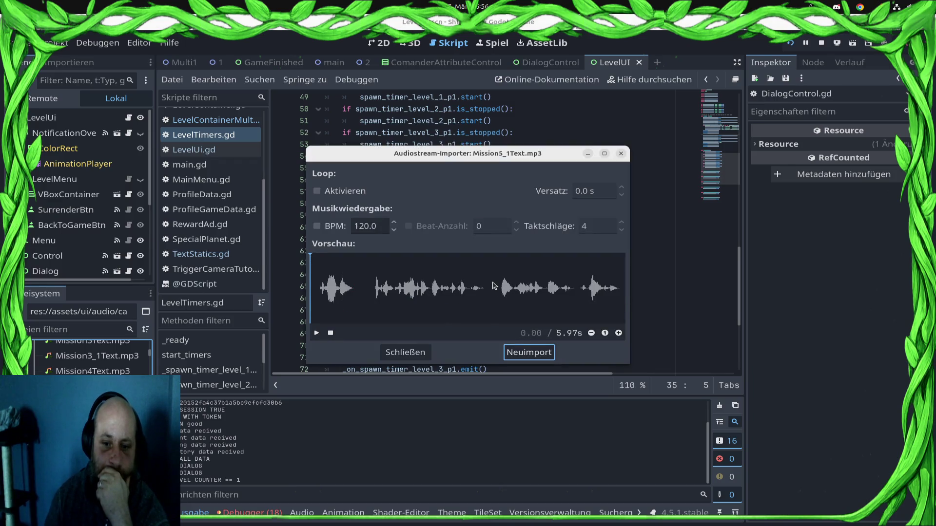
{"action": "left_click", "coordinate": [493, 285]}
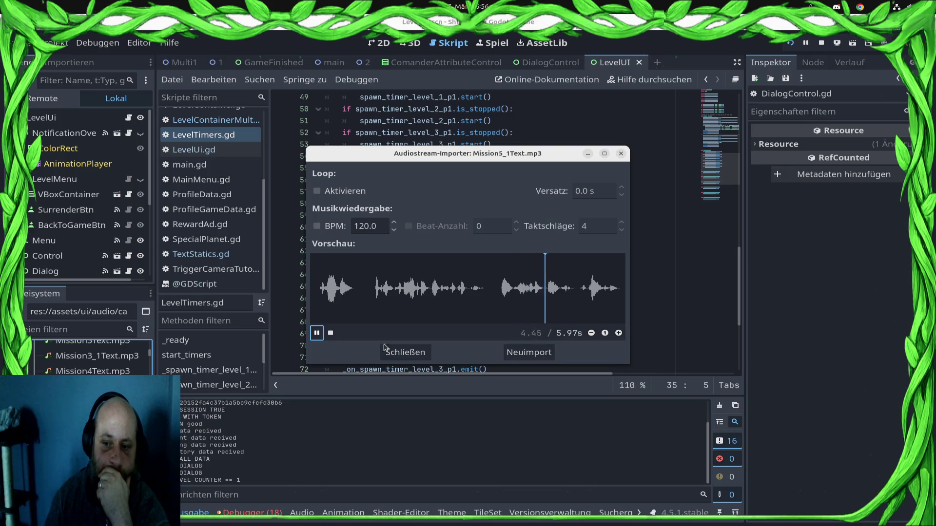
{"action": "left_click", "coordinate": [371, 274]}
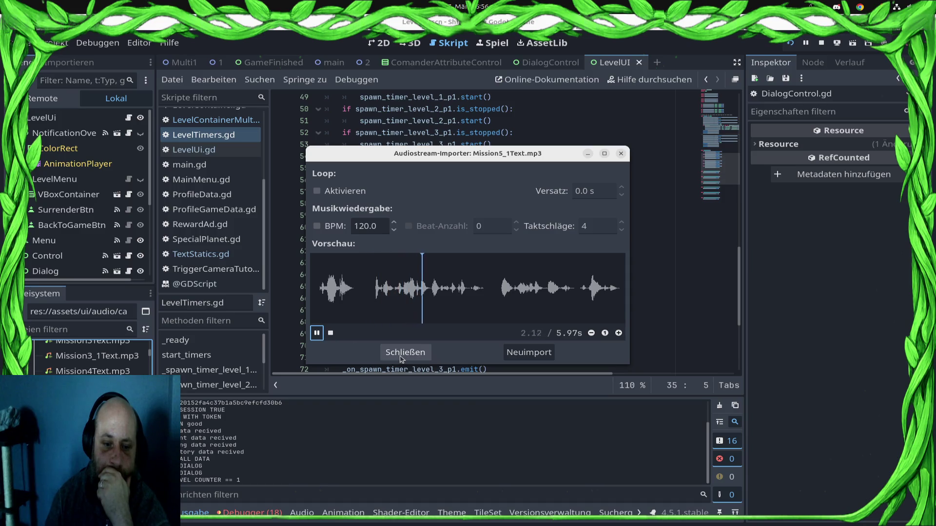
{"action": "left_click", "coordinate": [405, 352]}
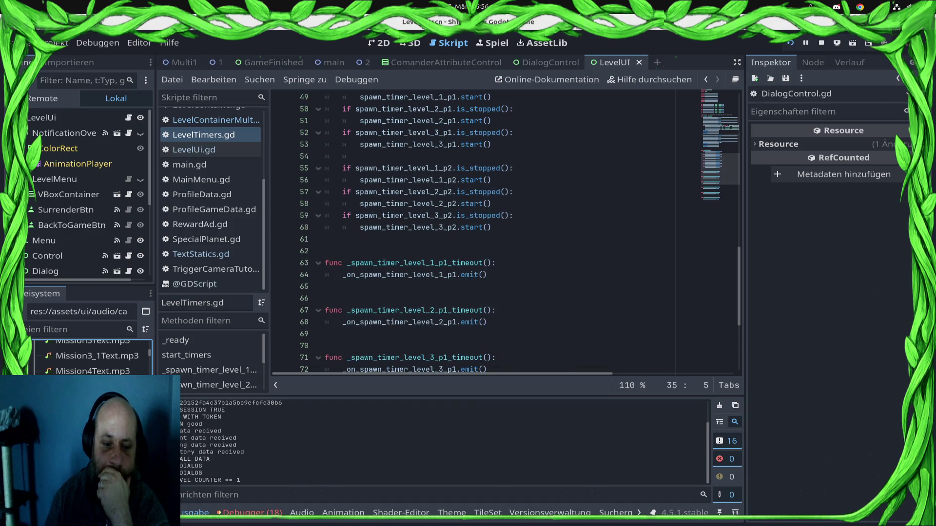
Preview Mission6Text.mp3 from about 10.88 s, then play Mission4_1Text.mp3.
{"action": "double_click", "coordinate": [92, 401]}
{"action": "left_click", "coordinate": [541, 285]}
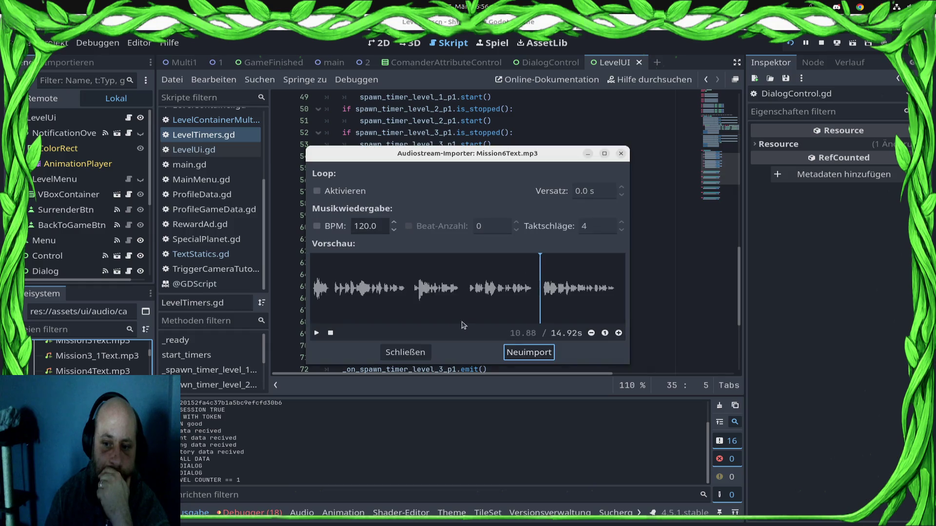
{"action": "left_click", "coordinate": [315, 333]}
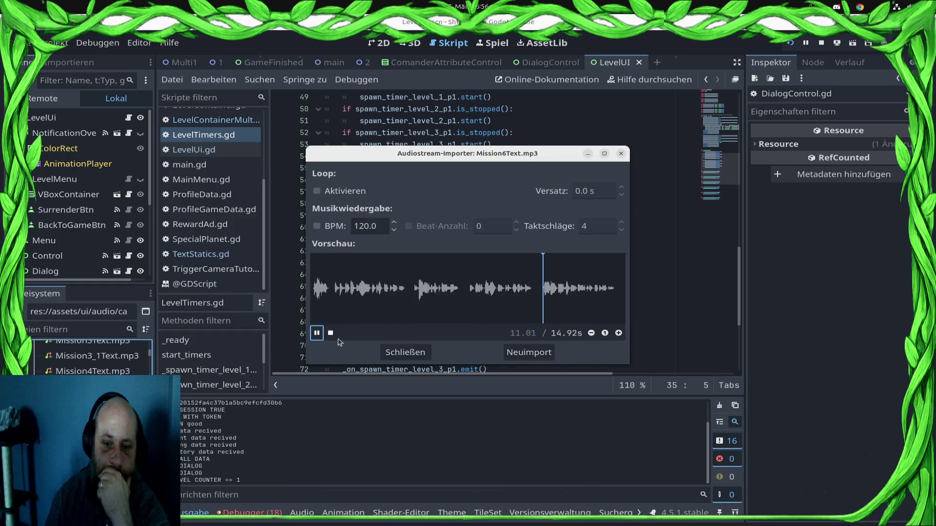
{"action": "left_click", "coordinate": [390, 359]}
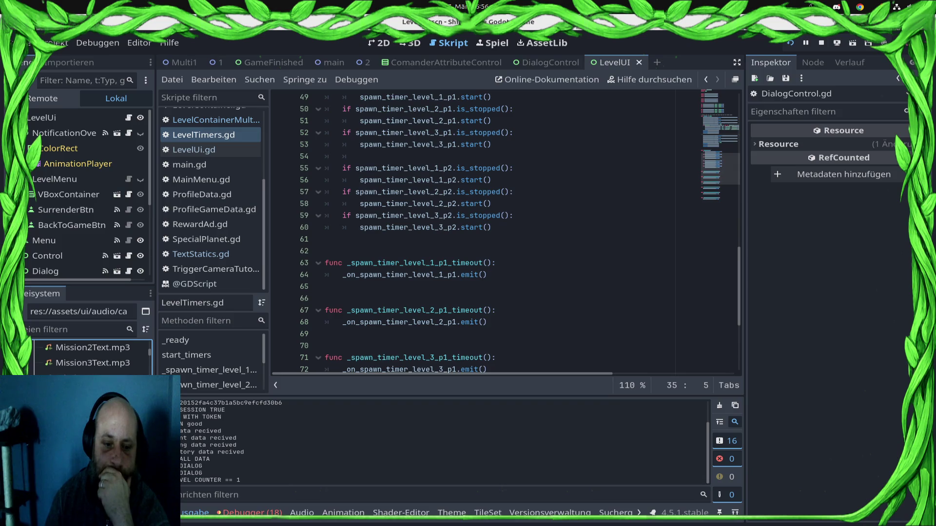
{"action": "double_click", "coordinate": [93, 378]}
{"action": "left_click", "coordinate": [477, 286]}
{"action": "left_click", "coordinate": [316, 333]}
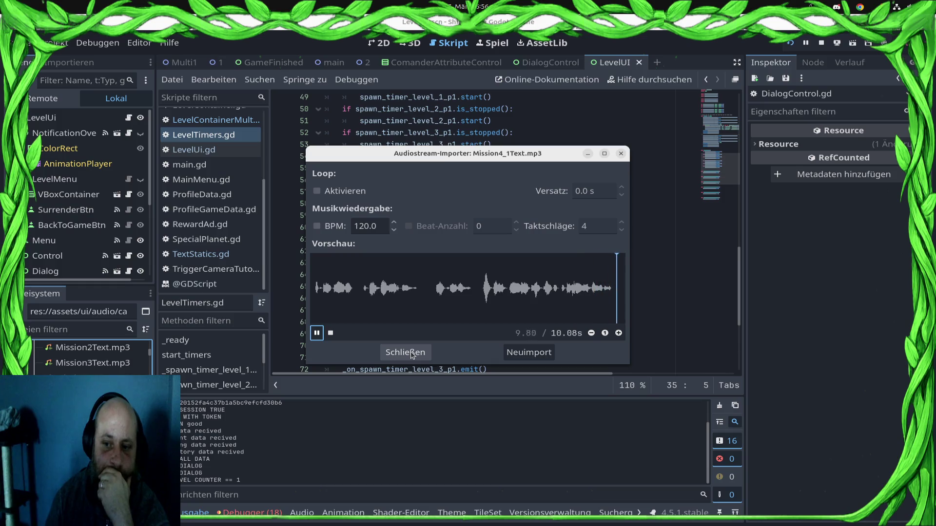
{"action": "left_click", "coordinate": [316, 334]}
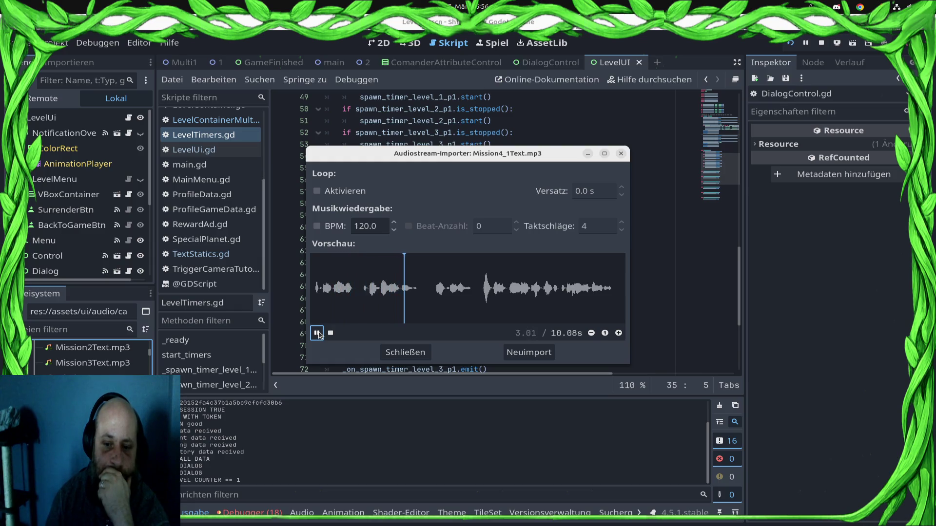
{"action": "key", "text": "Escape"}
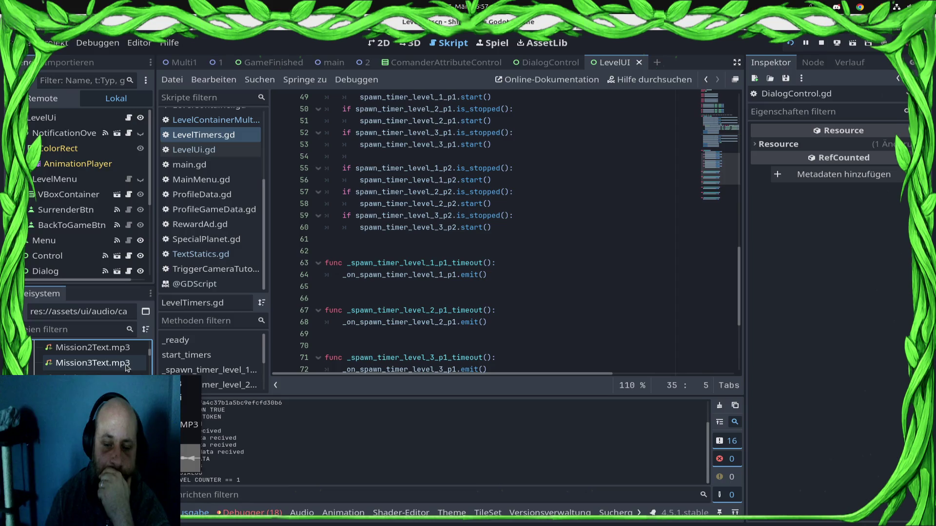
Preview Mission3Text.mp3, then play Mission2Text.mp3 from about 30.6 s and 14 s.
{"action": "double_click", "coordinate": [126, 364]}
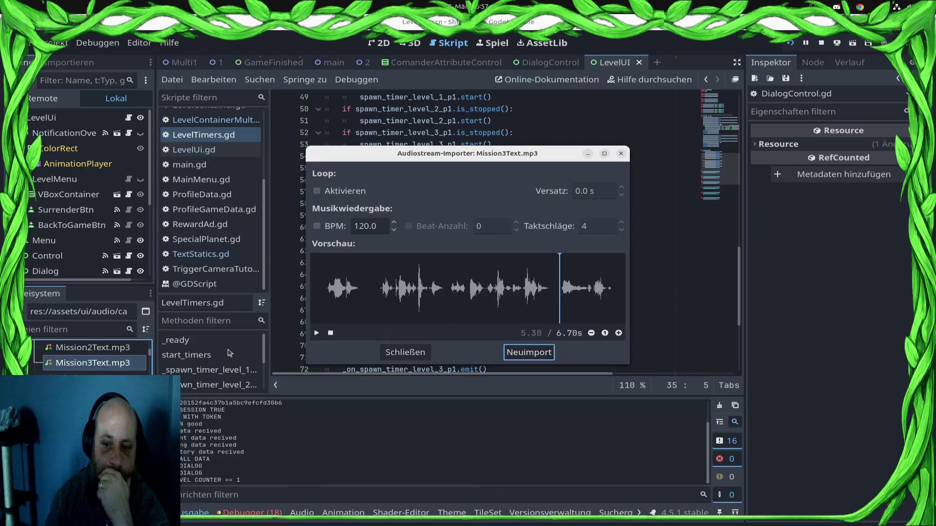
{"action": "left_click", "coordinate": [316, 335]}
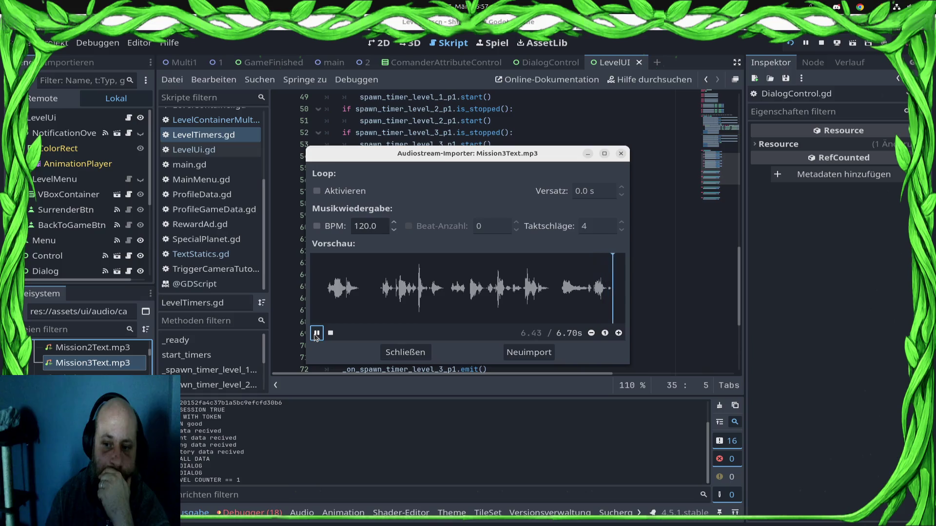
{"action": "left_click", "coordinate": [405, 351]}
{"action": "left_click", "coordinate": [96, 347]}
{"action": "double_click", "coordinate": [96, 350]}
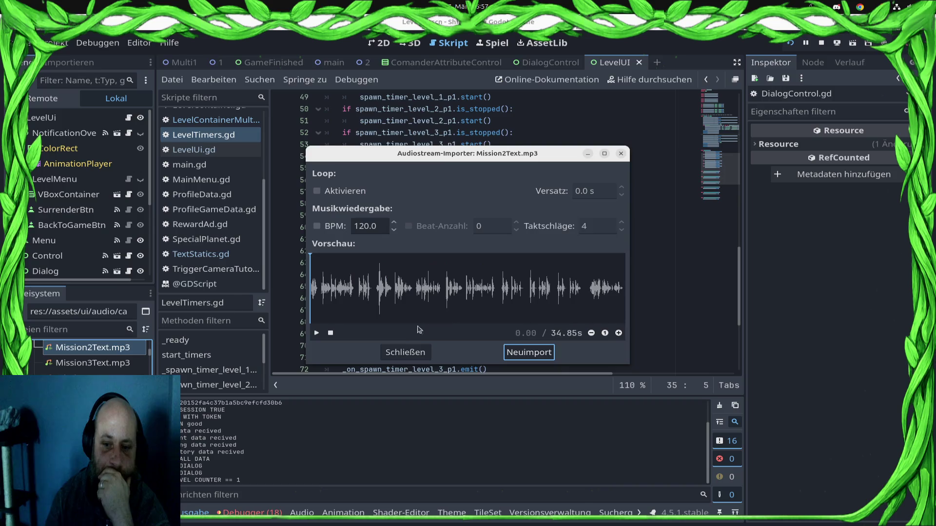
{"action": "left_click", "coordinate": [586, 290]}
{"action": "left_click", "coordinate": [316, 333]}
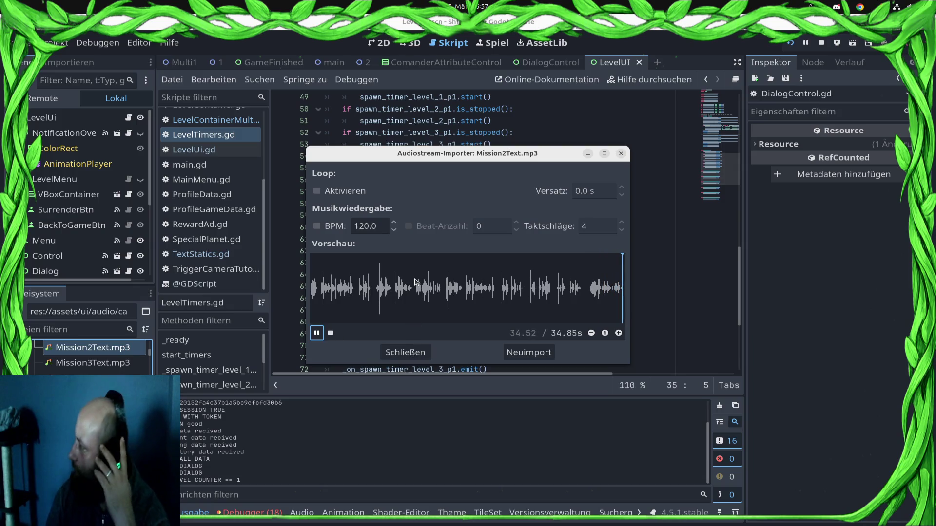
{"action": "left_click", "coordinate": [432, 288]}
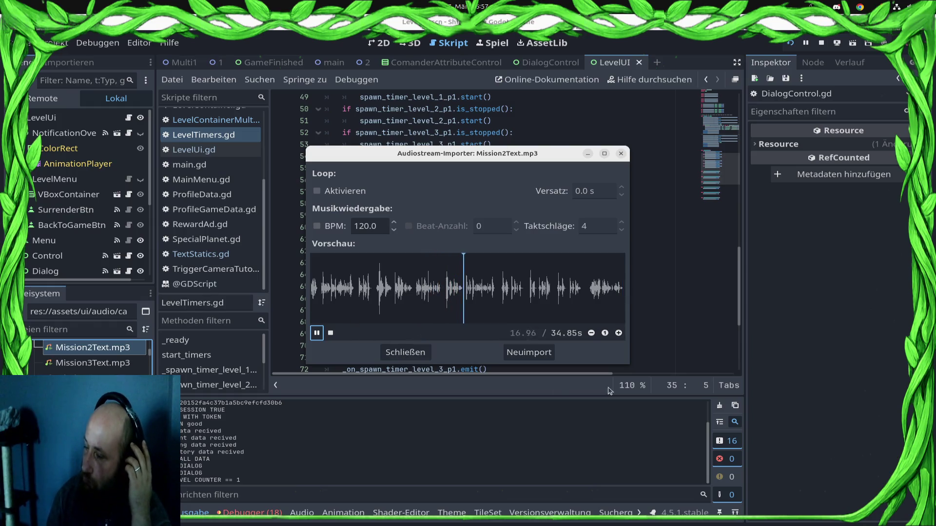
{"action": "left_click", "coordinate": [405, 352]}
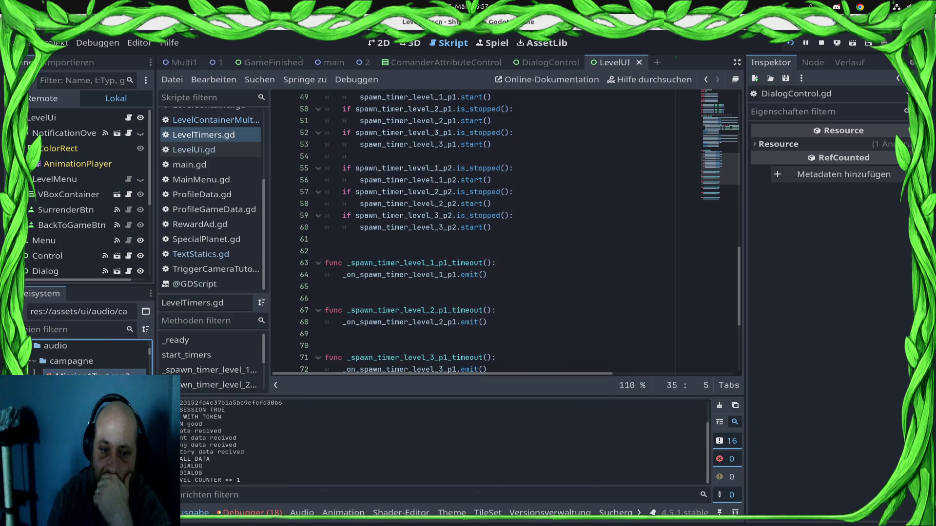
Listen to the Mission1Text.mp3 and Mission10Text.mp3 import previews.
{"action": "double_click", "coordinate": [93, 375]}
{"action": "left_click", "coordinate": [317, 332]}
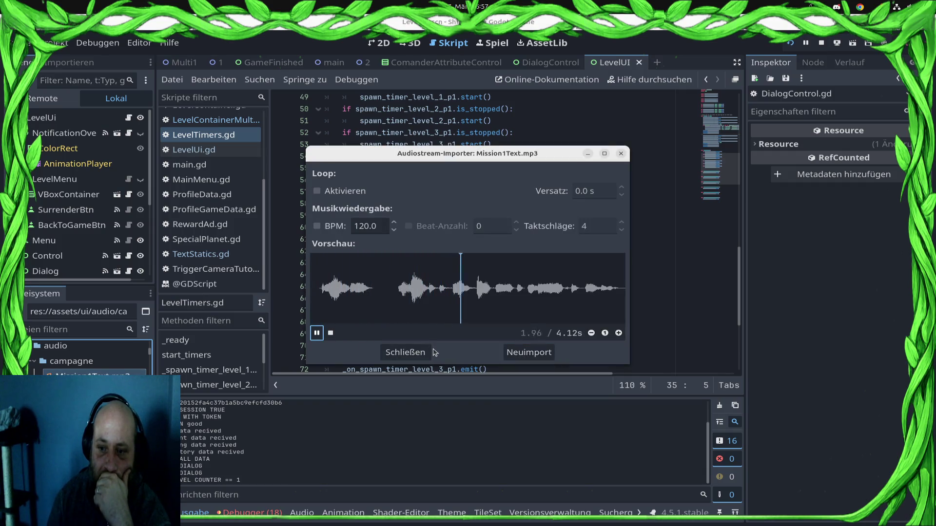
{"action": "left_click", "coordinate": [405, 352]}
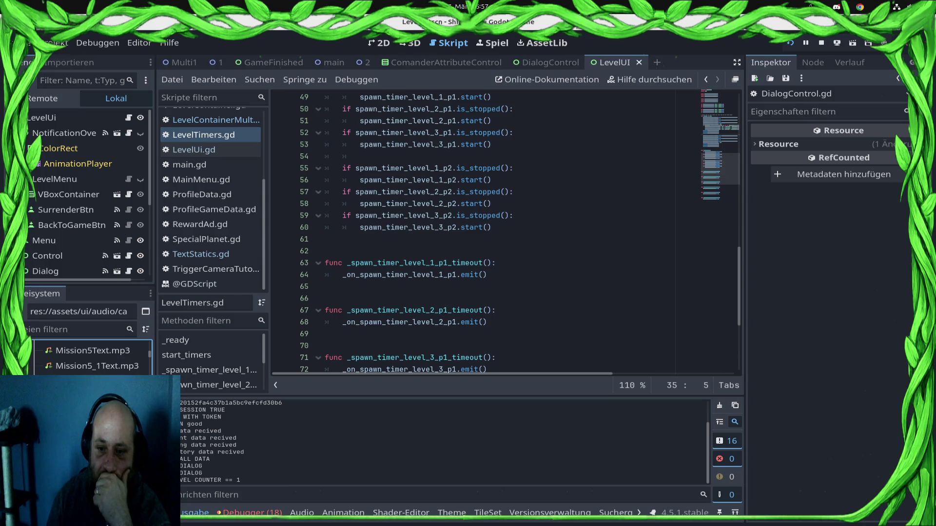
{"action": "double_click", "coordinate": [92, 380]}
{"action": "left_click", "coordinate": [316, 333]}
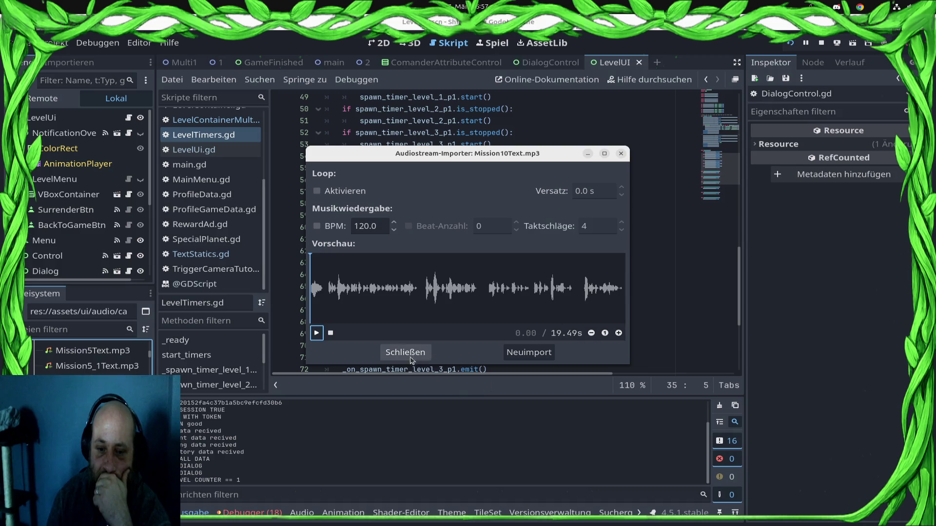
{"action": "left_click", "coordinate": [405, 353]}
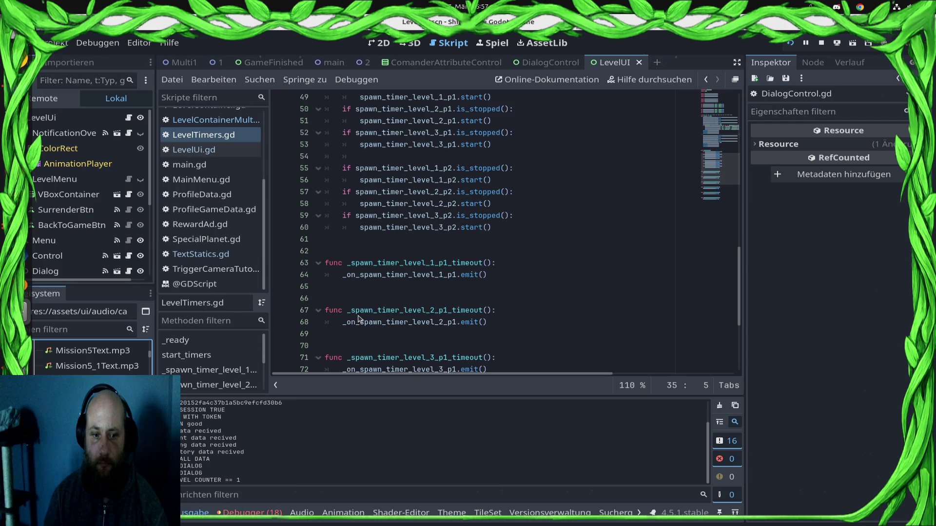
{"action": "key", "text": "alt+Tab"}
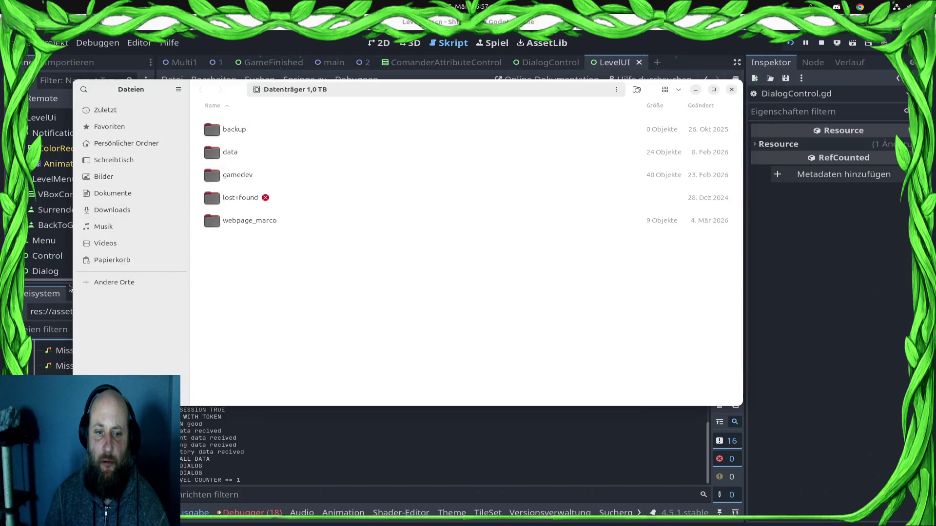
Show the campagne audio folder from Godot's FileSystem dock in the file manager.
{"action": "key", "text": "alt+Tab"}
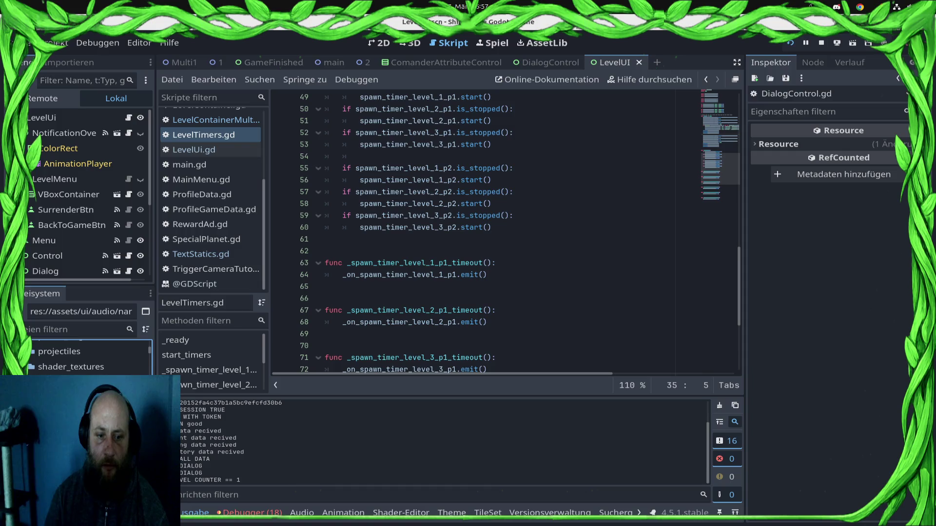
{"action": "right_click", "coordinate": [103, 351]}
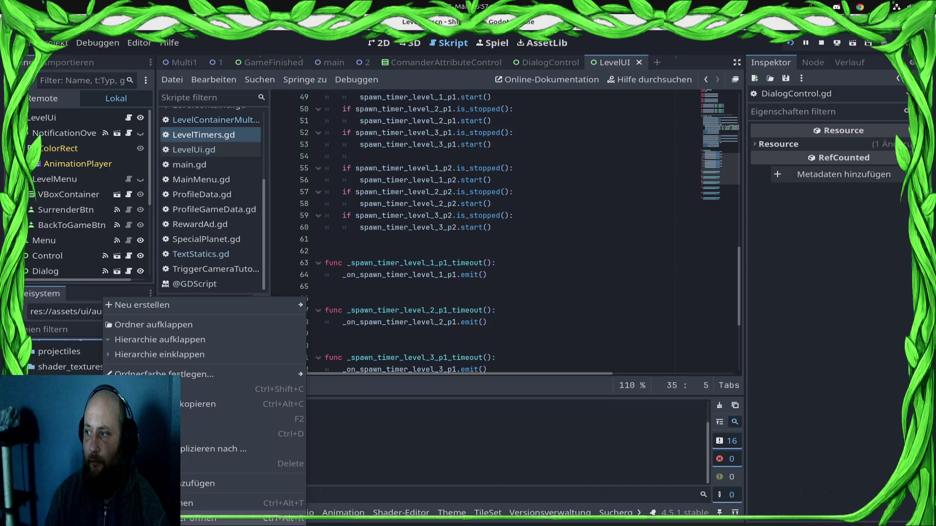
{"action": "left_click", "coordinate": [160, 517]}
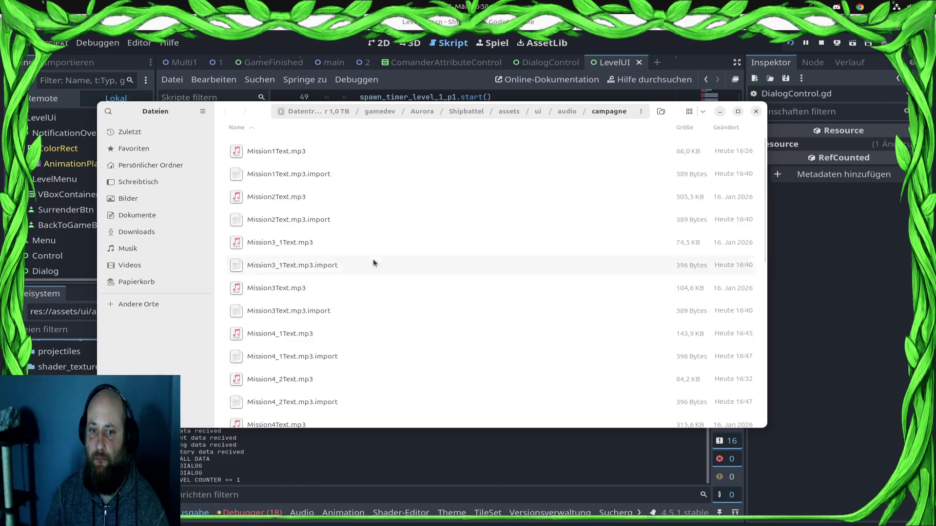
Open Mission1Text.mp3 in Audacity via Open With, then select Mission10Text.mp3.
{"action": "left_click", "coordinate": [307, 145]}
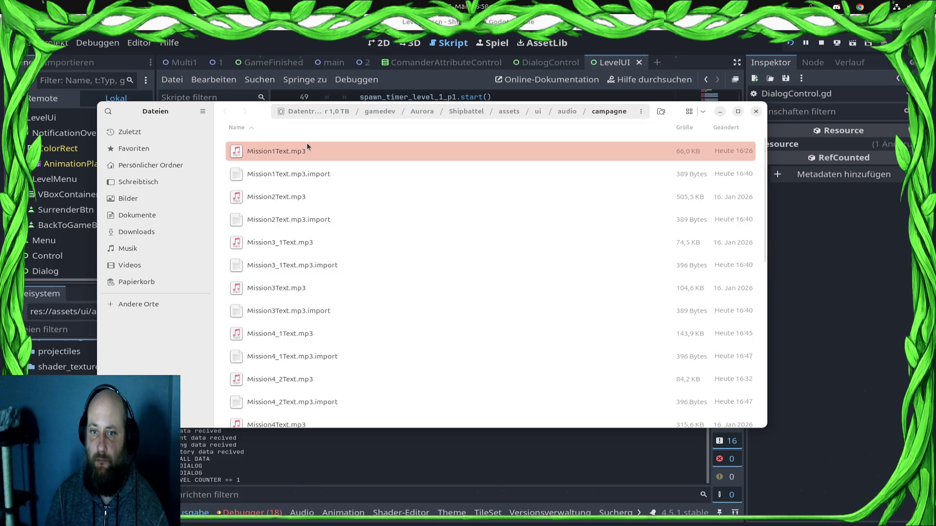
{"action": "right_click", "coordinate": [309, 142]}
{"action": "left_click", "coordinate": [360, 168]}
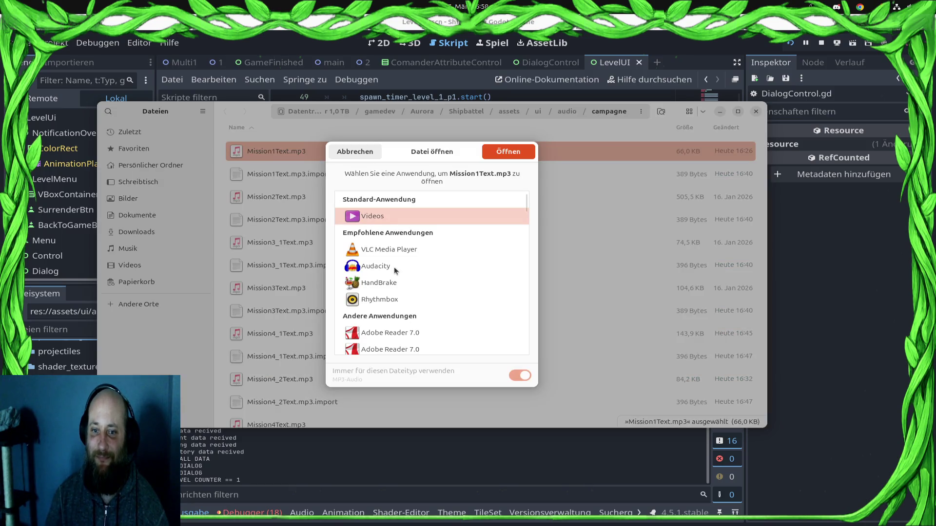
{"action": "double_click", "coordinate": [393, 267]}
{"action": "scroll", "coordinate": [323, 335], "scroll_direction": "down", "scroll_amount": 5}
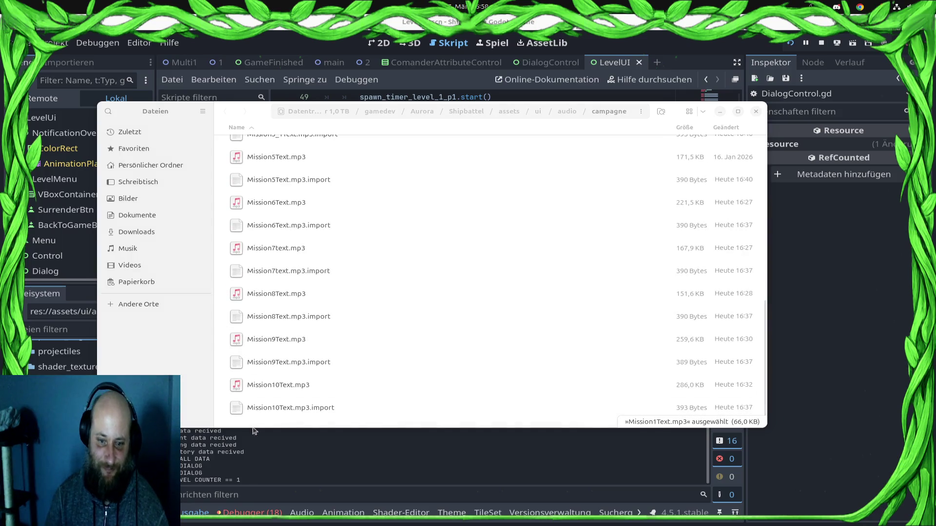
{"action": "left_click", "coordinate": [293, 379]}
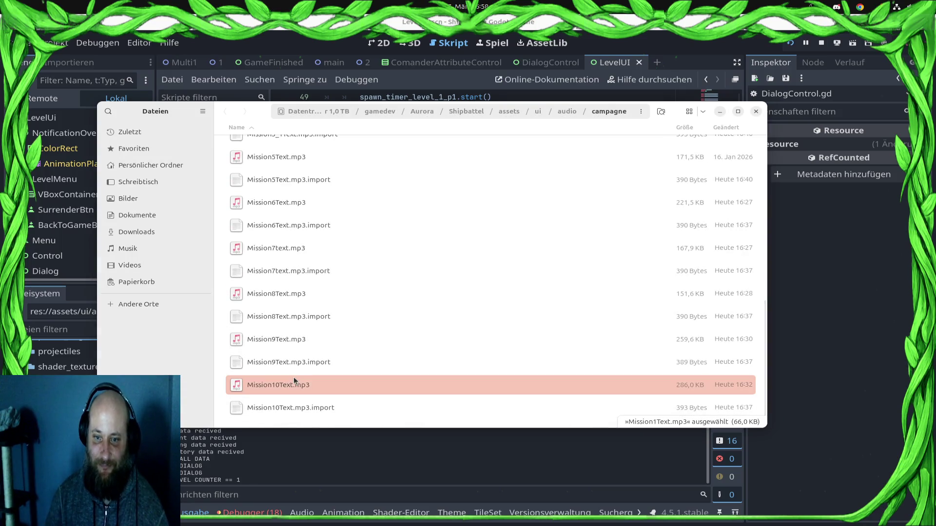
{"action": "right_click", "coordinate": [293, 376]}
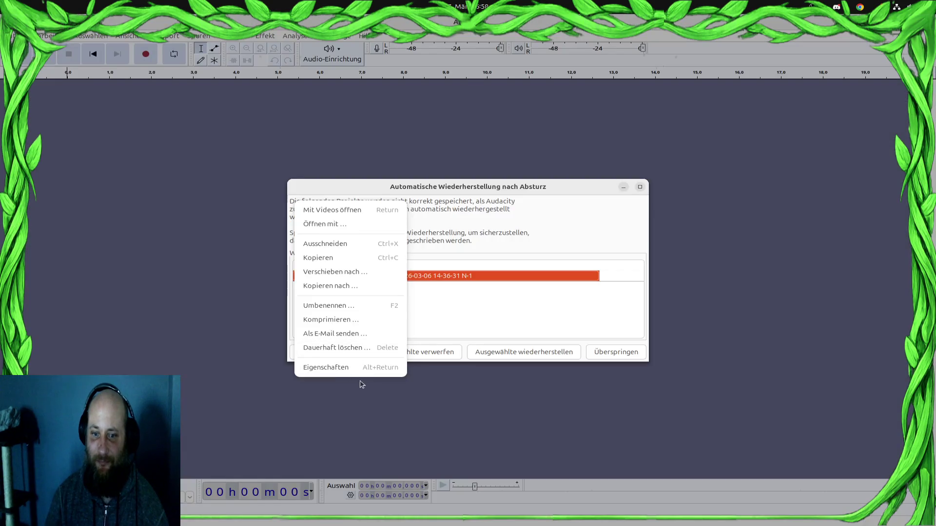
Skip Audacity's crash recovery and open Mission10Text.mp3 in Audacity as well.
{"action": "left_click", "coordinate": [632, 357]}
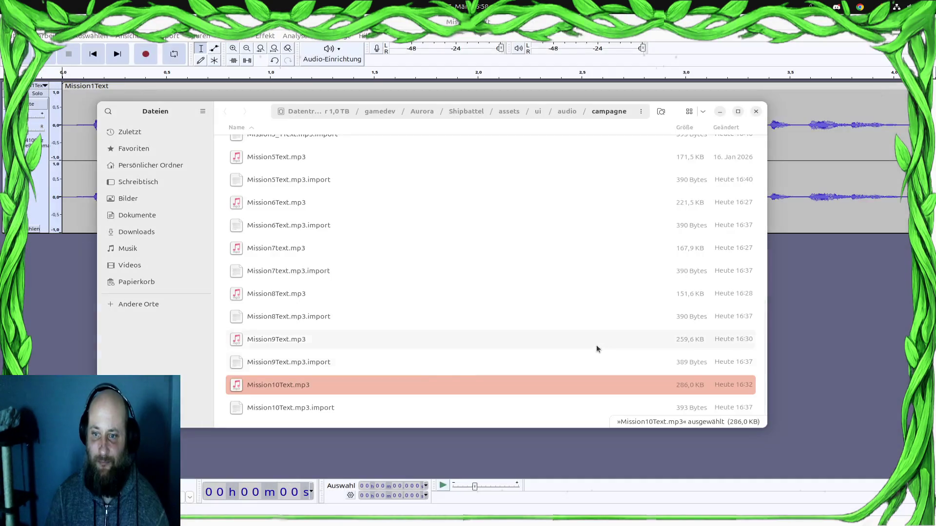
{"action": "right_click", "coordinate": [316, 395]}
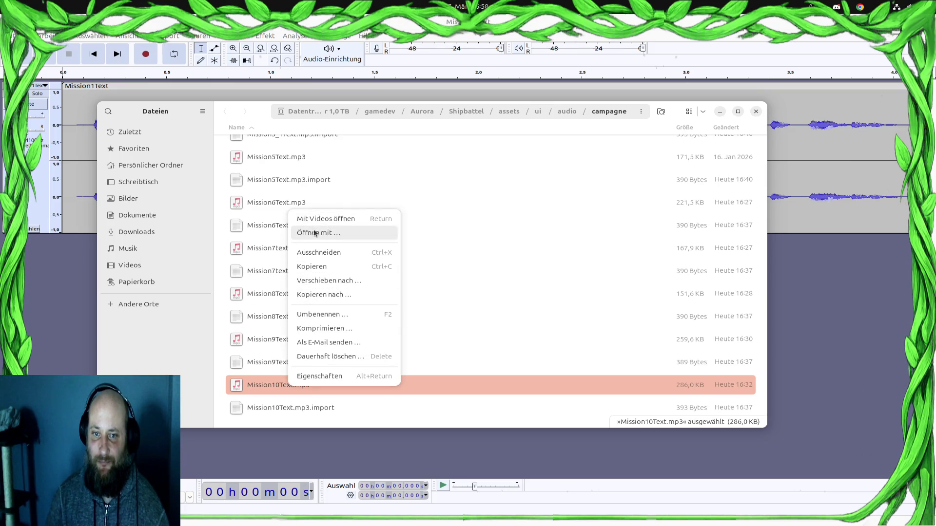
{"action": "left_click", "coordinate": [314, 233]}
{"action": "double_click", "coordinate": [373, 249]}
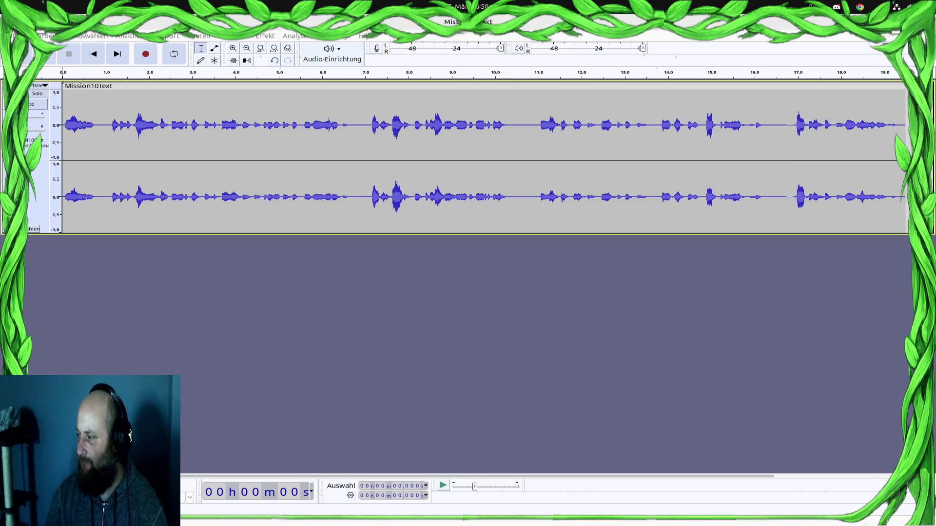
Play Mission10Text from 16.919 s and select its final phrase from 16.908 to 17.831 s.
{"action": "left_click", "coordinate": [794, 117]}
{"action": "left_click", "coordinate": [45, 54]}
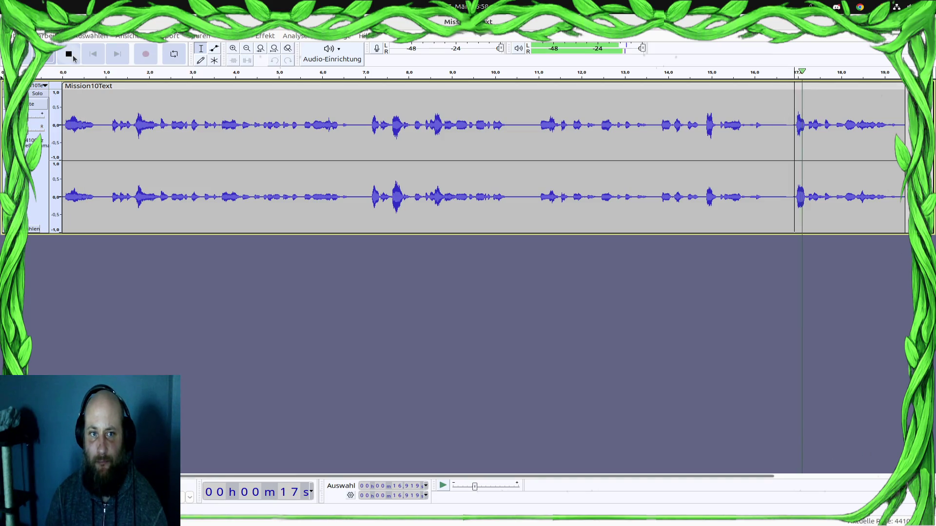
{"action": "left_click", "coordinate": [69, 57]}
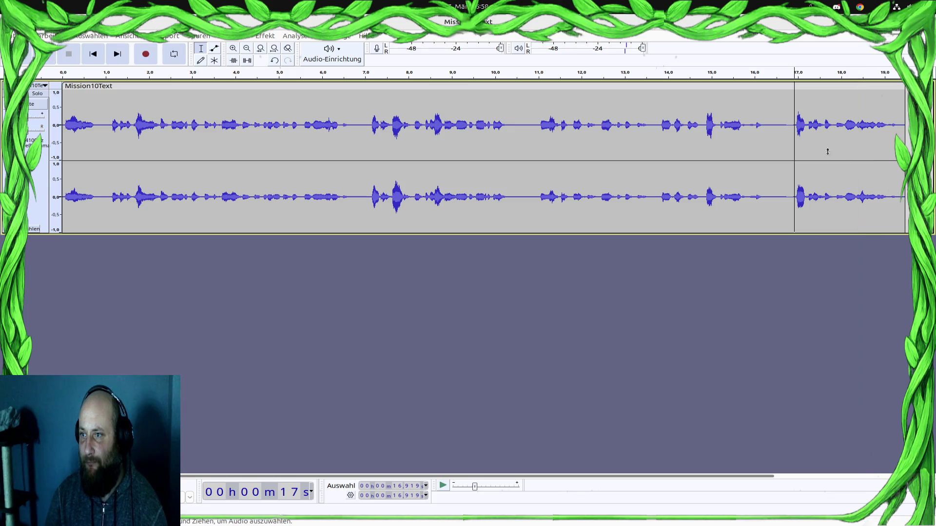
{"action": "left_click_drag", "start_coordinate": [834, 125], "coordinate": [793, 124]}
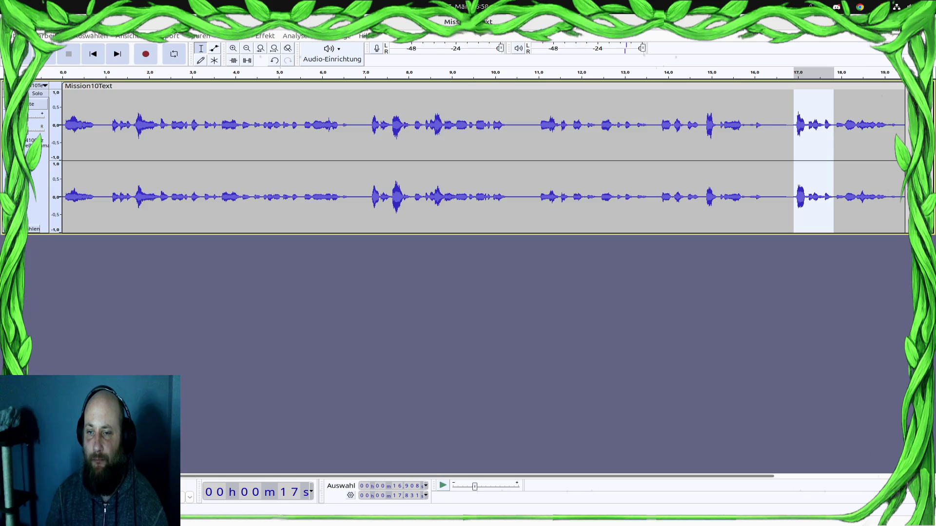
Paste the copied phrase after the end of Mission1Text at 4.142 s and butt it against the clip.
{"action": "key", "text": "ctrl+o"}
{"action": "key", "text": "Return"}
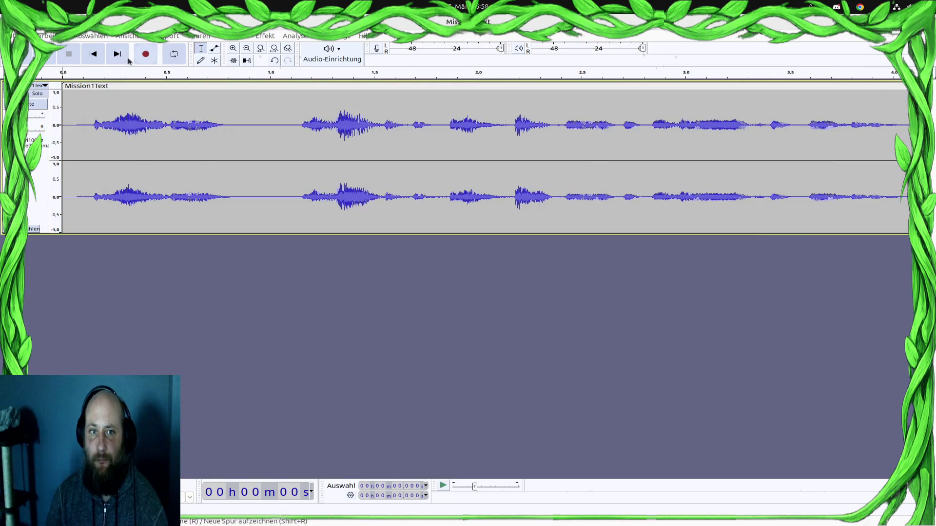
{"action": "key", "text": "ctrl+v"}
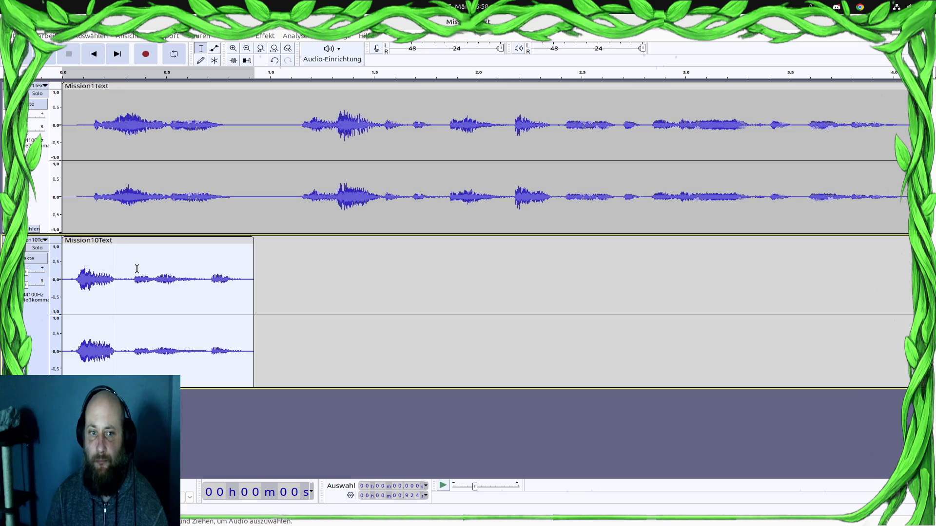
{"action": "key", "text": "ctrl+z"}
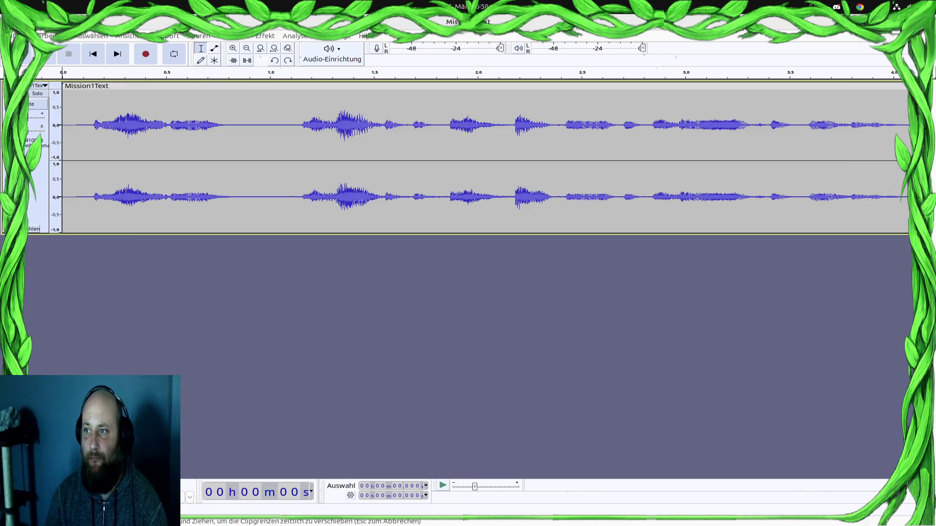
{"action": "key", "text": "End"}
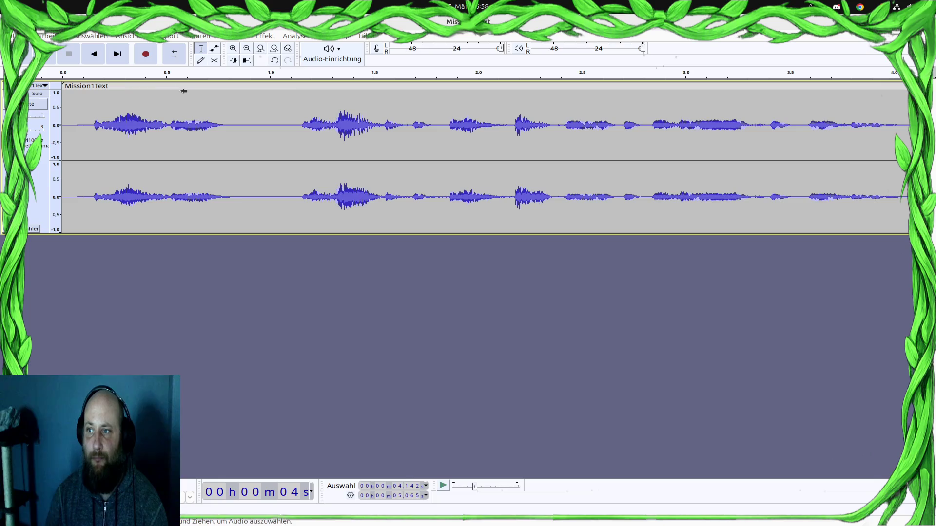
{"action": "key", "text": "ctrl+v"}
{"action": "key", "text": "ctrl+3"}
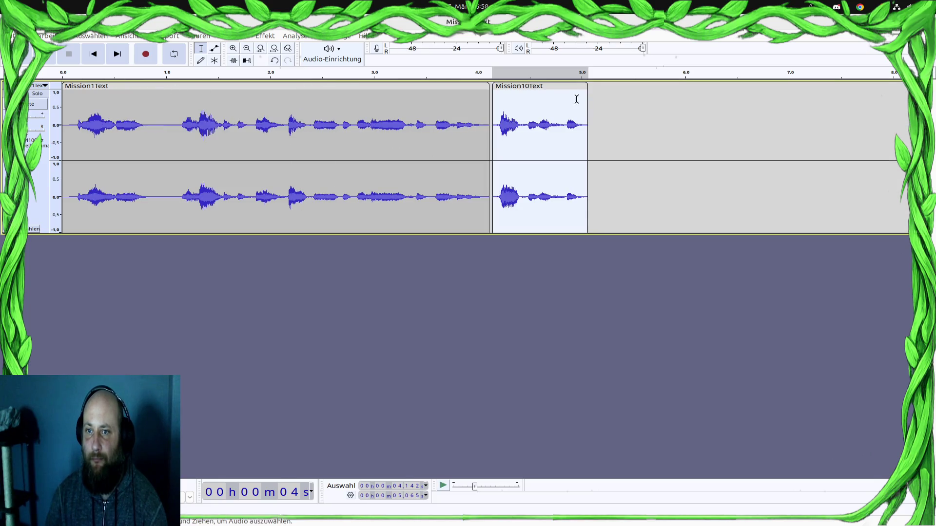
{"action": "left_click_drag", "start_coordinate": [533, 86], "coordinate": [530, 86]}
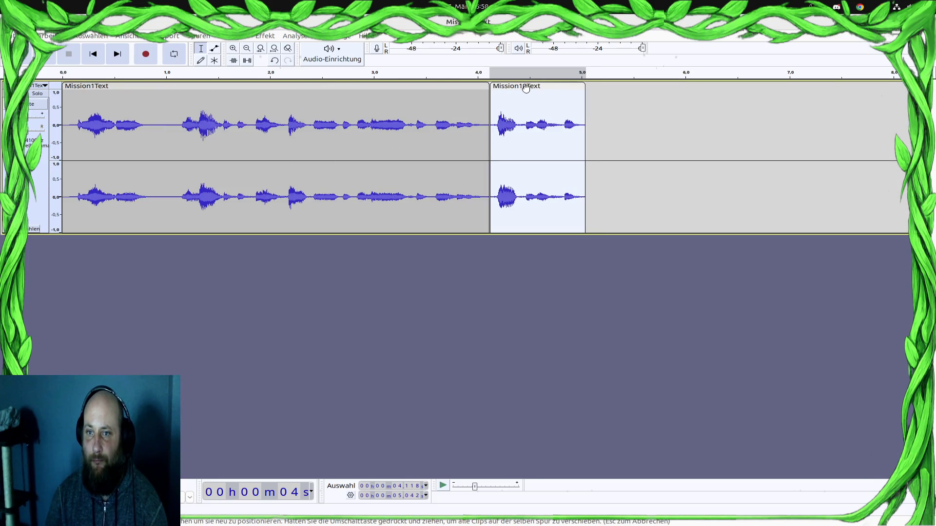
Play the joined audio from 1.131 s and delete the second Mission1Text clip.
{"action": "left_click", "coordinate": [180, 112]}
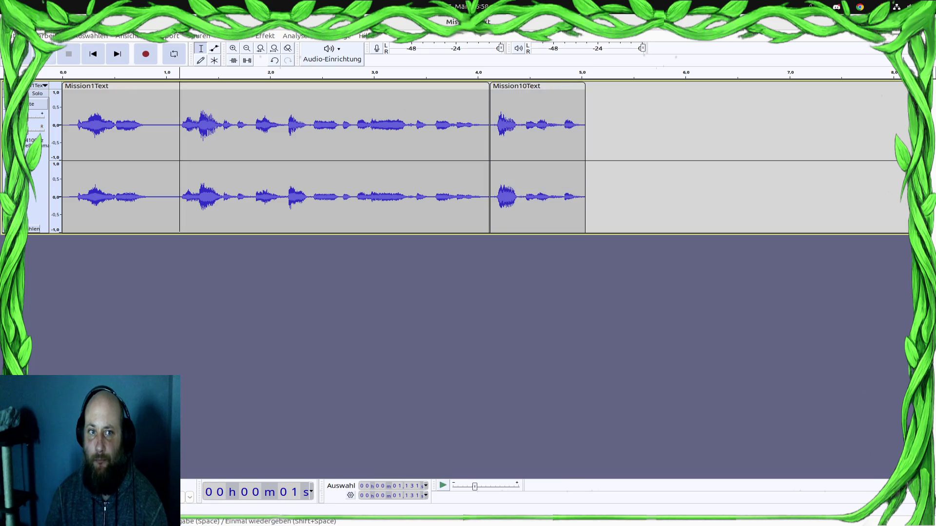
{"action": "left_click", "coordinate": [46, 55]}
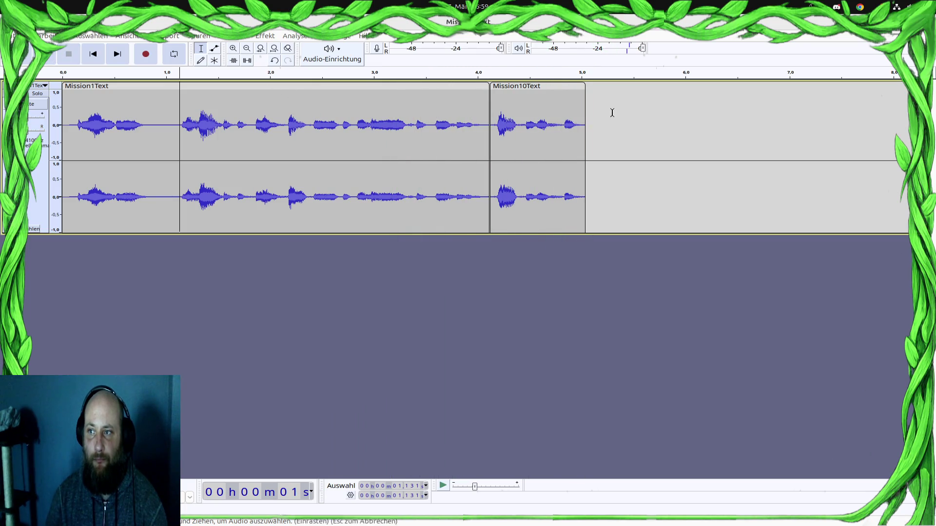
{"action": "left_click", "coordinate": [550, 92]}
{"action": "left_click", "coordinate": [524, 86]}
{"action": "key", "text": "Delete"}
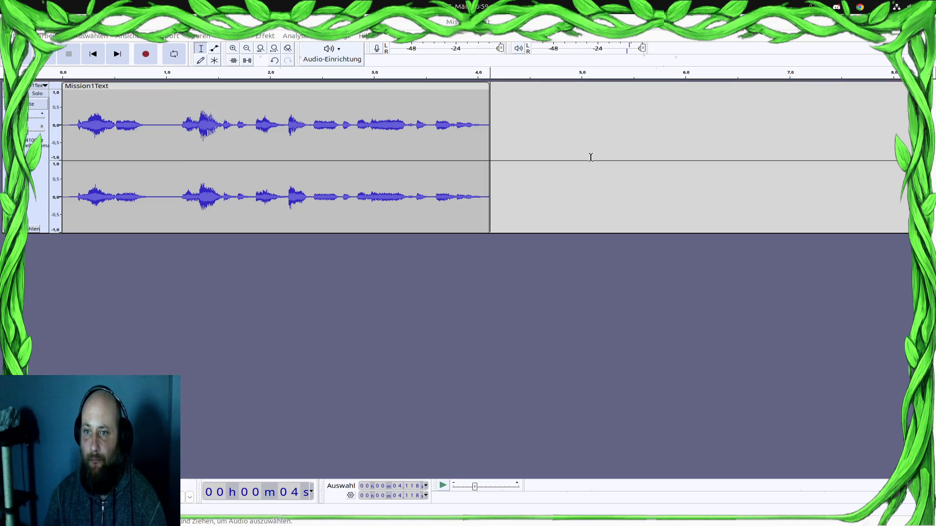
Copy the passage around 17.5–18 s from Mission10Text, paste it after Mission1Text, and play from 2.553 s.
{"action": "key", "text": "super"}
{"action": "left_click", "coordinate": [614, 448]}
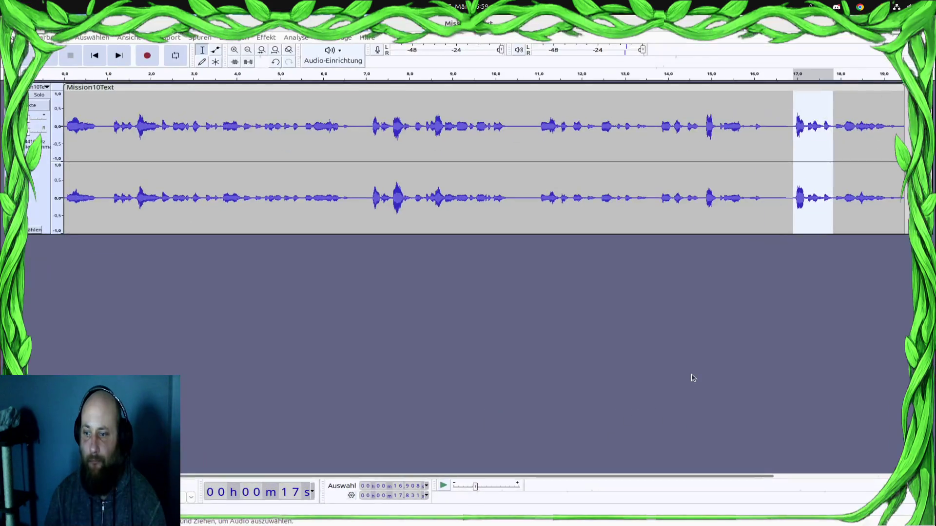
{"action": "left_click", "coordinate": [47, 55]}
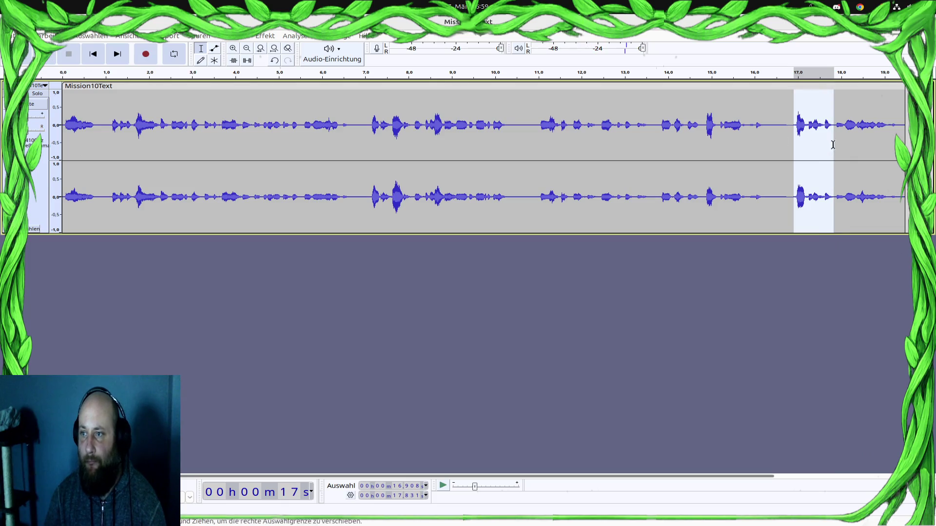
{"action": "left_click_drag", "start_coordinate": [845, 126], "coordinate": [792, 125]}
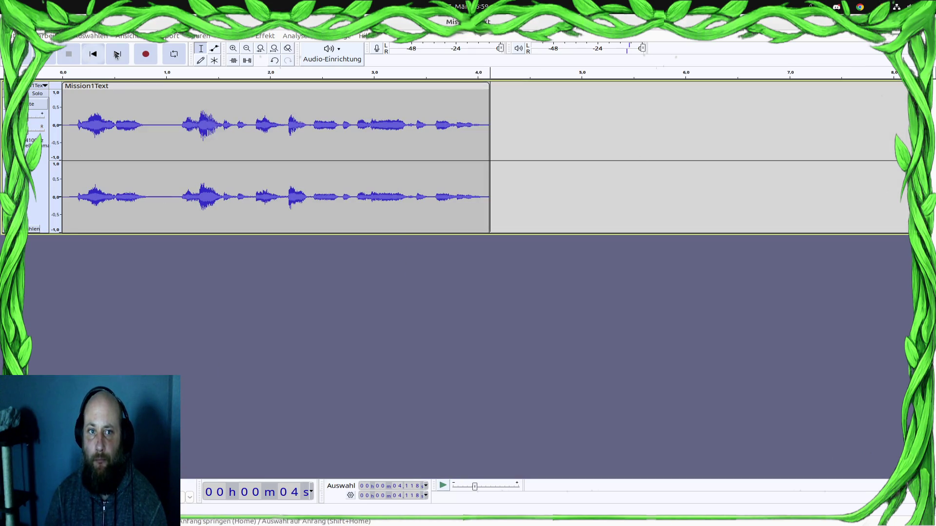
{"action": "key", "text": "ctrl+v"}
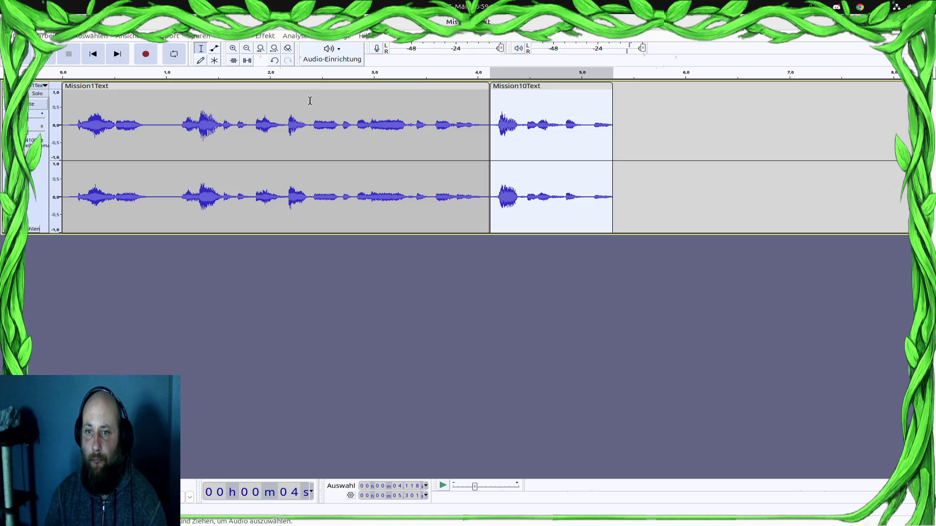
{"action": "left_click", "coordinate": [327, 101]}
{"action": "left_click", "coordinate": [53, 54]}
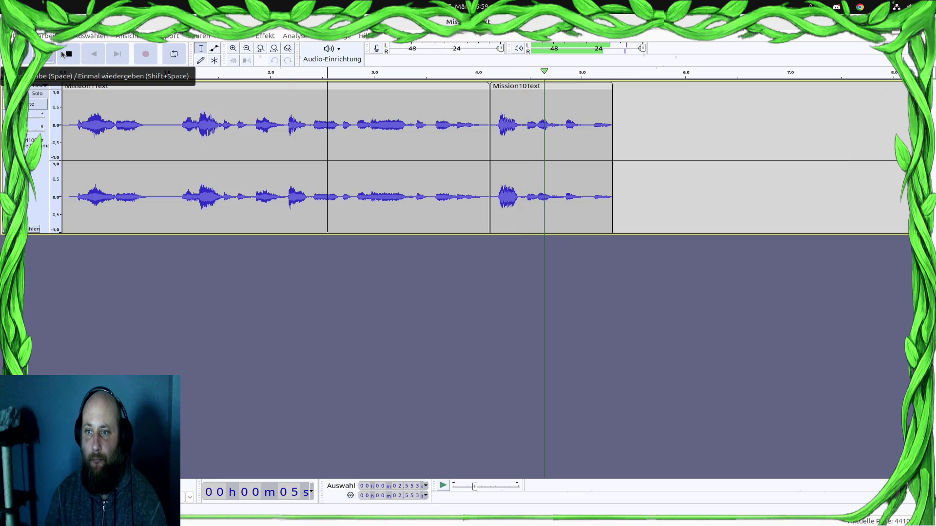
{"action": "left_click", "coordinate": [60, 51]}
{"action": "left_click", "coordinate": [14, 36]}
Export the joined track as MP3 over audio/campagne/Mission1Text.mp3, confirming the overwrite.
{"action": "left_click", "coordinate": [52, 105]}
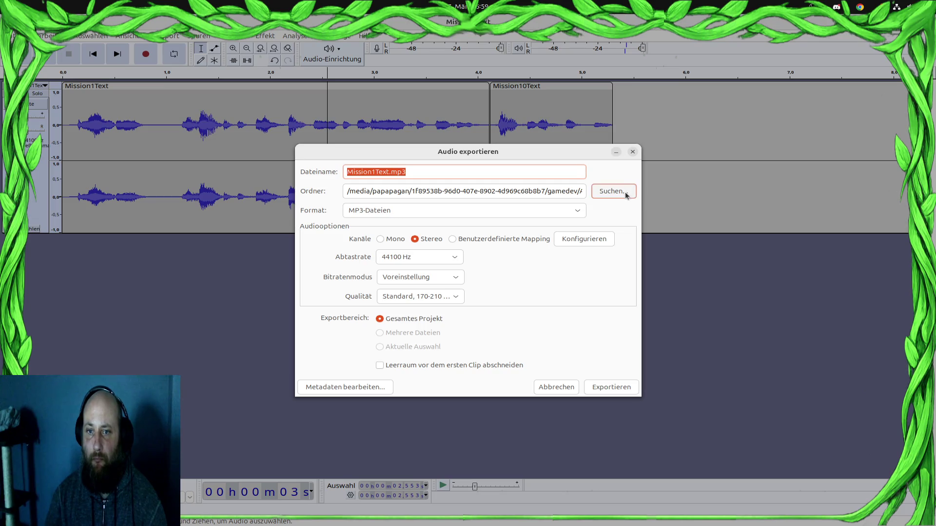
{"action": "left_click", "coordinate": [624, 191]}
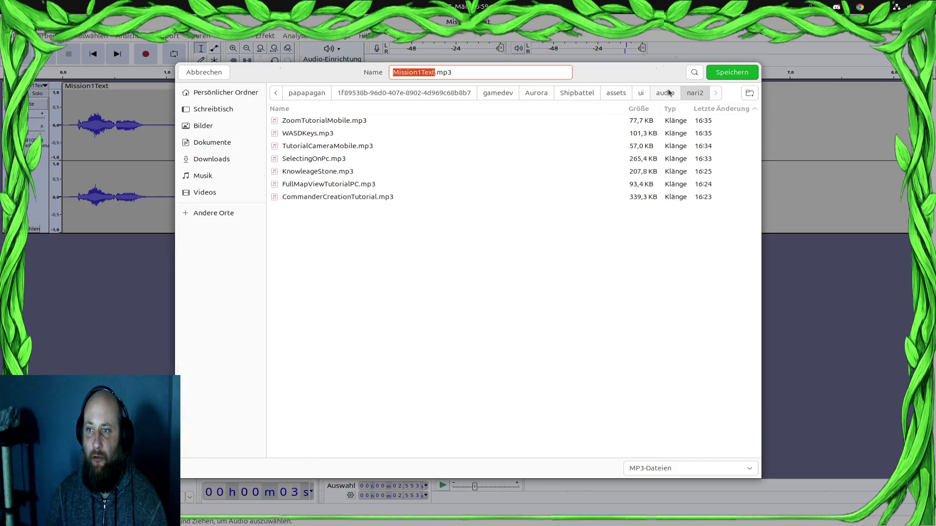
{"action": "left_click", "coordinate": [669, 93]}
{"action": "double_click", "coordinate": [296, 120]}
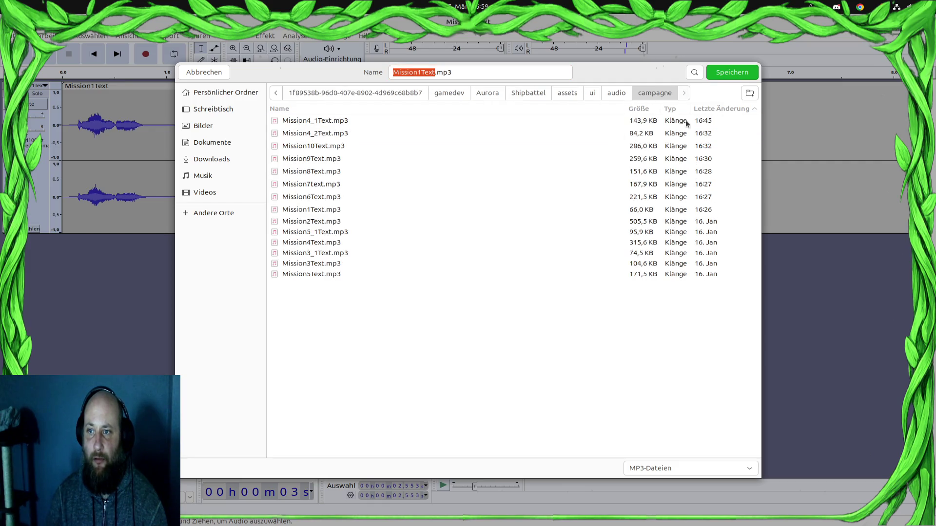
{"action": "left_click", "coordinate": [283, 109]}
{"action": "double_click", "coordinate": [326, 121]}
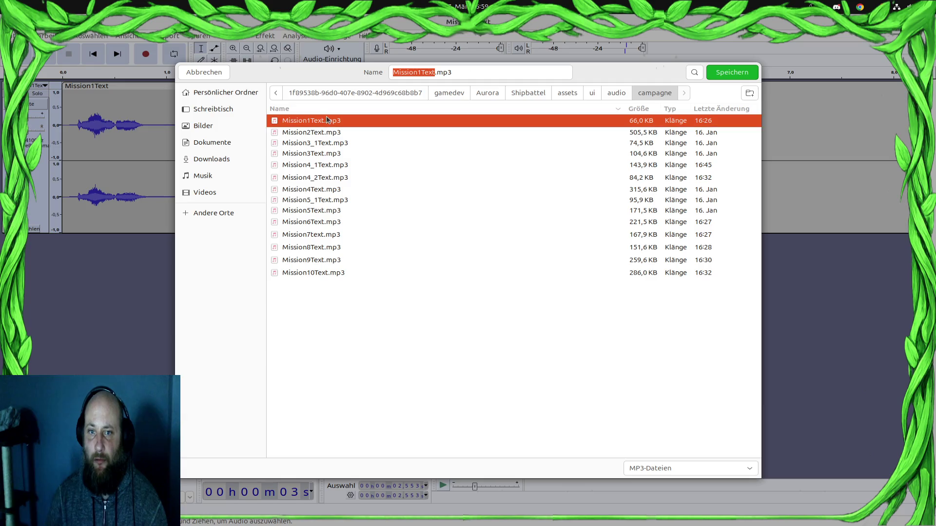
{"action": "left_click", "coordinate": [610, 387]}
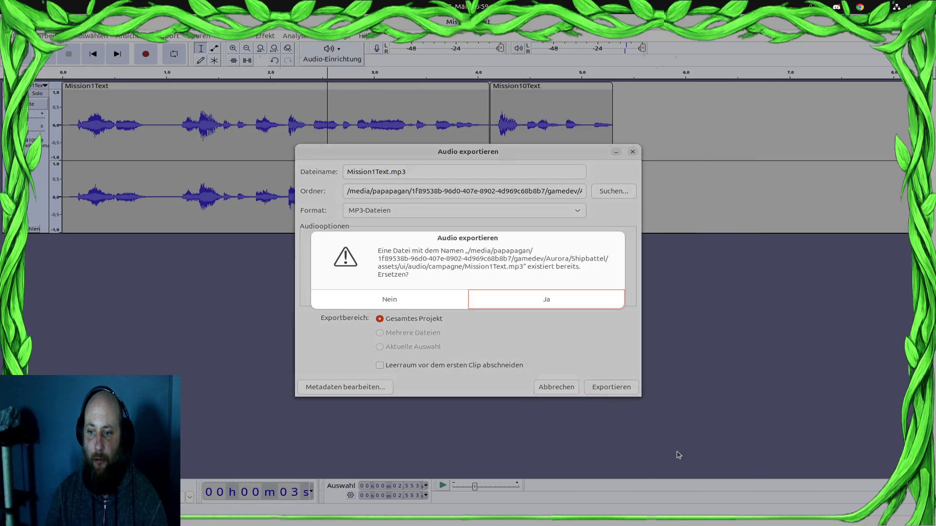
{"action": "left_click", "coordinate": [568, 303]}
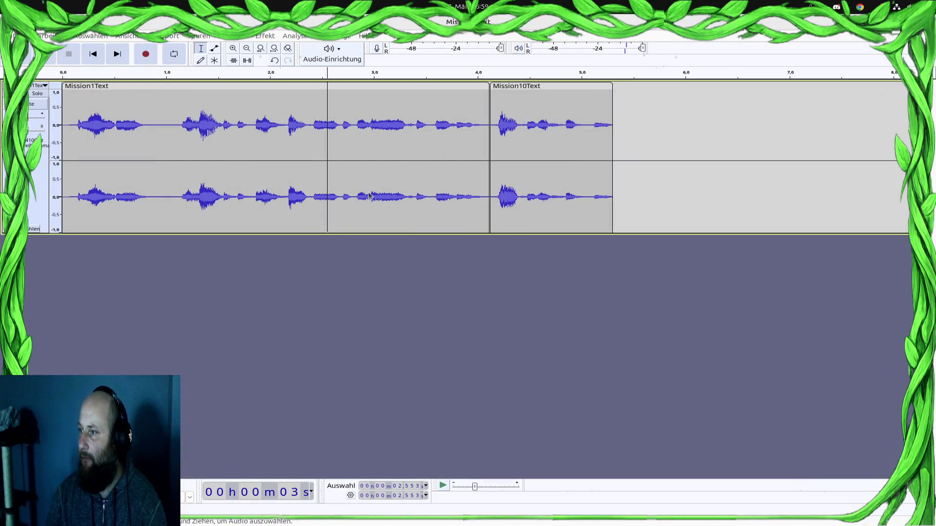
Return to the Godot editor and close the project settings window.
{"action": "key", "text": "alt+Tab"}
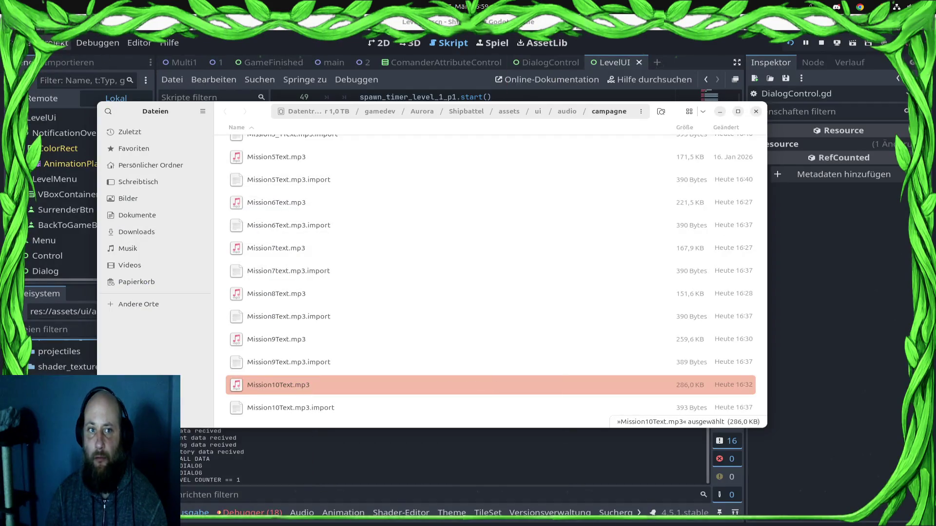
{"action": "key", "text": "alt+Tab"}
{"action": "left_click", "coordinate": [19, 42]}
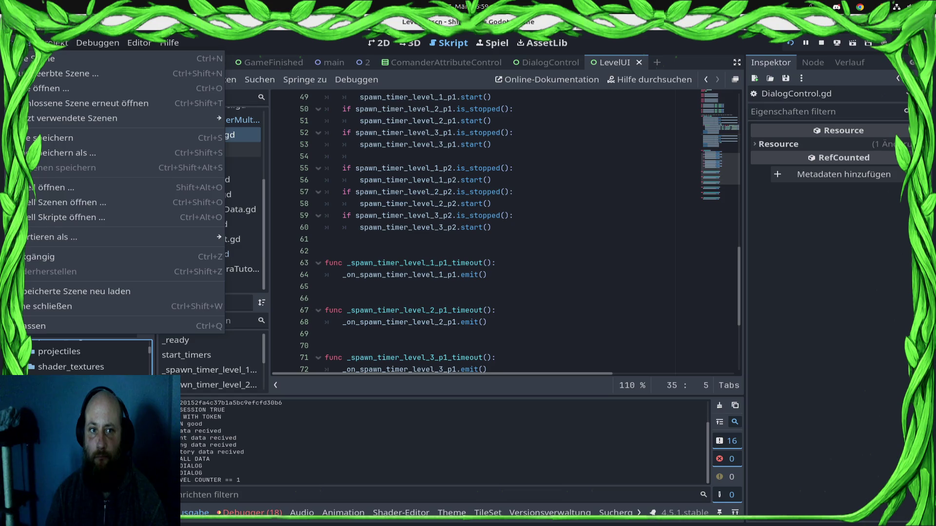
{"action": "key", "text": "Escape"}
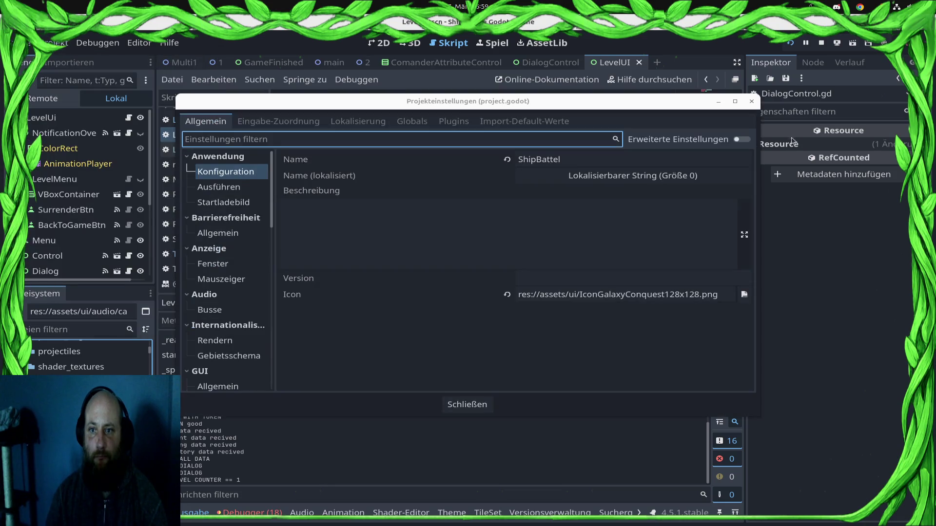
{"action": "left_click", "coordinate": [480, 412]}
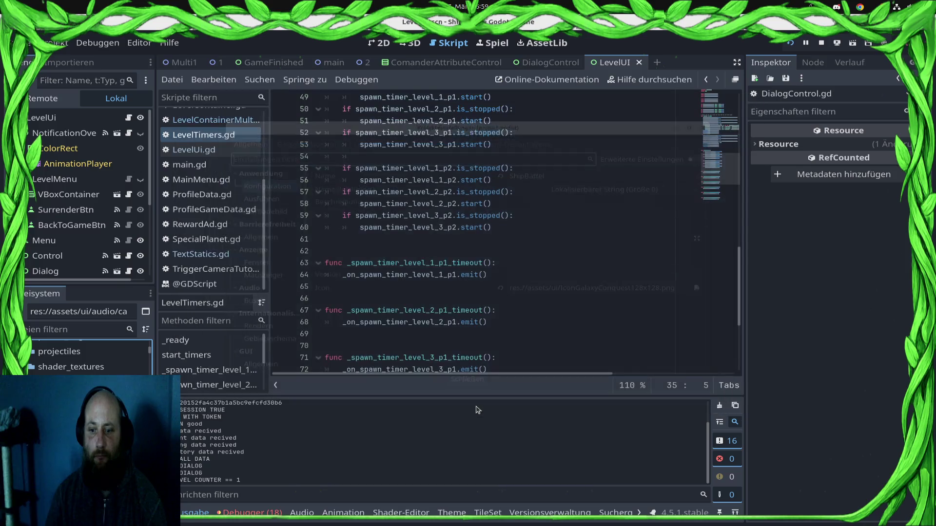
Create a new scene with a user-interface Control root and a Label child, shown in the 2D view.
{"action": "left_click", "coordinate": [24, 43]}
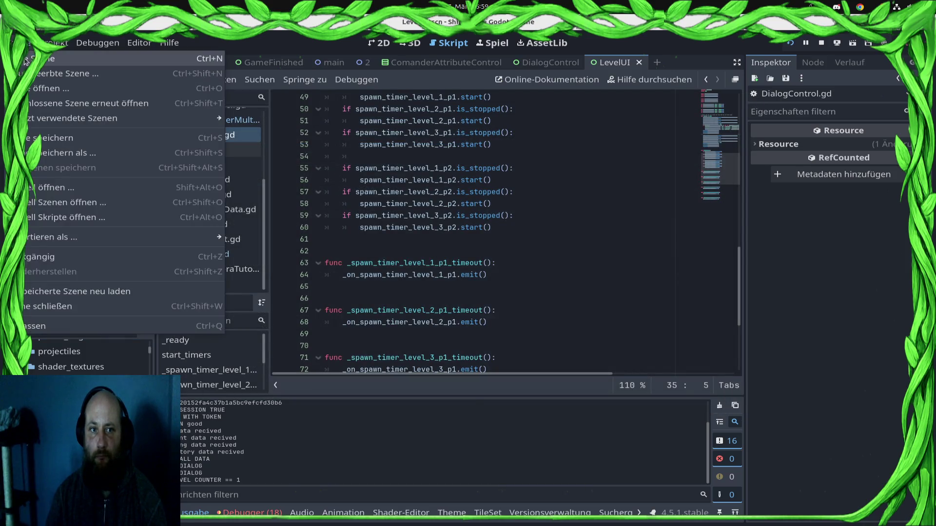
{"action": "left_click", "coordinate": [27, 59]}
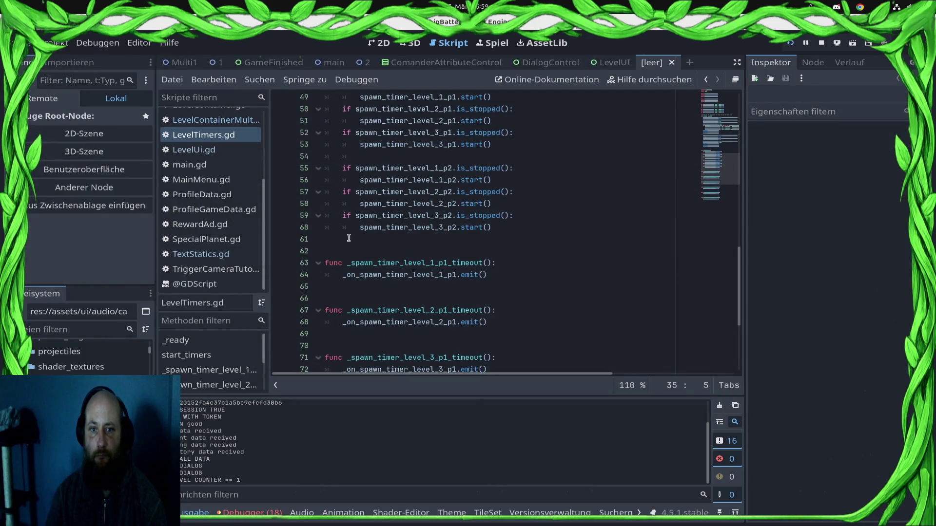
{"action": "left_click", "coordinate": [73, 169]}
{"action": "right_click", "coordinate": [73, 120]}
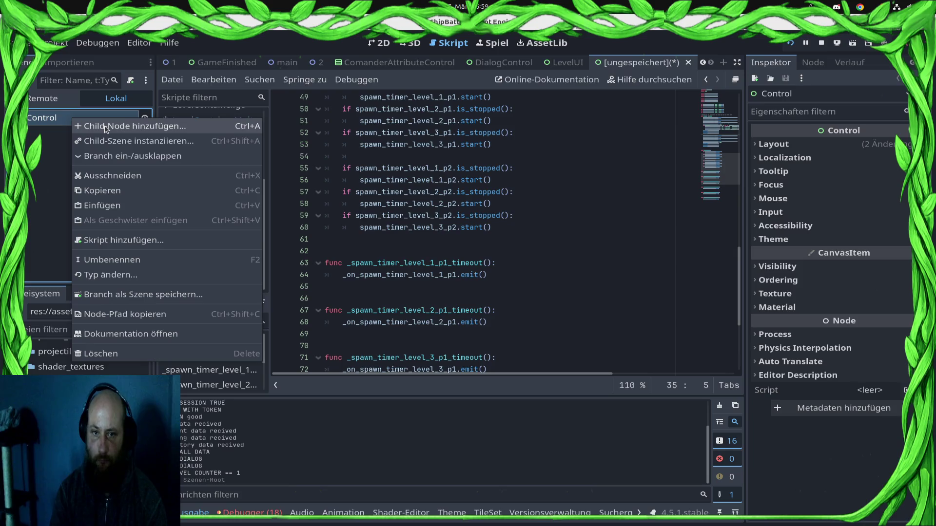
{"action": "left_click", "coordinate": [104, 128]}
{"action": "left_click", "coordinate": [813, 62]}
{"action": "left_click", "coordinate": [770, 63]}
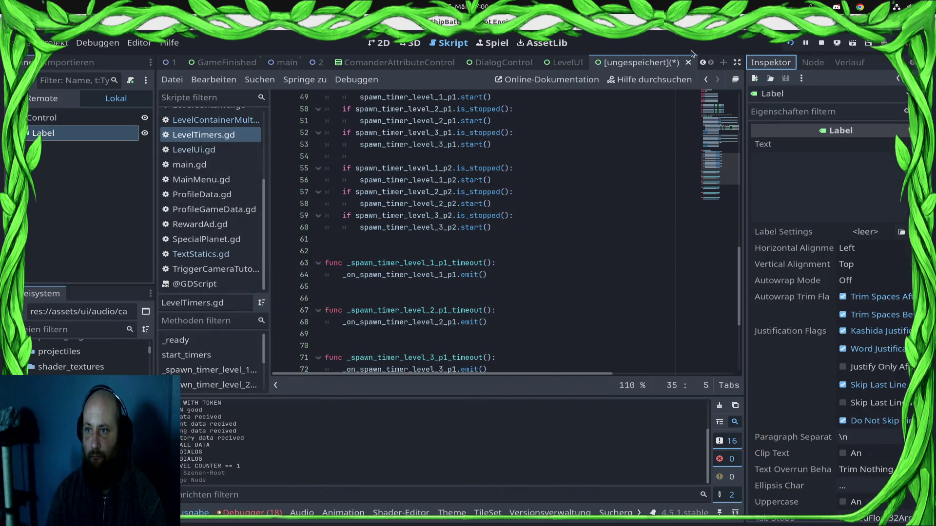
{"action": "left_click", "coordinate": [379, 42]}
{"action": "left_click", "coordinate": [856, 194]}
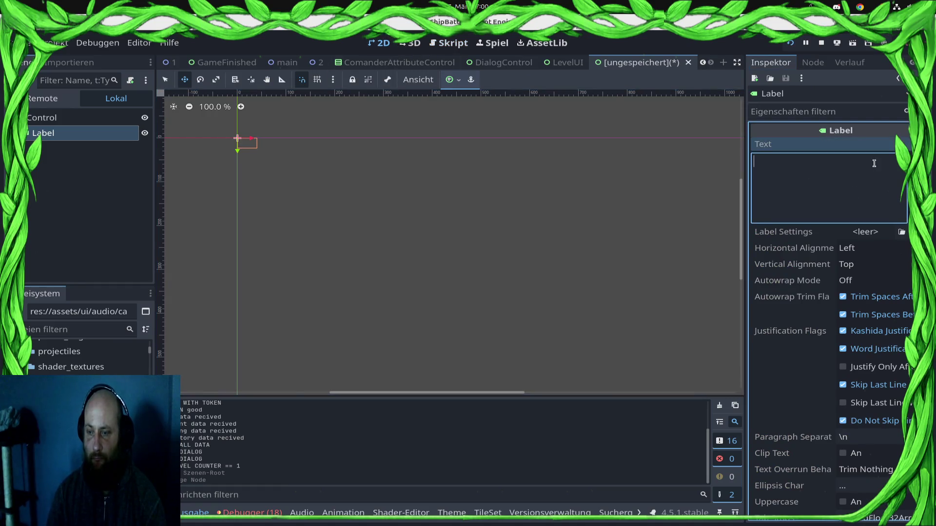
Set the Label's text to BE RIGHT BACK and centre the label on the 2D canvas.
{"action": "type", "text": "BE RO"}
{"action": "type", "text": "IGHT BACK"}
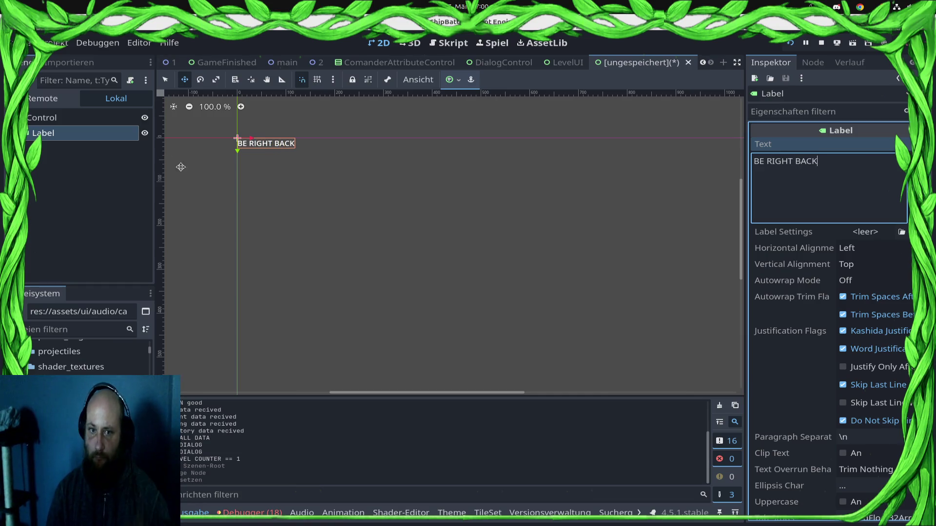
{"action": "scroll", "coordinate": [471, 196], "scroll_direction": "up", "scroll_amount": 9}
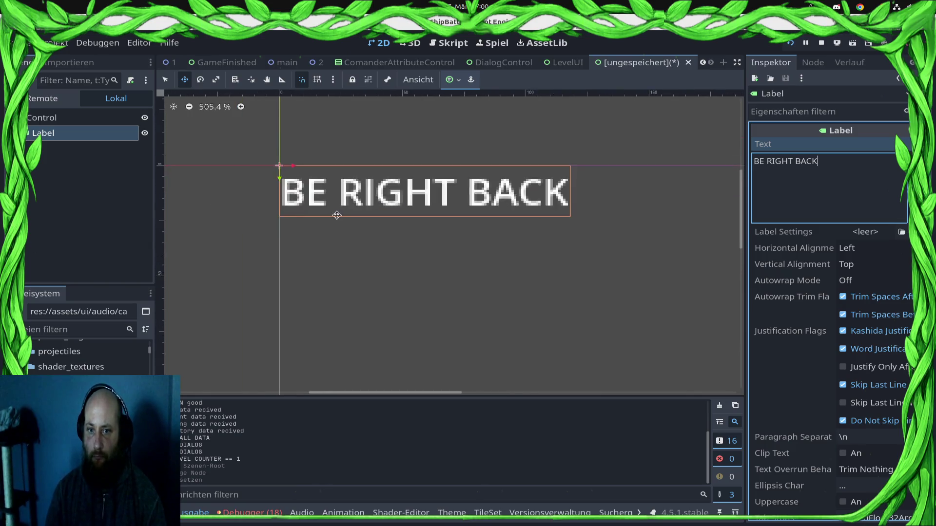
{"action": "left_click_drag", "start_coordinate": [471, 196], "coordinate": [474, 249]}
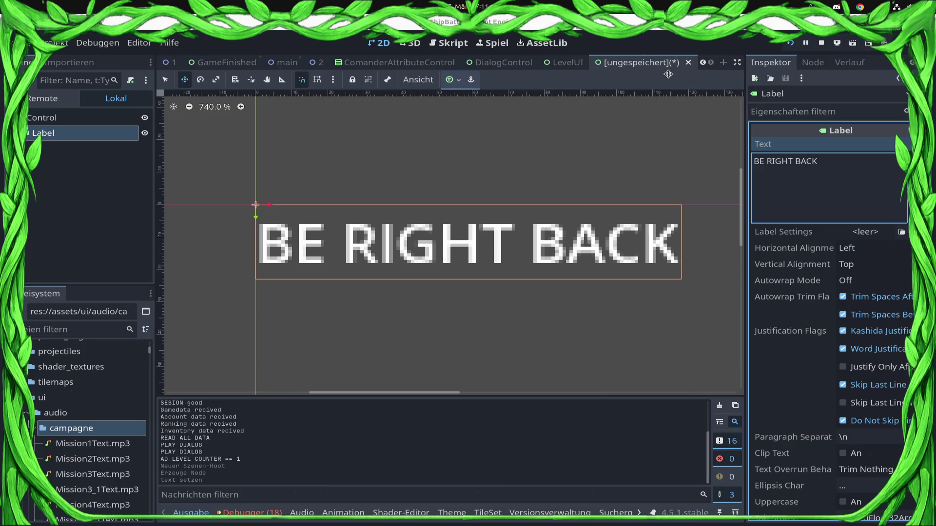
Close the tab of the never-saved BE RIGHT BACK label scene.
{"action": "left_click", "coordinate": [689, 64]}
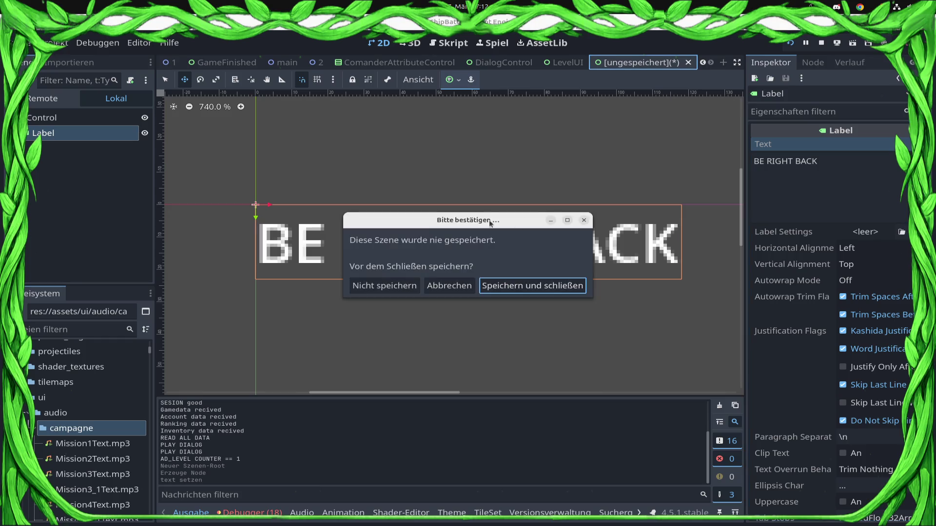
Discard the BE RIGHT BACK scene without saving and save LevelUI with Ctrl+S.
{"action": "left_click", "coordinate": [385, 285]}
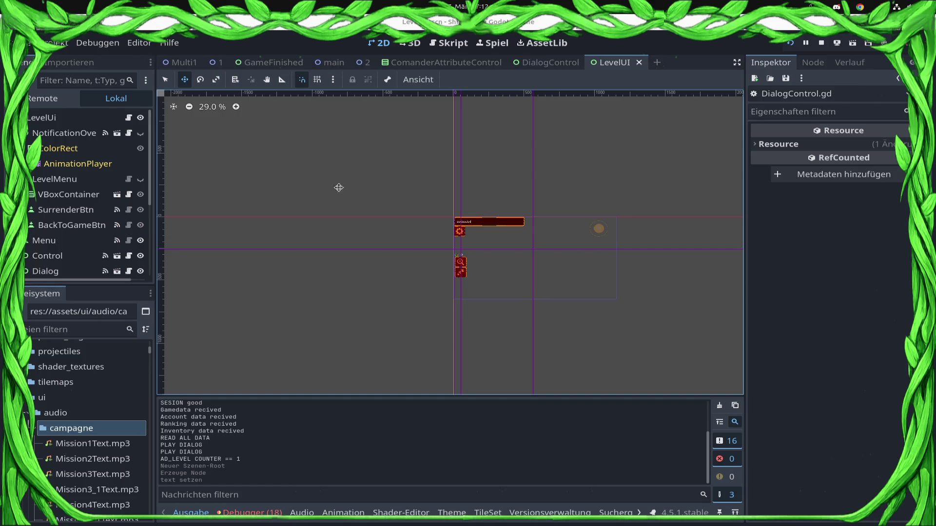
{"action": "scroll", "coordinate": [545, 253], "scroll_direction": "up", "scroll_amount": 5}
{"action": "key", "text": "ctrl+s"}
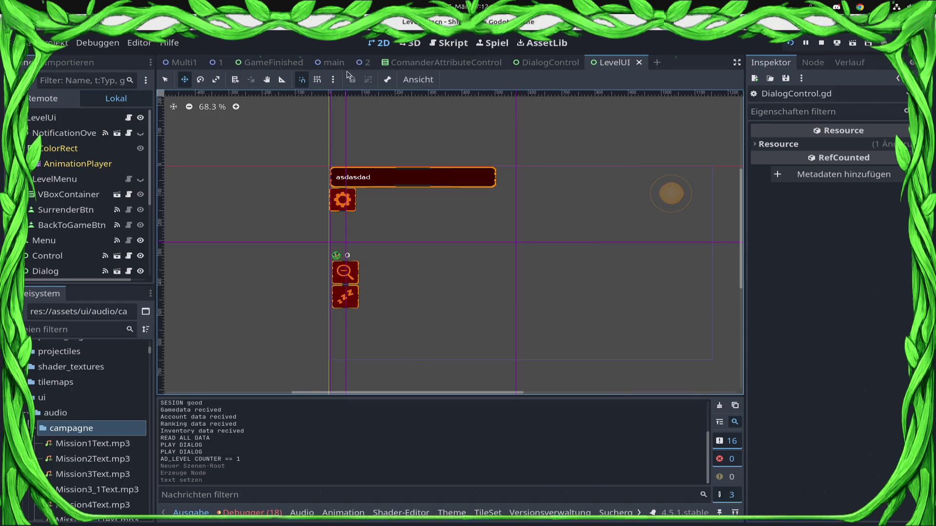
{"action": "left_click", "coordinate": [446, 45]}
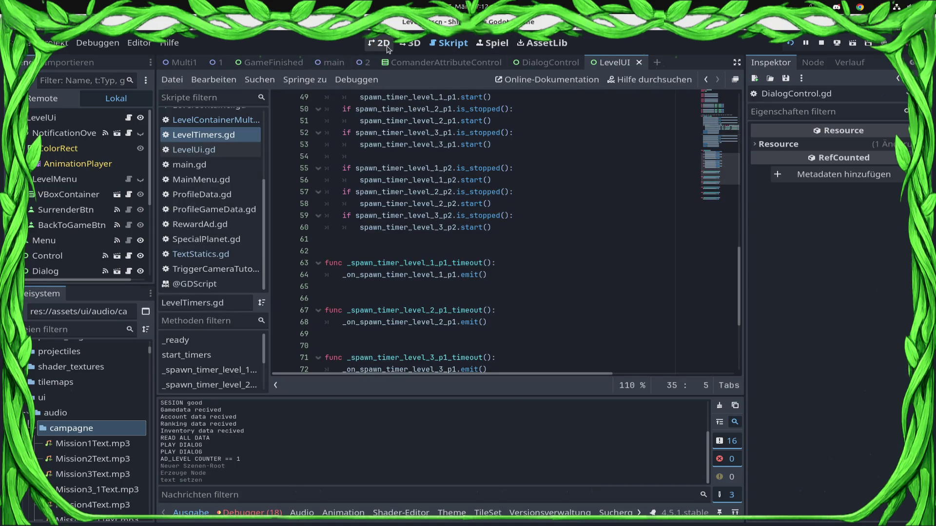
{"action": "left_click", "coordinate": [383, 44]}
{"action": "scroll", "coordinate": [493, 318], "scroll_direction": "down", "scroll_amount": 5}
{"action": "scroll", "coordinate": [490, 314], "scroll_direction": "up", "scroll_amount": 5}
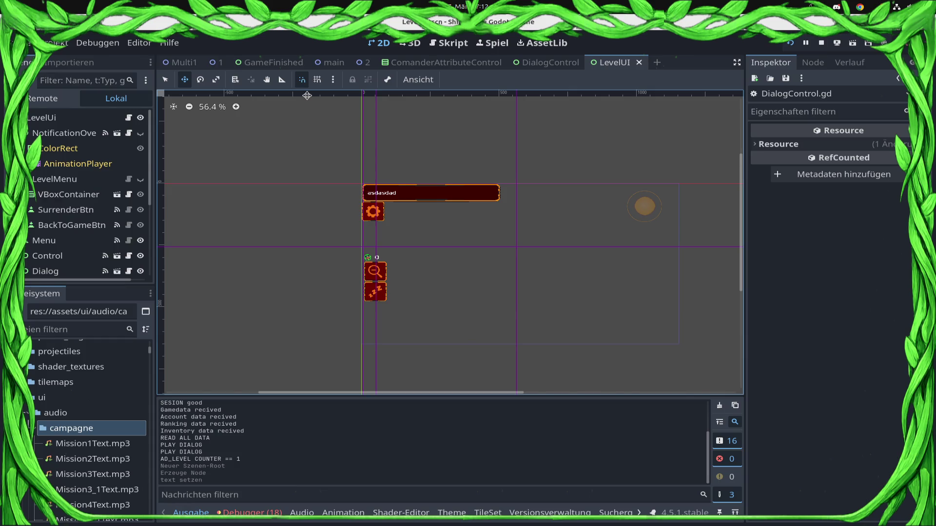
Open the CommanderCreationControl scene from a 'CommanderCr' file filter and select its Tutorial button.
{"action": "left_click", "coordinate": [63, 331]}
{"action": "type", "text": "ma"}
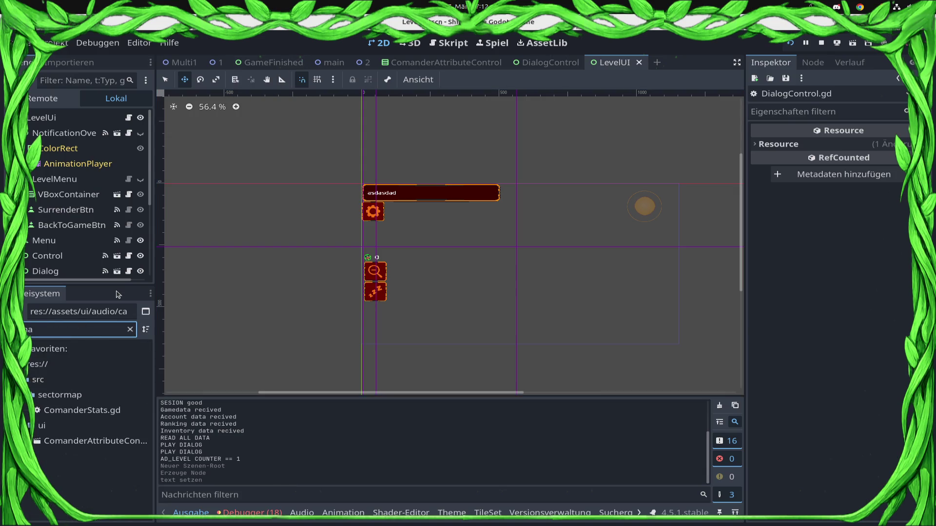
{"action": "type", "text": "nderCr"}
{"action": "left_click", "coordinate": [105, 510]}
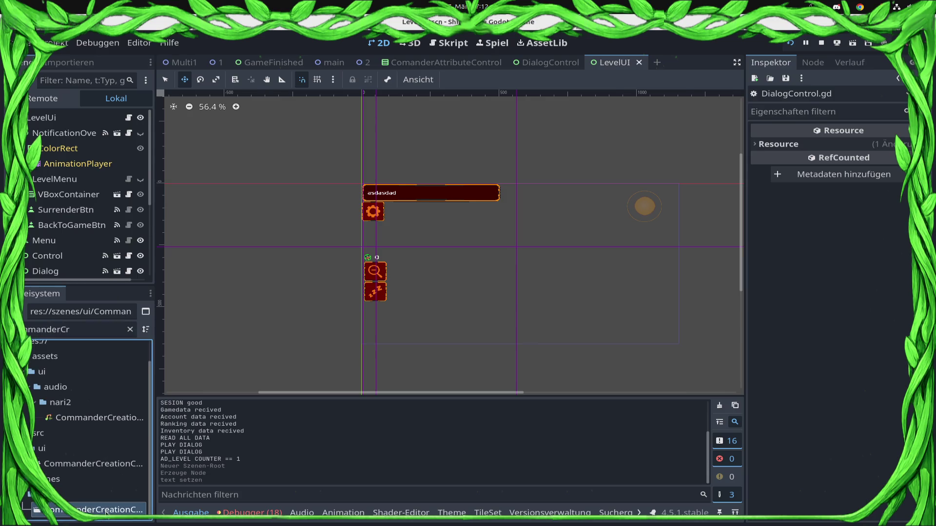
{"action": "double_click", "coordinate": [105, 510]}
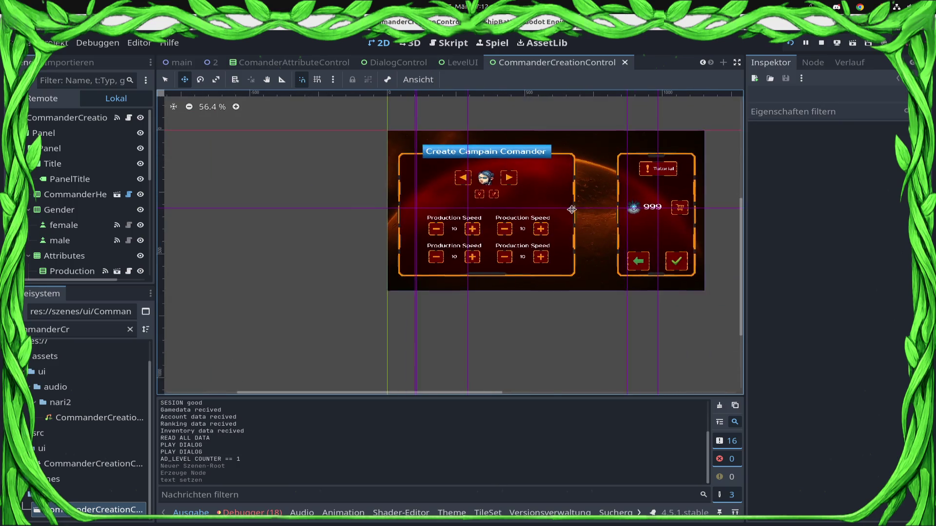
{"action": "left_click_drag", "start_coordinate": [577, 210], "coordinate": [399, 187]}
{"action": "scroll", "coordinate": [399, 187], "scroll_direction": "up", "scroll_amount": 4}
{"action": "left_click_drag", "start_coordinate": [501, 197], "coordinate": [553, 233]}
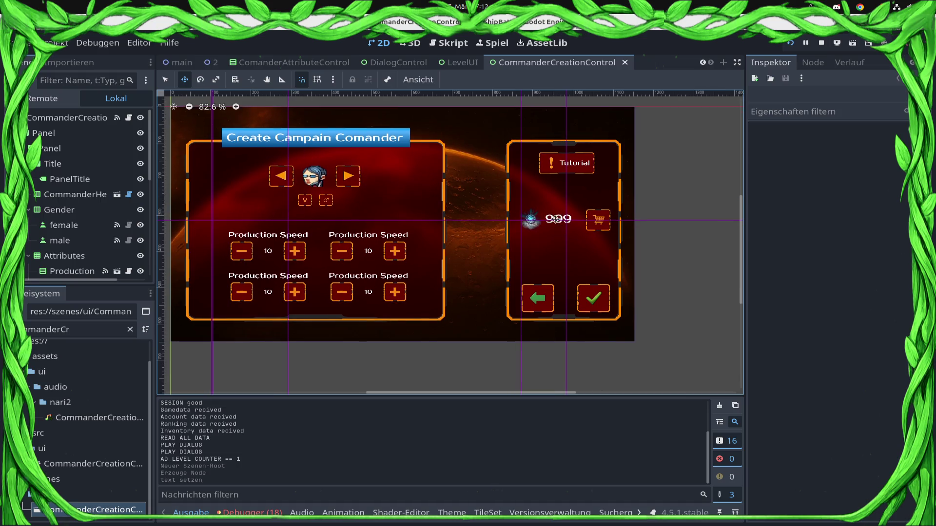
{"action": "key", "text": "q"}
{"action": "left_click", "coordinate": [564, 157]}
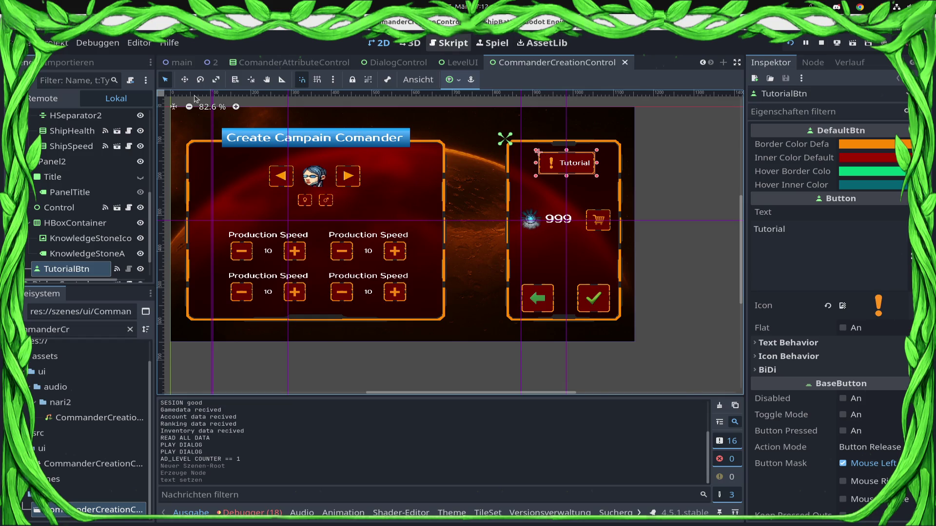
Open CommanderCreationControl.gd in the script editor.
{"action": "scroll", "coordinate": [127, 119], "scroll_direction": "up", "scroll_amount": 5}
{"action": "key", "text": "ctrl+F3"}
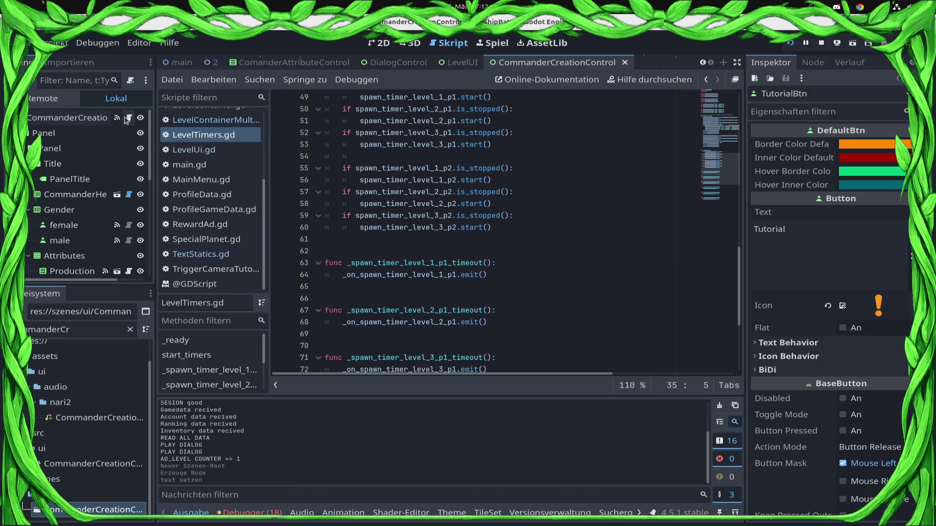
{"action": "left_click", "coordinate": [129, 118]}
{"action": "scroll", "coordinate": [98, 176], "scroll_direction": "down", "scroll_amount": 5}
{"action": "scroll", "coordinate": [97, 166], "scroll_direction": "up", "scroll_amount": 5}
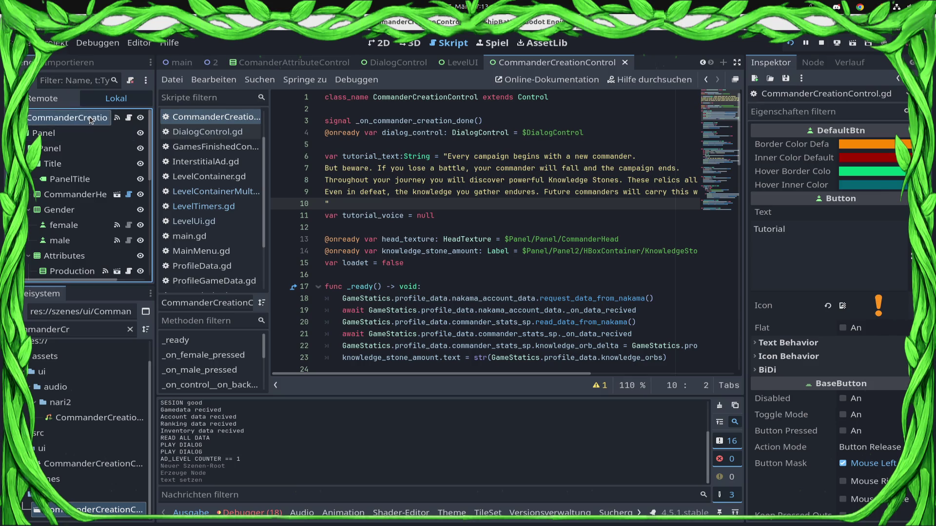
Add an AudioStreamPlayer child named 'nari' under the CommanderCreationControl root and save the scene.
{"action": "left_click", "coordinate": [90, 119]}
{"action": "right_click", "coordinate": [90, 119]}
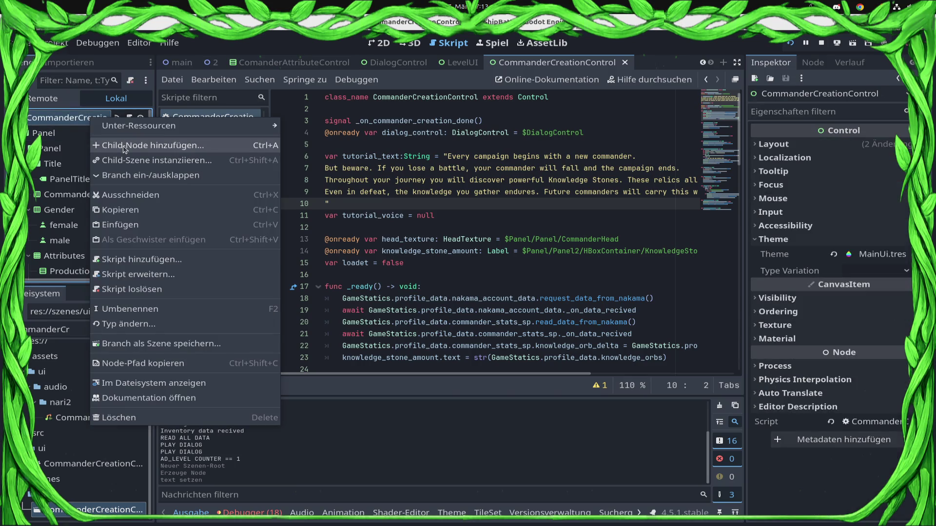
{"action": "left_click", "coordinate": [124, 146]}
{"action": "type", "text": "Audo"}
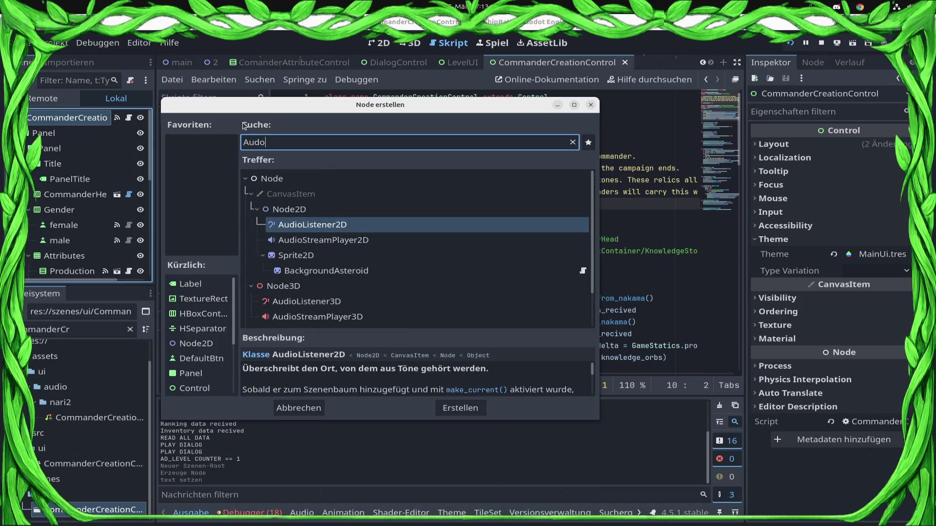
{"action": "type", "text": "str"}
{"action": "key", "text": "Down"}
{"action": "key", "text": "Down"}
{"action": "key", "text": "Return"}
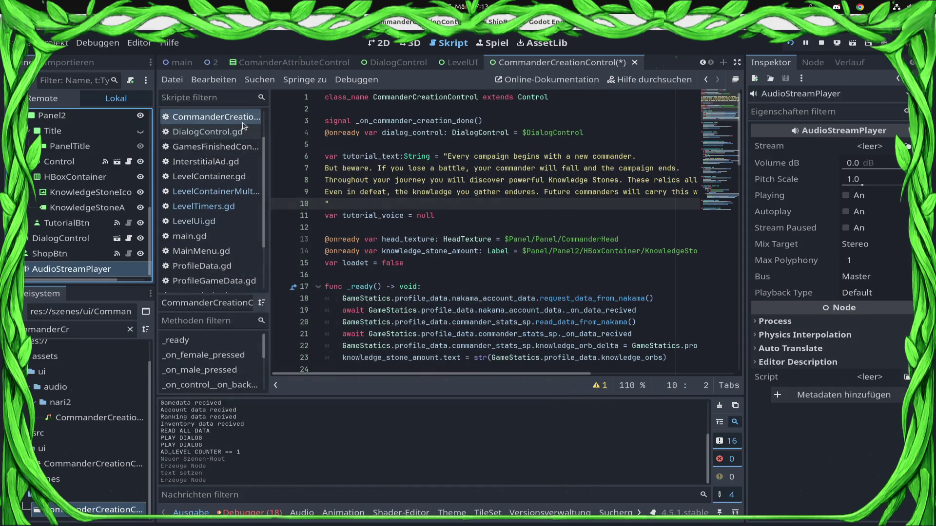
{"action": "key", "text": "F2"}
{"action": "type", "text": "nari"}
{"action": "key", "text": "Return"}
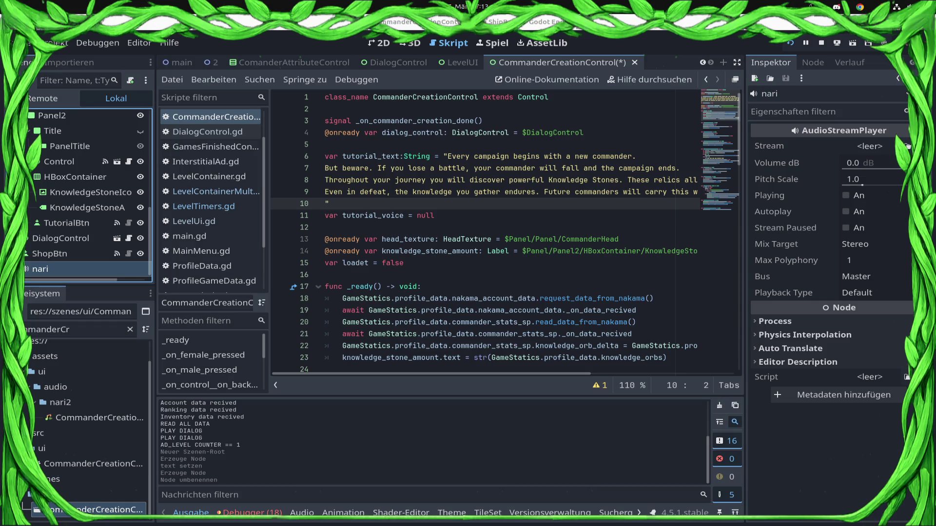
{"action": "key", "text": "ctrl+s"}
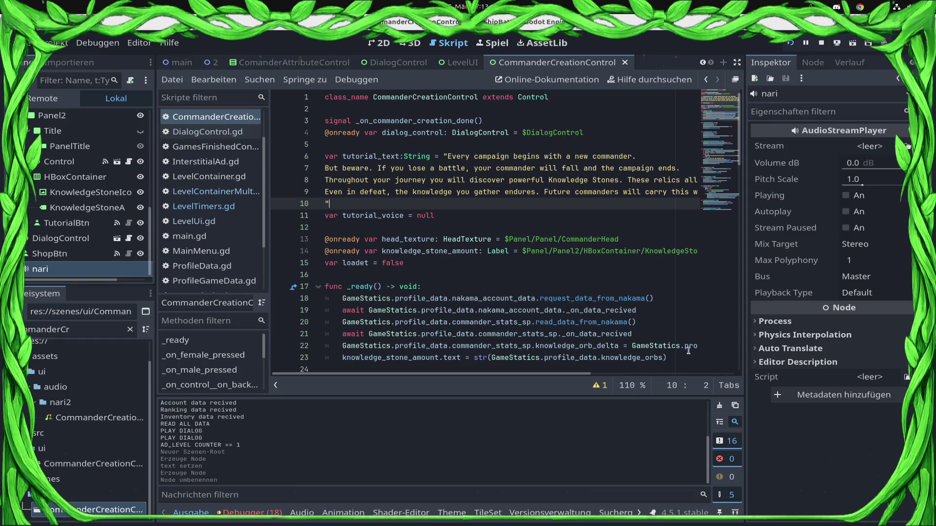
{"action": "left_click", "coordinate": [344, 231]}
{"action": "left_click_drag", "start_coordinate": [43, 269], "coordinate": [359, 239]}
{"action": "double_click", "coordinate": [393, 251]}
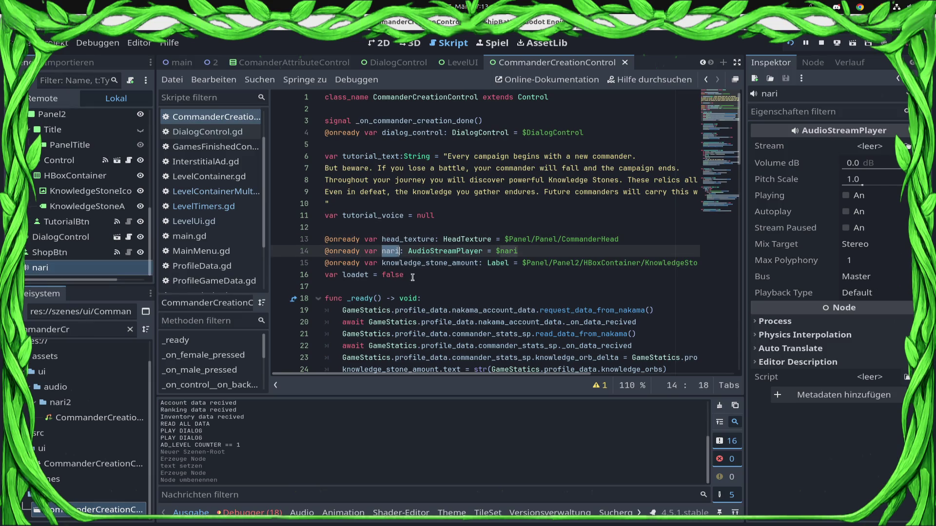
Scroll down to the tutorial button handler's play_dialog call on line 93.
{"action": "scroll", "coordinate": [414, 298], "scroll_direction": "down", "scroll_amount": 5}
{"action": "scroll", "coordinate": [414, 297], "scroll_direction": "down", "scroll_amount": 8}
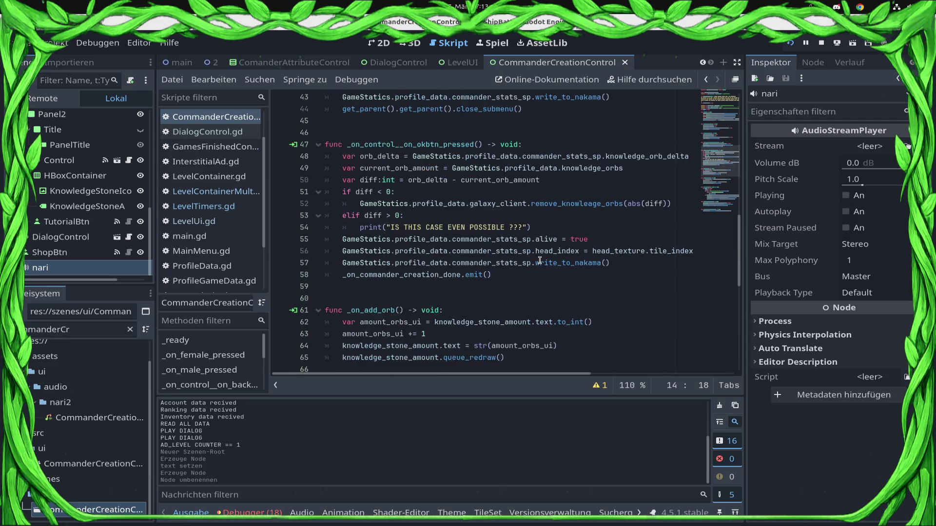
{"action": "scroll", "coordinate": [536, 268], "scroll_direction": "up", "scroll_amount": 12}
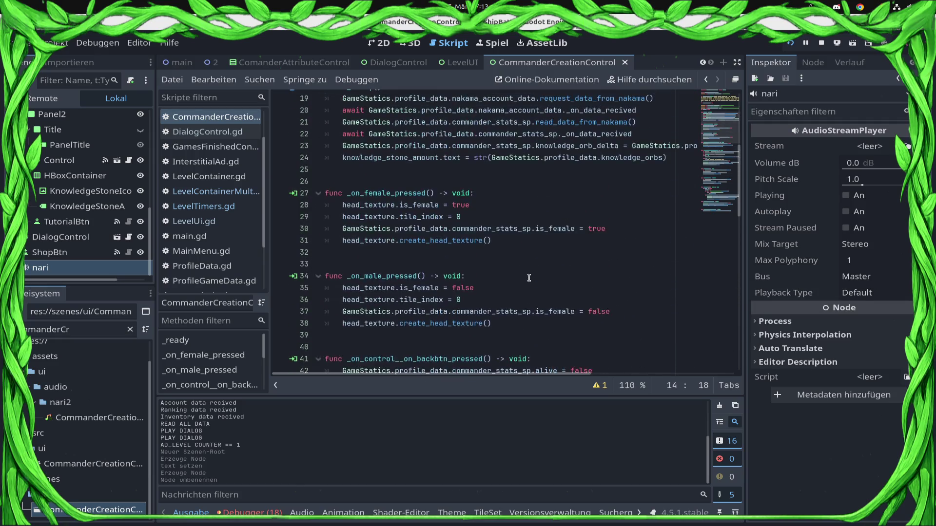
{"action": "scroll", "coordinate": [528, 278], "scroll_direction": "down", "scroll_amount": 6}
{"action": "scroll", "coordinate": [535, 223], "scroll_direction": "down", "scroll_amount": 7}
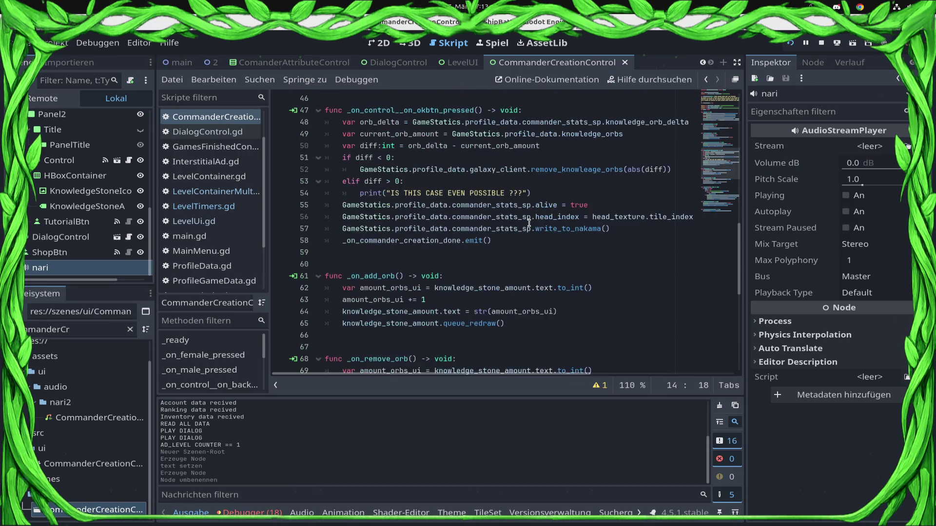
{"action": "scroll", "coordinate": [529, 223], "scroll_direction": "down", "scroll_amount": 8}
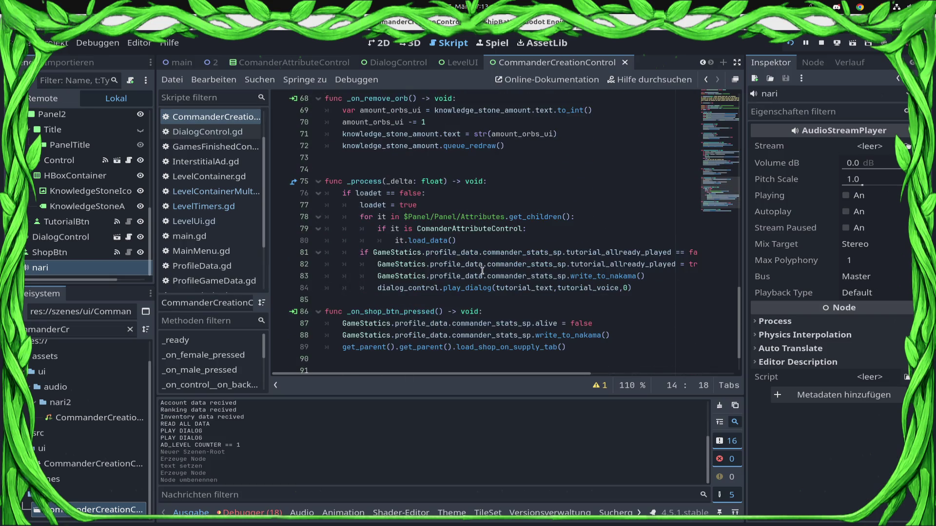
{"action": "scroll", "coordinate": [466, 243], "scroll_direction": "down", "scroll_amount": 1}
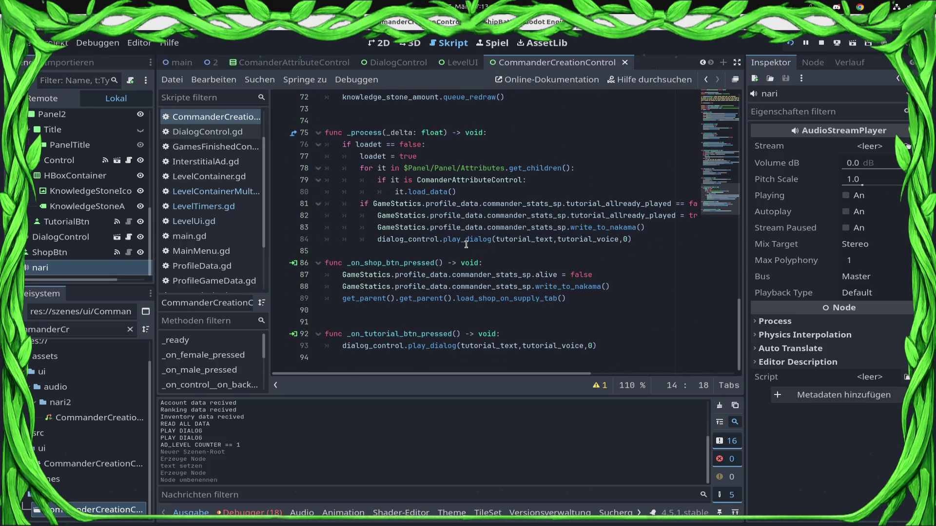
{"action": "left_click", "coordinate": [528, 334]}
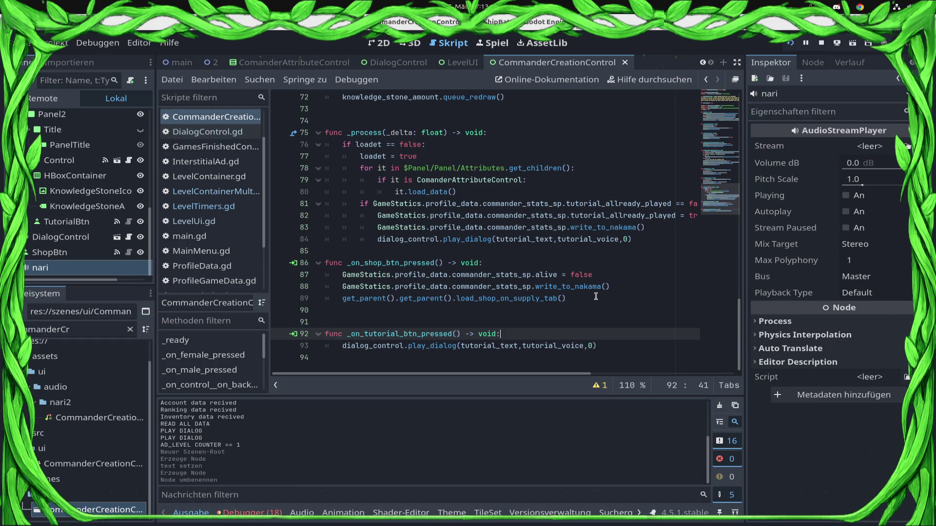
{"action": "left_click", "coordinate": [589, 346]}
Change line 93's 0 argument to load( and find CommanderCreationTutorial.mp3 in res://assets/ui/audio/campagne.
{"action": "double_click", "coordinate": [589, 346]}
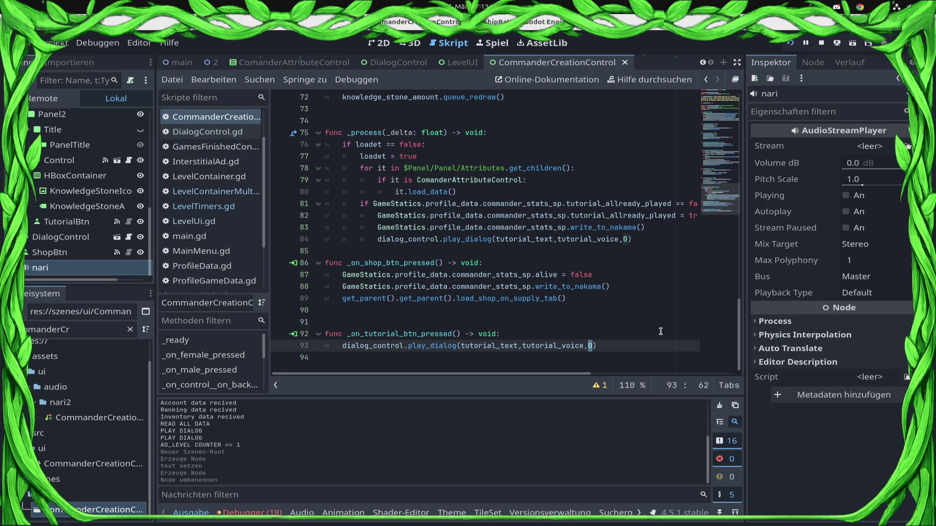
{"action": "type", "text": "load("}
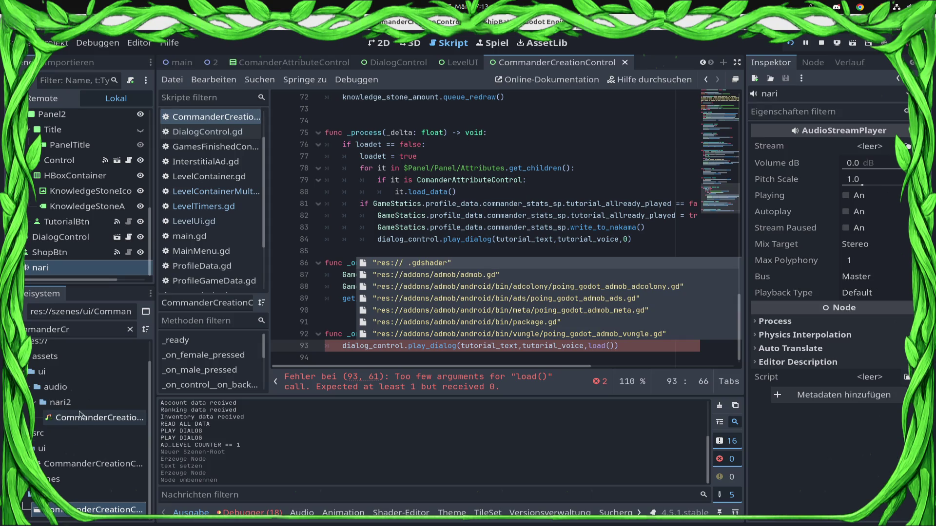
{"action": "left_click", "coordinate": [130, 330]}
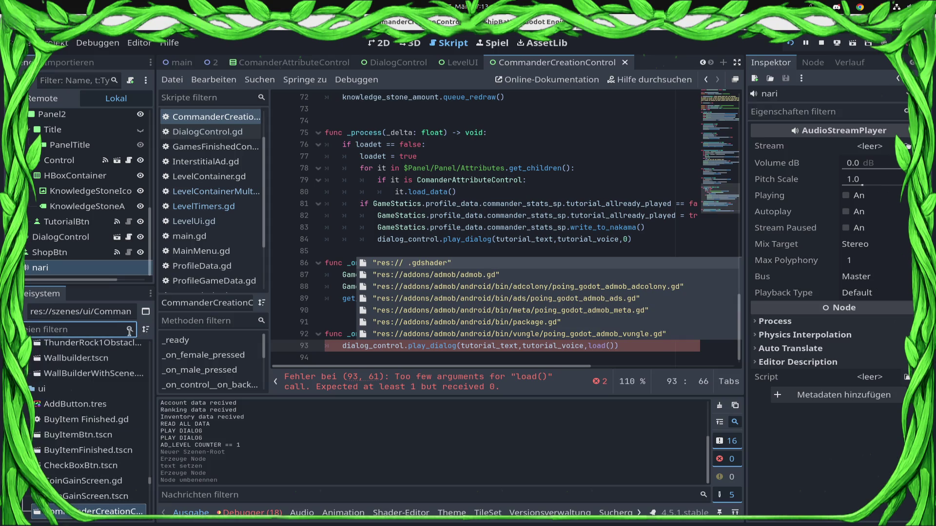
{"action": "scroll", "coordinate": [117, 408], "scroll_direction": "up", "scroll_amount": 5}
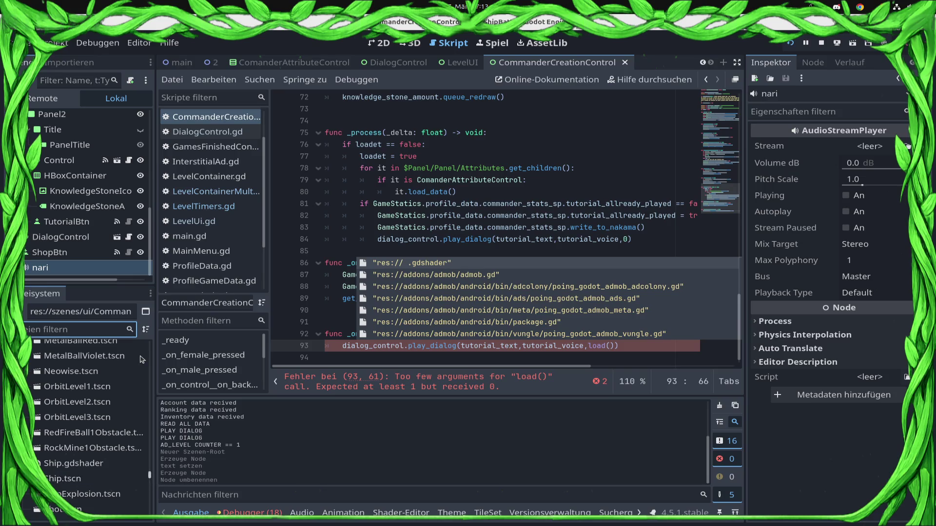
{"action": "scroll", "coordinate": [39, 455], "scroll_direction": "up", "scroll_amount": 15}
{"action": "scroll", "coordinate": [59, 458], "scroll_direction": "down", "scroll_amount": 5}
{"action": "mouse_move", "coordinate": [99, 474]}
{"action": "left_mouse_down"}
{"action": "mouse_move", "coordinate": [104, 373]}
{"action": "mouse_move", "coordinate": [70, 383]}
{"action": "left_mouse_up"}
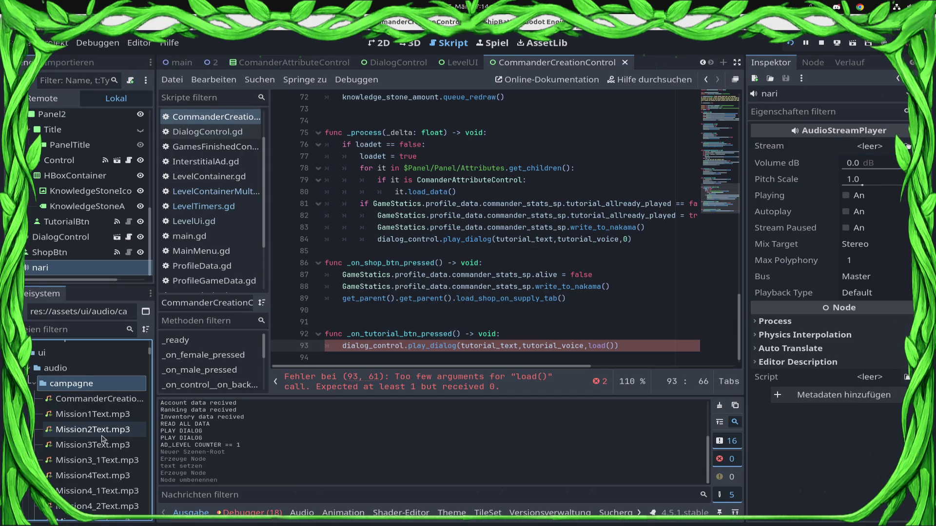
Drop the CommanderCreationTutorial.mp3 path into load() on line 93 and save.
{"action": "left_click", "coordinate": [66, 398]}
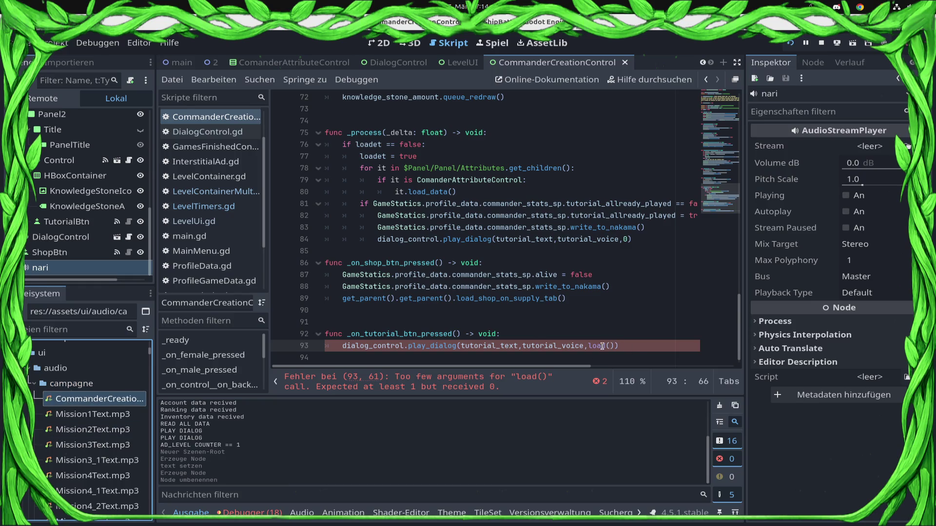
{"action": "left_click_drag", "start_coordinate": [610, 347], "coordinate": [624, 346]}
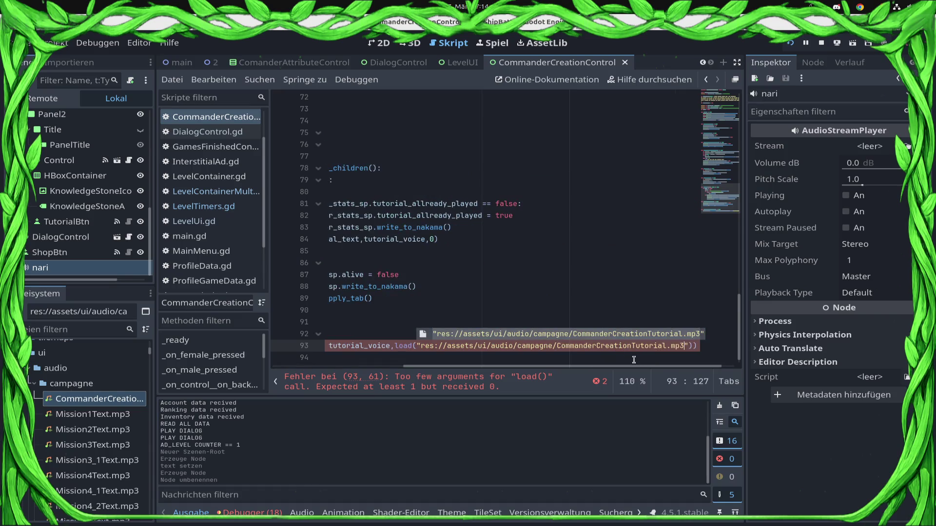
{"action": "key", "text": "ctrl+s"}
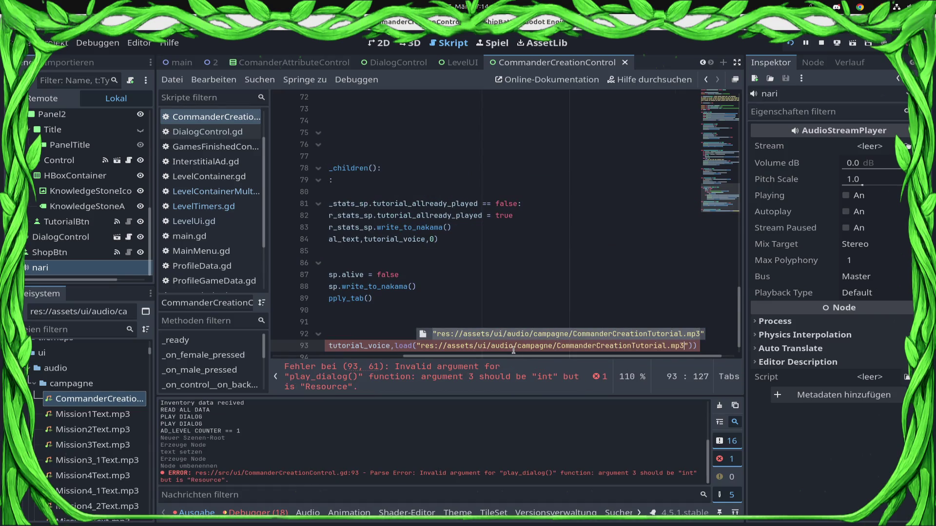
{"action": "key", "text": "Home"}
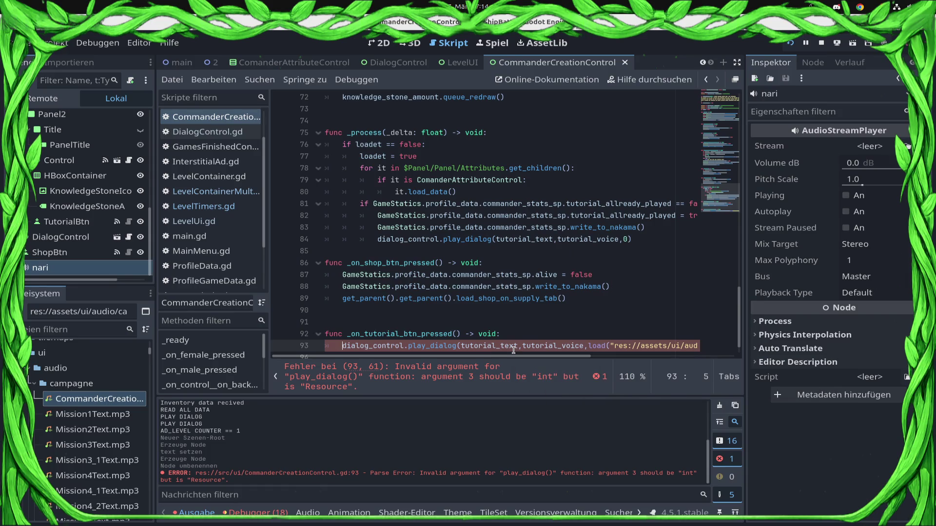
Remove the tutorial_voice argument from line 93, append ',0' as the last argument, and save.
{"action": "mouse_move", "coordinate": [513, 350]}
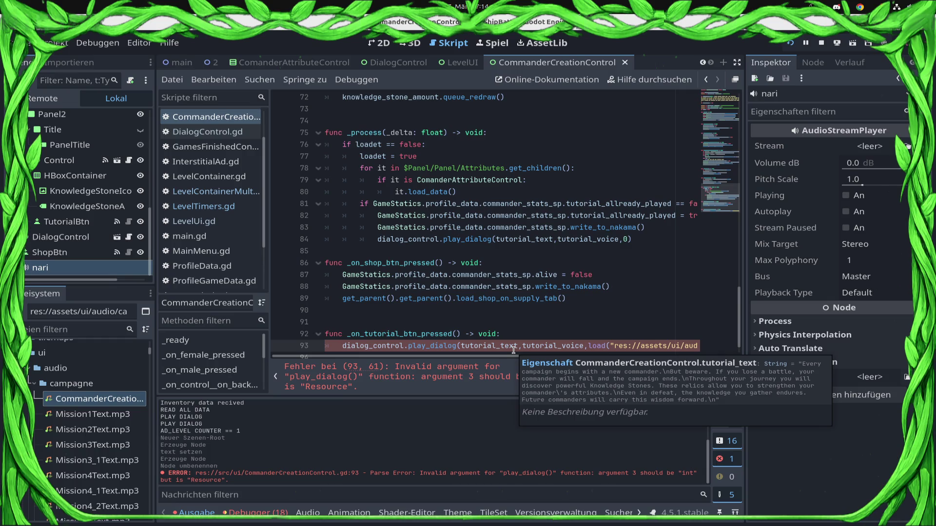
{"action": "left_click", "coordinate": [572, 326]}
{"action": "double_click", "coordinate": [561, 345]}
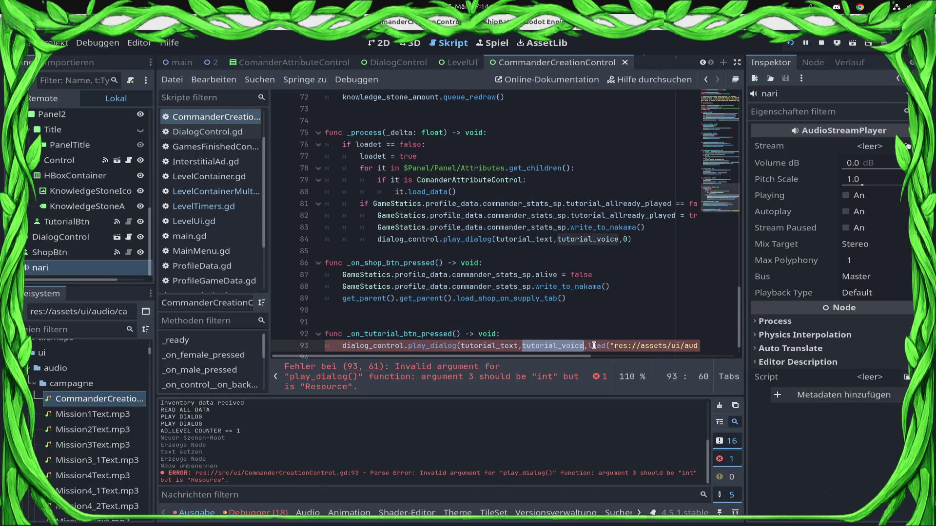
{"action": "left_click", "coordinate": [583, 346]}
{"action": "key", "text": "BackSpace"}
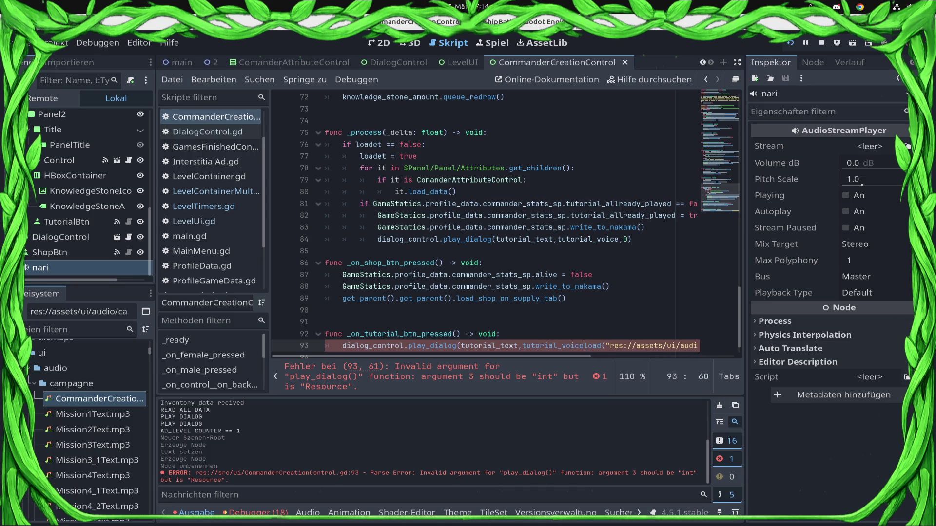
{"action": "key", "text": "BackSpace"}
{"action": "key", "text": "BackSpace"}
{"action": "key", "text": "BackSpace"}
{"action": "key", "text": "End"}
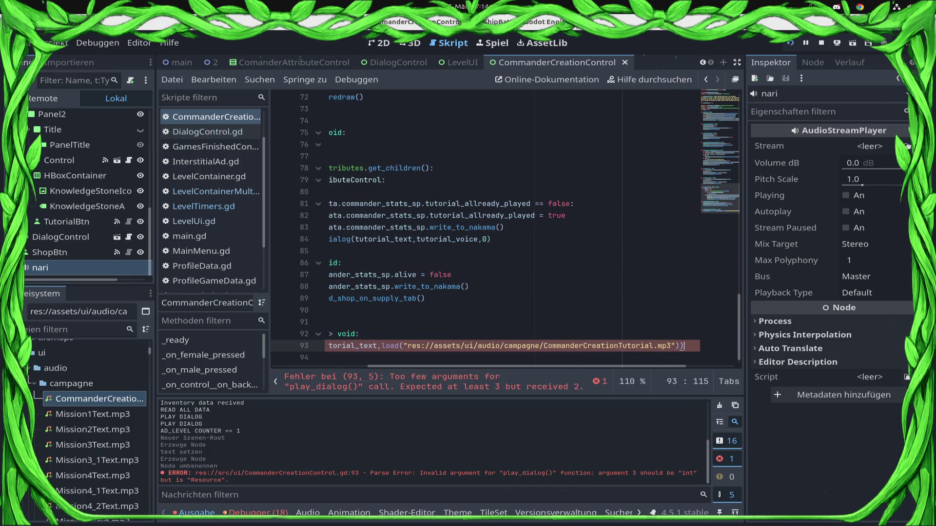
{"action": "type", "text": ",0"}
{"action": "key", "text": "ctrl+s"}
{"action": "key", "text": "Home"}
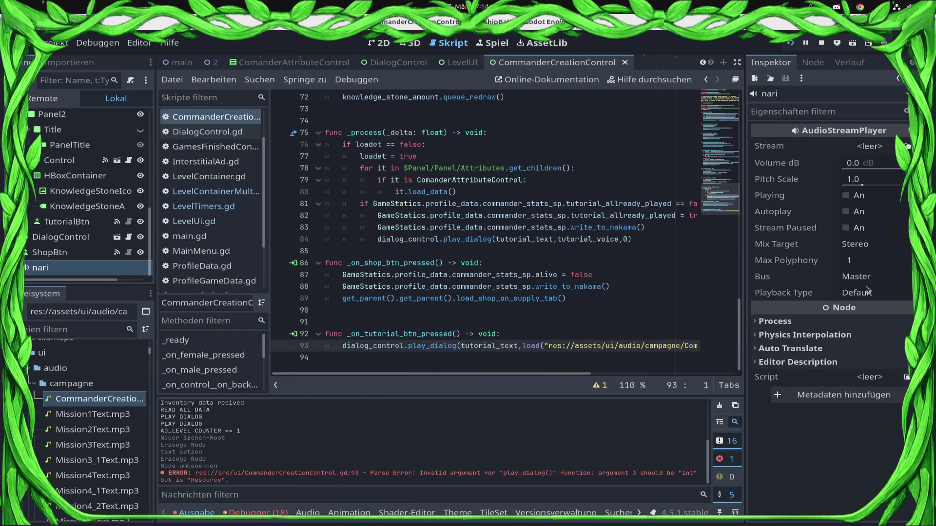
{"action": "scroll", "coordinate": [517, 287], "scroll_direction": "up", "scroll_amount": 15}
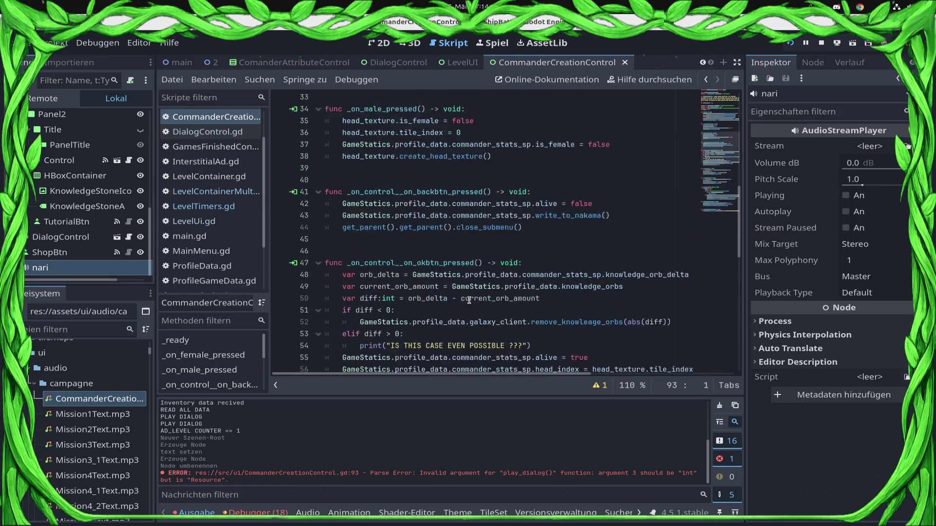
Delete the tutorial_voice variable declaration on line 11.
{"action": "scroll", "coordinate": [469, 300], "scroll_direction": "up", "scroll_amount": 9}
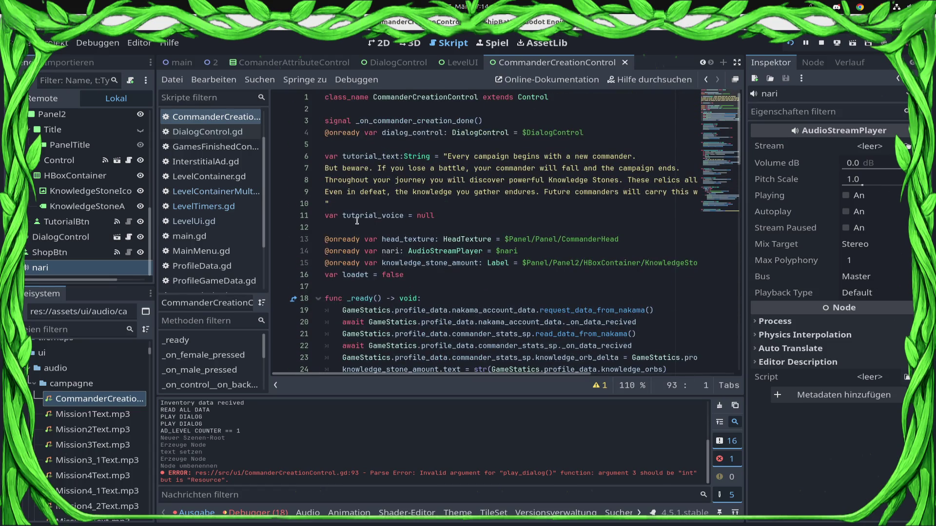
{"action": "left_click", "coordinate": [368, 215]}
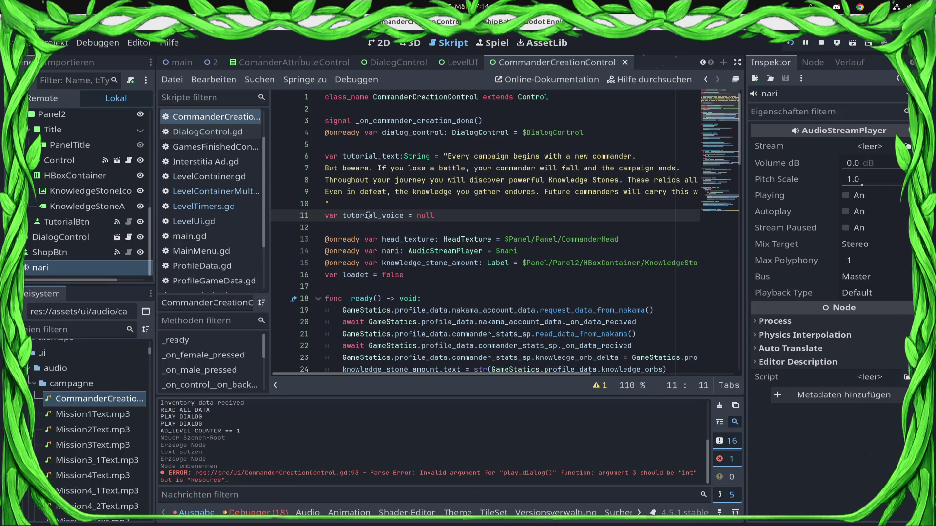
{"action": "triple_click", "coordinate": [369, 216]}
{"action": "key", "text": "BackSpace"}
{"action": "key", "text": "BackSpace"}
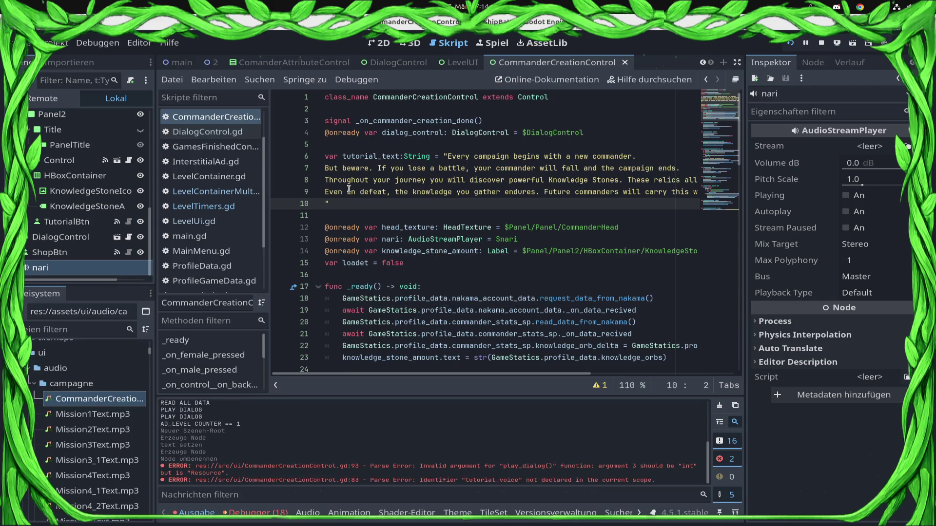
Replace tutorial_voice on line 83 with the copied load("...CommanderCreationTutorial.mp3") call and save.
{"action": "left_click", "coordinate": [599, 385]}
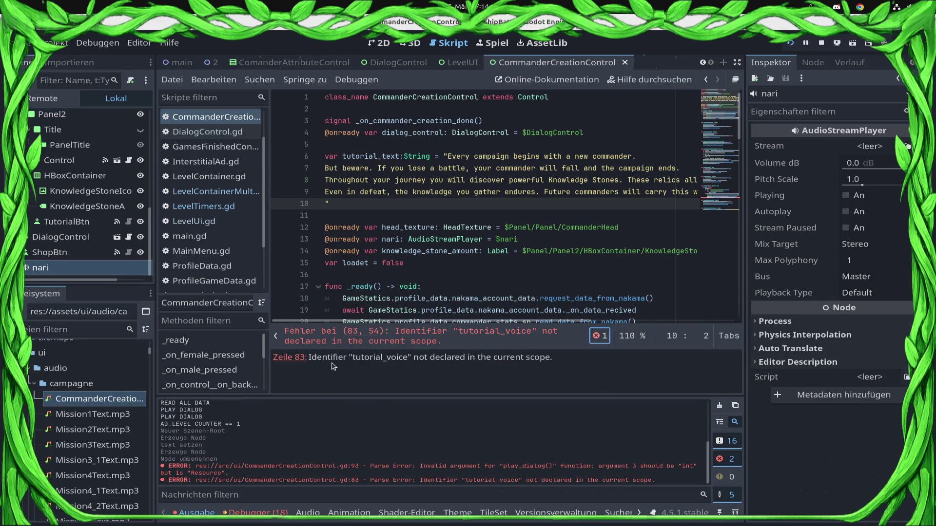
{"action": "left_click", "coordinate": [289, 359]}
{"action": "left_click", "coordinate": [627, 203]}
{"action": "scroll", "coordinate": [544, 217], "scroll_direction": "up", "scroll_amount": 1}
{"action": "scroll", "coordinate": [546, 221], "scroll_direction": "down", "scroll_amount": 2}
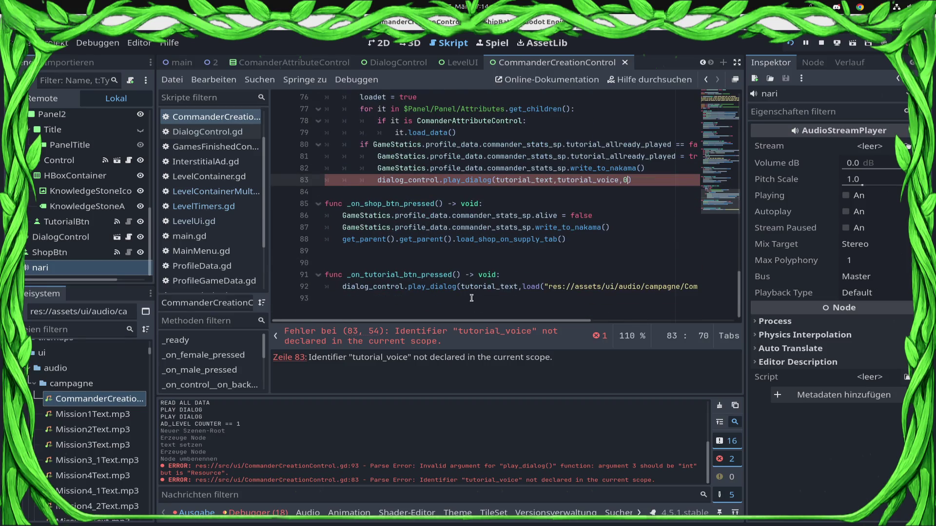
{"action": "mouse_move", "coordinate": [522, 288]}
{"action": "left_mouse_down"}
{"action": "mouse_move", "coordinate": [707, 286]}
{"action": "mouse_move", "coordinate": [847, 271]}
{"action": "left_mouse_up"}
{"action": "key", "text": "ctrl+c"}
{"action": "key", "text": "Up"}
{"action": "key", "text": "Up"}
{"action": "key", "text": "Up"}
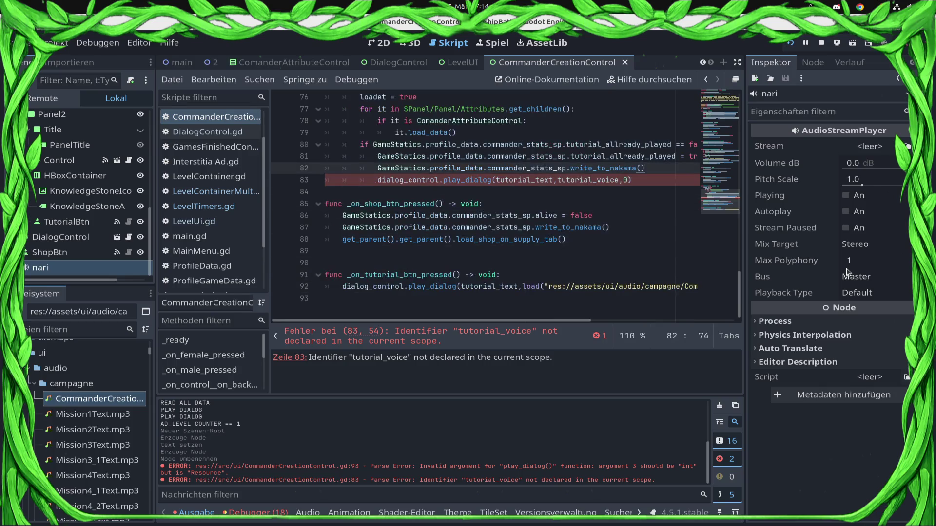
{"action": "key", "text": "Down"}
{"action": "key", "text": "shift+Left"}
{"action": "key", "text": "shift+Left"}
{"action": "key", "text": "shift+Left"}
{"action": "key", "text": "ctrl+v"}
{"action": "key", "text": "ctrl+s"}
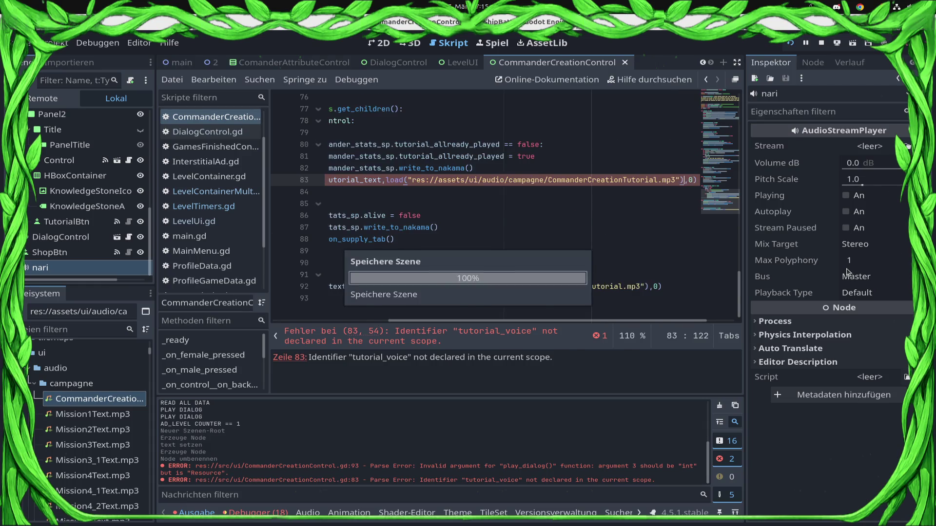
Add an empty line after the if block in _process and save the script.
{"action": "key", "text": "shift+Home"}
{"action": "key", "text": "shift+Right"}
{"action": "key", "text": "shift+Right"}
{"action": "key", "text": "shift+Right"}
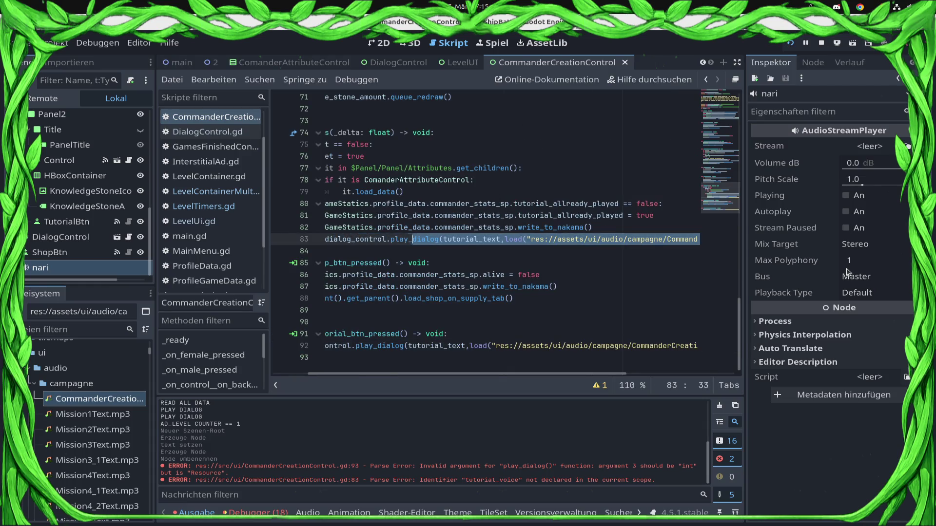
{"action": "key", "text": "ctrl+s"}
{"action": "key", "text": "Home"}
{"action": "key", "text": "Home"}
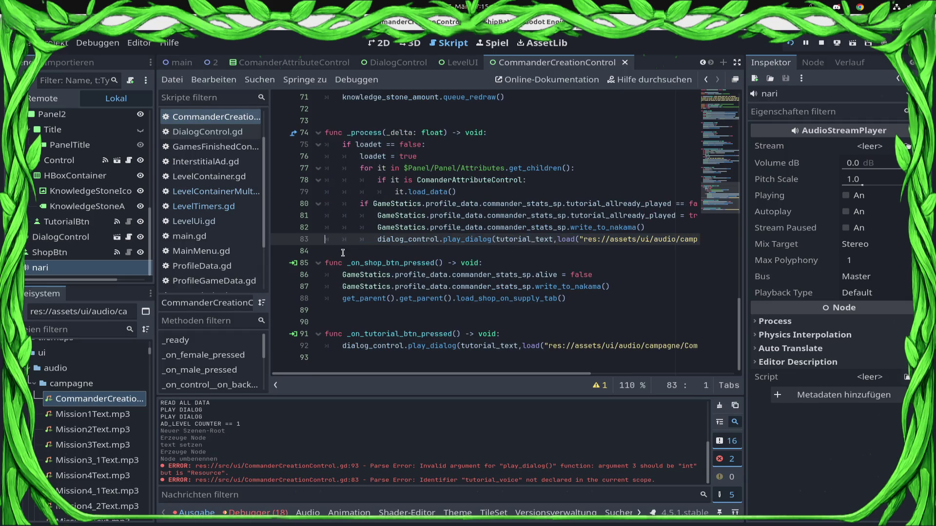
{"action": "key", "text": "Down"}
{"action": "key", "text": "Return"}
{"action": "key", "text": "ctrl+s"}
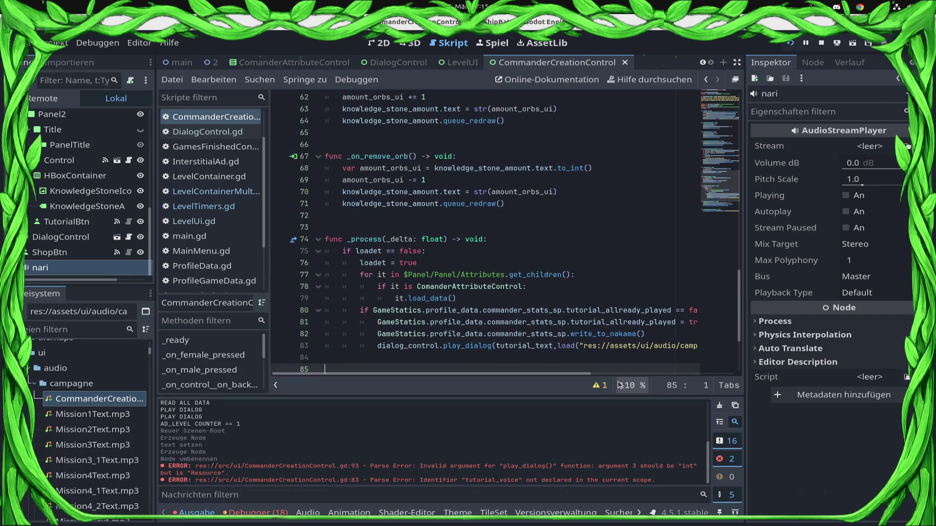
Inspect the warning about the missing _on_ready method.
{"action": "left_click", "coordinate": [600, 385]}
{"action": "left_click", "coordinate": [450, 365]}
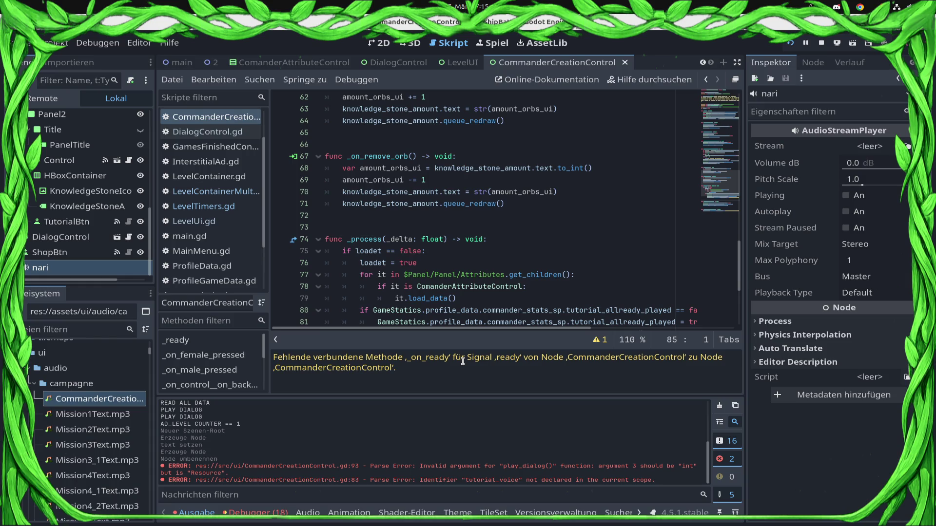
{"action": "scroll", "coordinate": [84, 138], "scroll_direction": "up", "scroll_amount": 10}
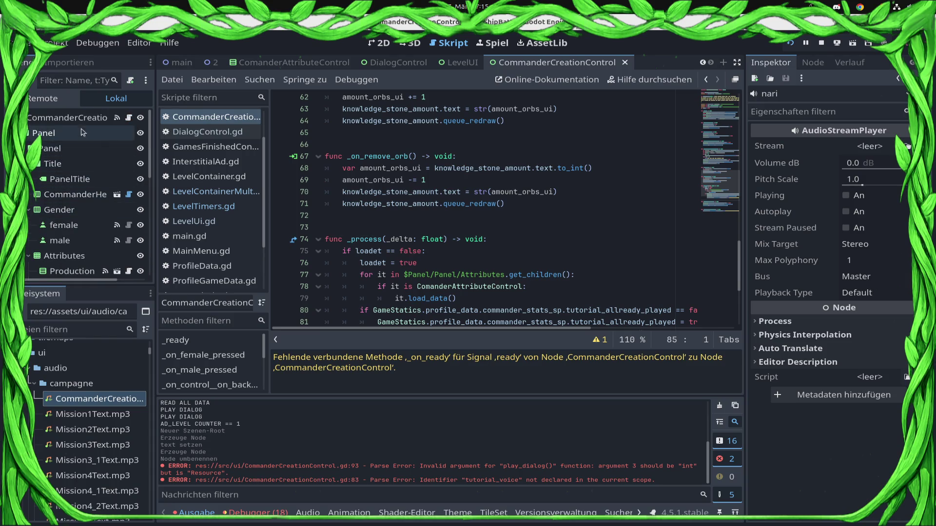
Remove the root's ready() → _on_ready signal connection, save, and show the Debugger error list.
{"action": "left_click", "coordinate": [68, 117]}
{"action": "left_click", "coordinate": [812, 63]}
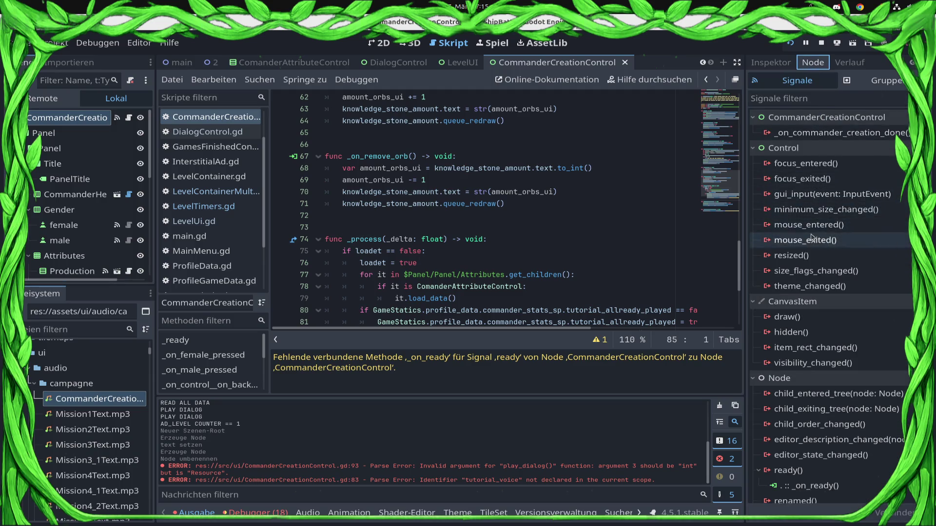
{"action": "left_click", "coordinate": [824, 488]}
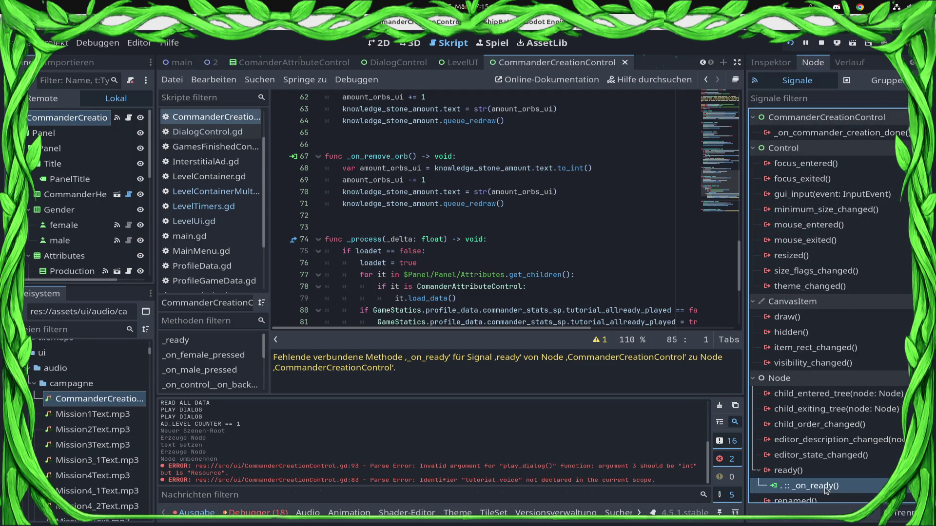
{"action": "right_click", "coordinate": [825, 490]}
{"action": "left_click", "coordinate": [823, 506]}
{"action": "key", "text": "ctrl+s"}
{"action": "left_click", "coordinate": [254, 512]}
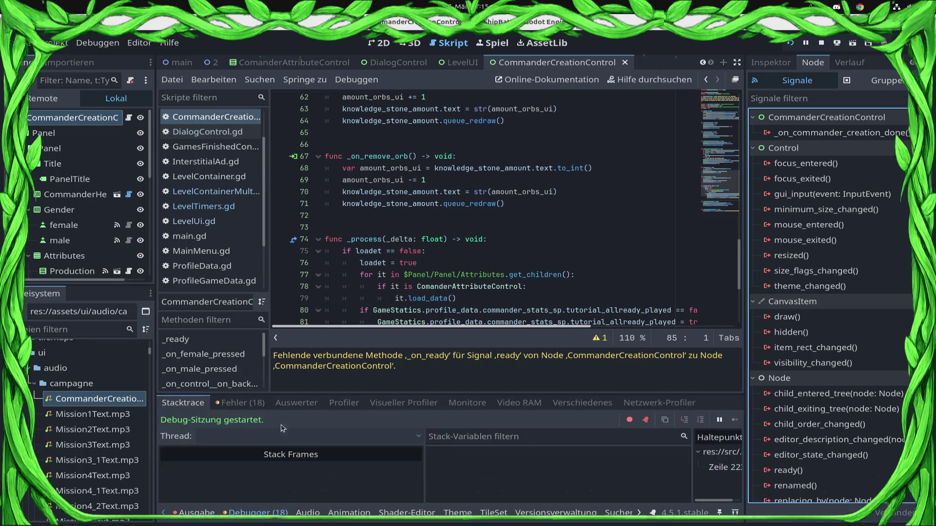
{"action": "left_click", "coordinate": [239, 402]}
Open LevelContainer.gd at the line 91 error and insert a blank line above the connect call on line 88.
{"action": "scroll", "coordinate": [536, 465], "scroll_direction": "down", "scroll_amount": 10}
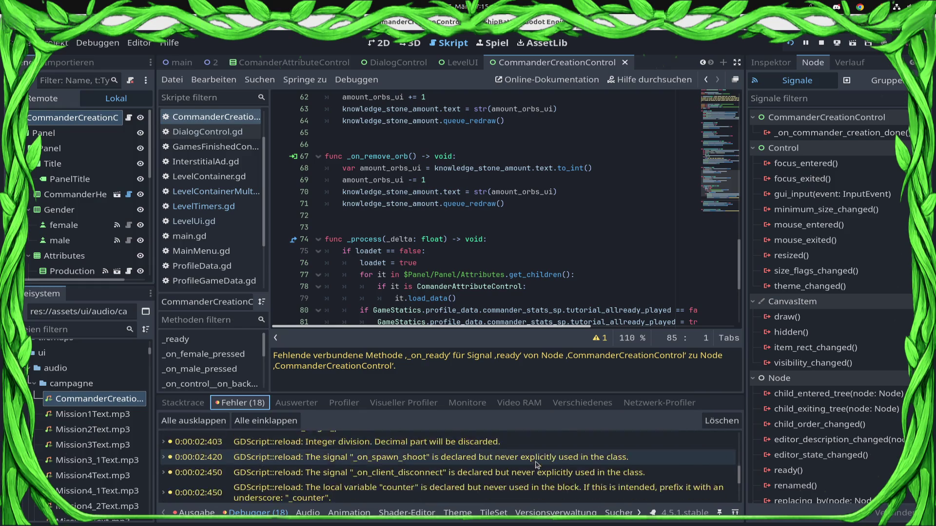
{"action": "scroll", "coordinate": [536, 465], "scroll_direction": "down", "scroll_amount": 3}
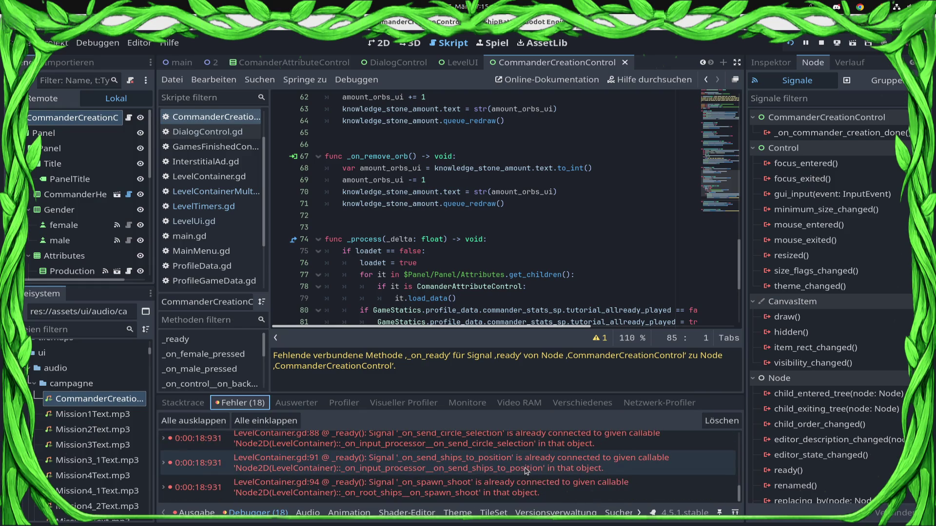
{"action": "double_click", "coordinate": [526, 469]}
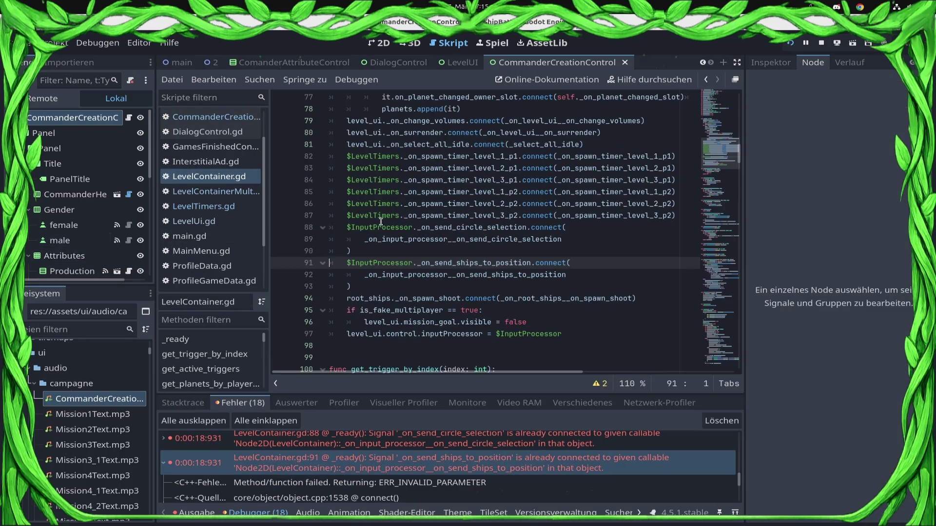
{"action": "double_click", "coordinate": [468, 227]}
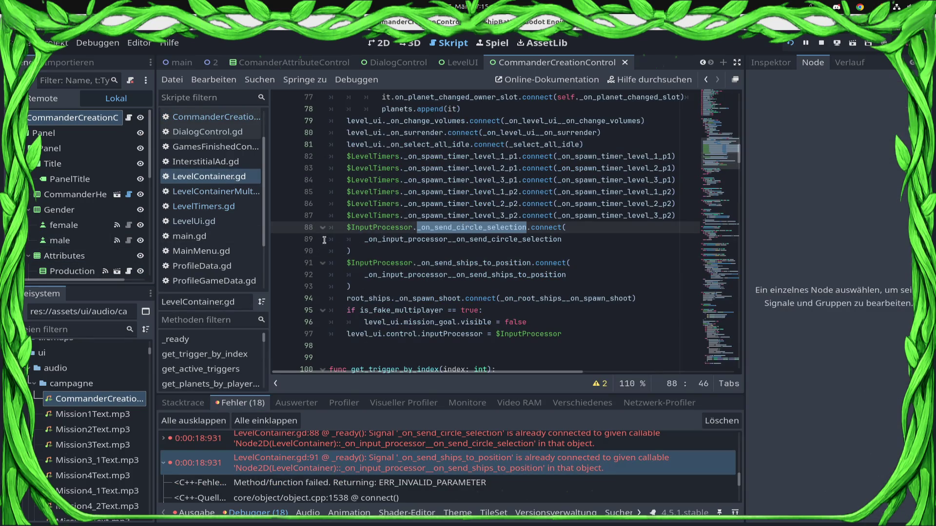
{"action": "left_click", "coordinate": [350, 227]}
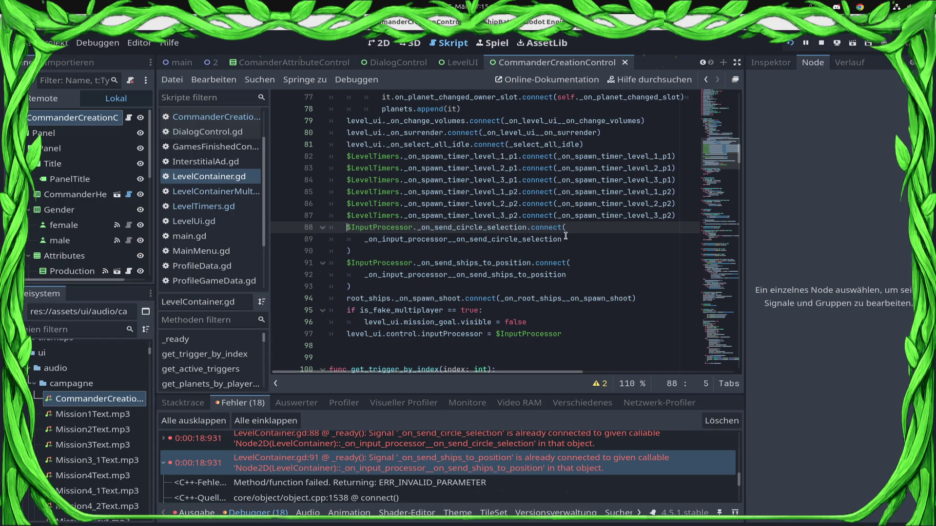
{"action": "left_click", "coordinate": [525, 227], "text": "shift"}
{"action": "key", "text": "Left"}
{"action": "key", "text": "Return"}
{"action": "key", "text": "Up"}
{"action": "type", "text": "$InputProcessor._on_send_circle_selection"}
Write an input_processor._on_send_circle_selection.is_connected() == false: guard and indent its connect block, then save.
{"action": "type", "text": "is"}
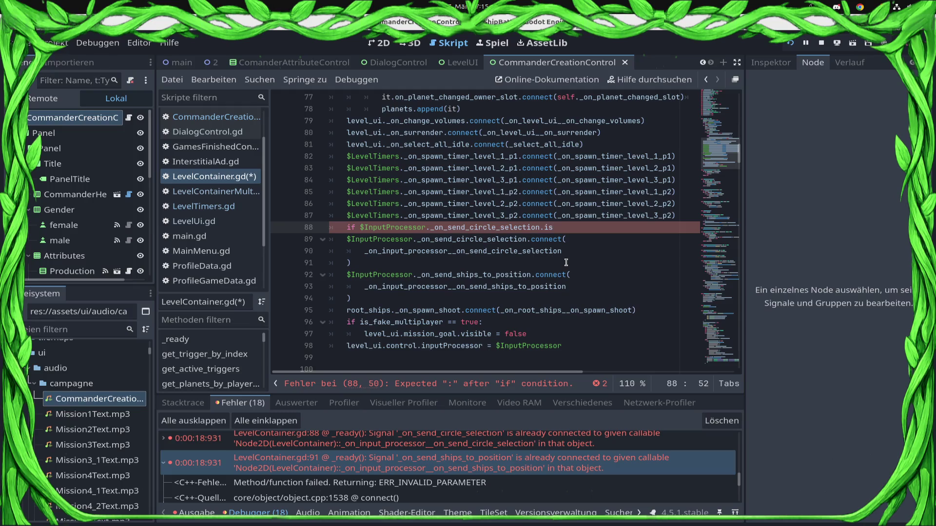
{"action": "key", "text": "BackSpace"}
{"action": "key", "text": "Delete"}
{"action": "key", "text": "Delete"}
{"action": "key", "text": "Delete"}
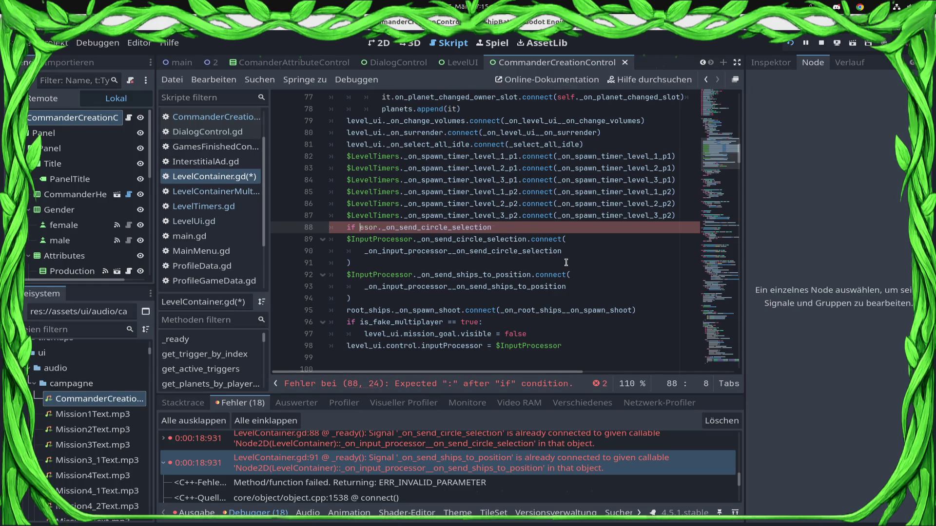
{"action": "type", "text": "input_processor"}
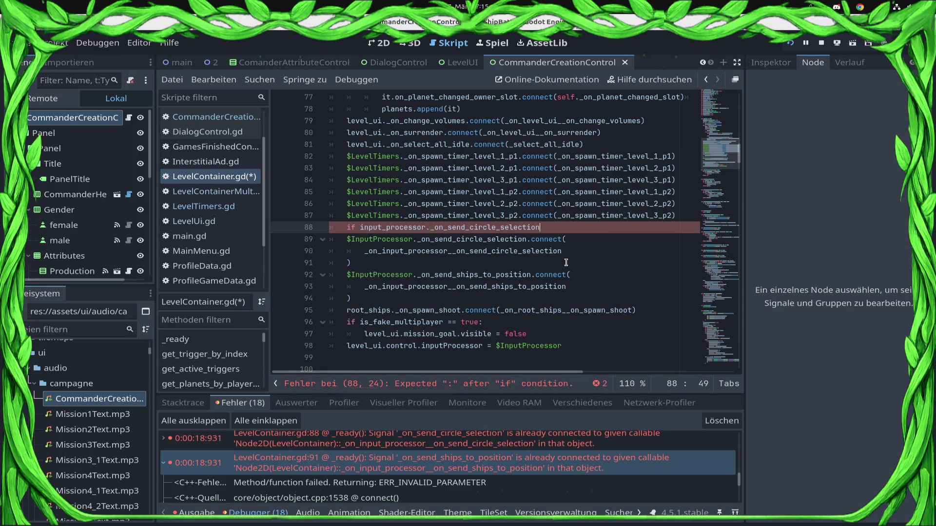
{"action": "type", "text": "."}
{"action": "type", "text": "is_"}
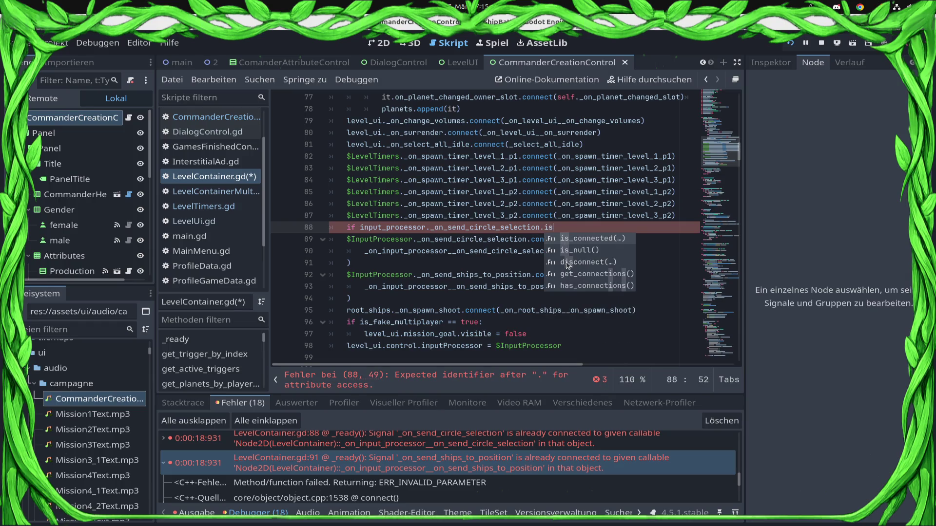
{"action": "key", "text": "Return"}
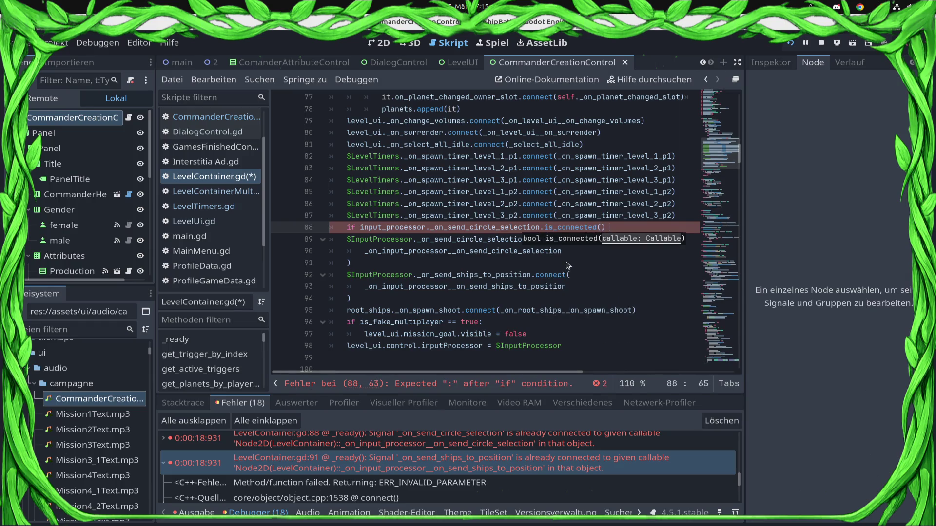
{"action": "type", "text": "== false:"}
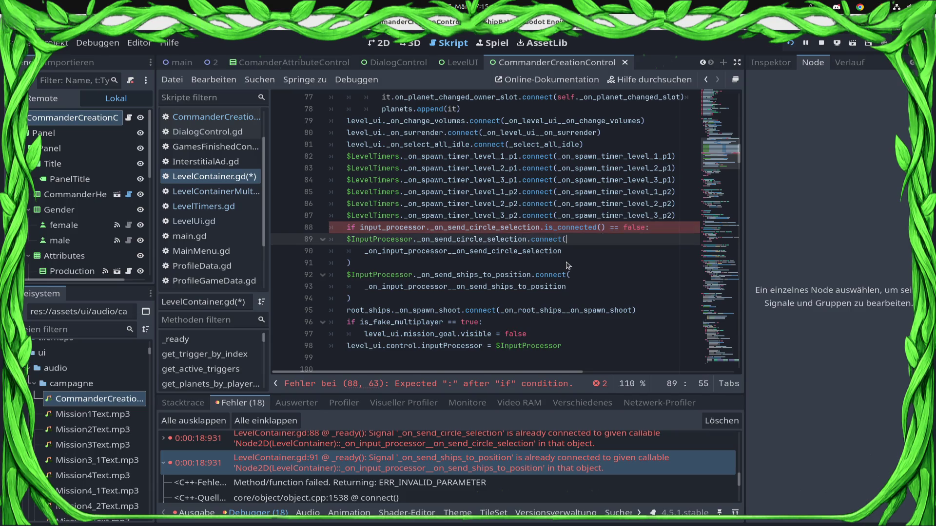
{"action": "key", "text": "shift+Down"}
{"action": "key", "text": "shift+Down"}
{"action": "key", "text": "Tab"}
{"action": "key", "text": "Tab"}
{"action": "key", "text": "Down"}
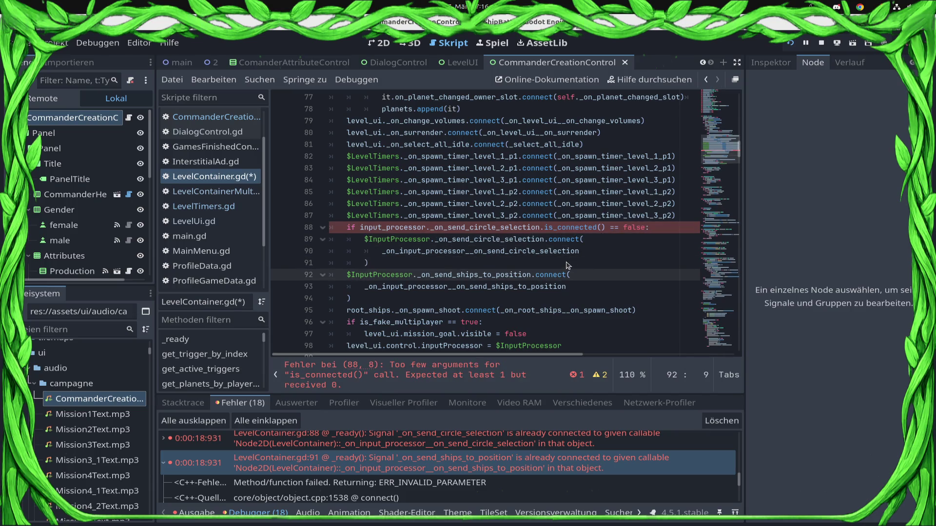
{"action": "key", "text": "ctrl+s"}
{"action": "key", "text": "Up"}
{"action": "key", "text": "Up"}
{"action": "key", "text": "Up"}
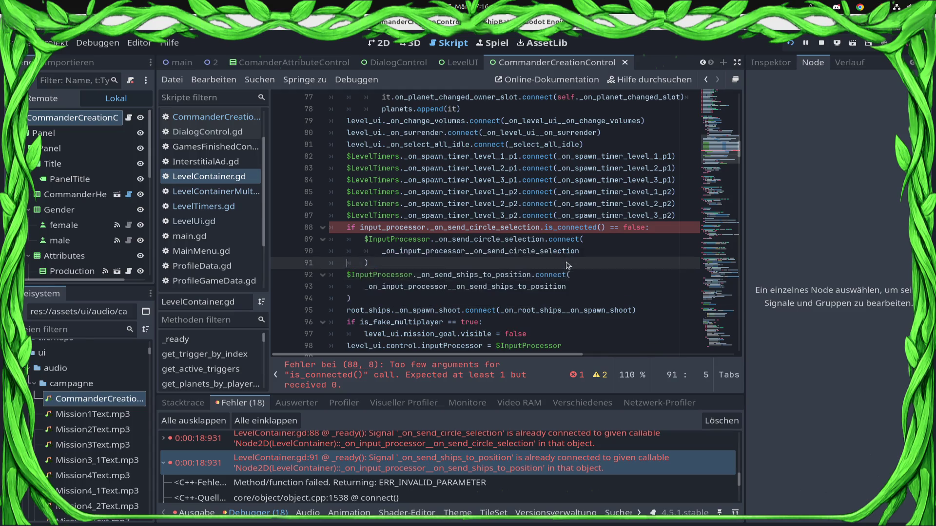
Check the is_connected documentation, then pass the circle-selection handler as its argument and save.
{"action": "left_click", "coordinate": [568, 228], "text": "ctrl"}
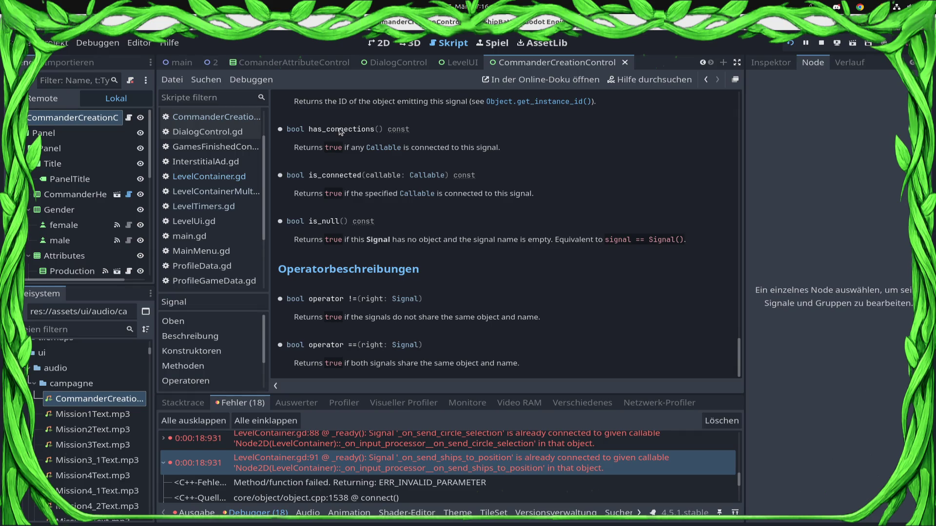
{"action": "double_click", "coordinate": [340, 129]}
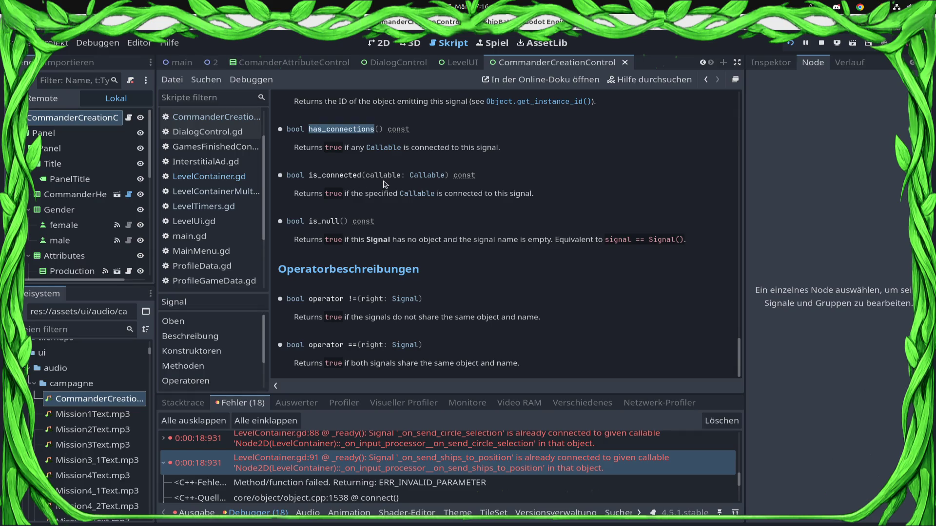
{"action": "left_click", "coordinate": [244, 178]}
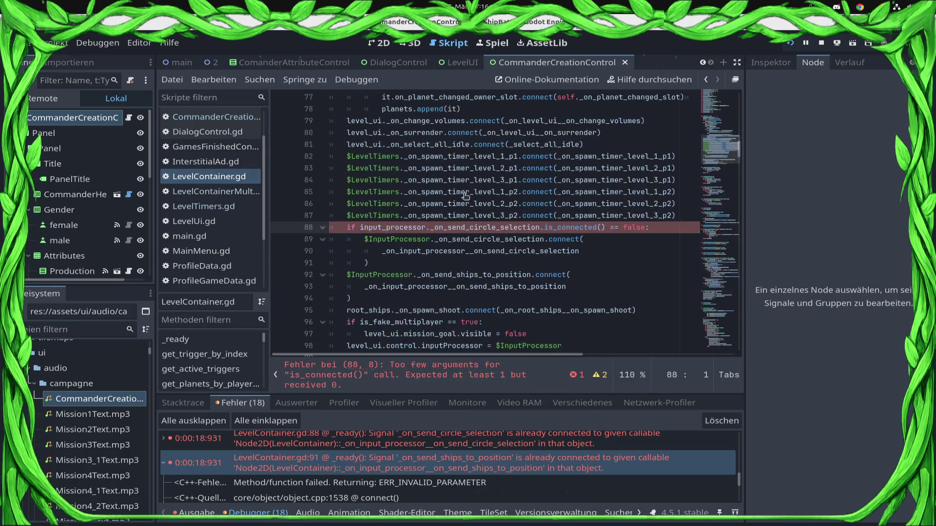
{"action": "double_click", "coordinate": [503, 251]}
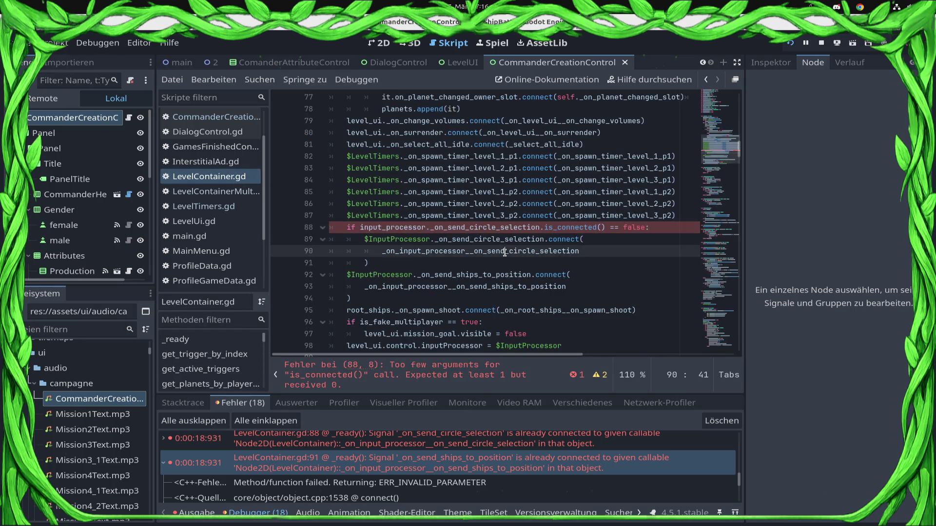
{"action": "key", "text": "ctrl+c"}
{"action": "left_click", "coordinate": [601, 228]}
{"action": "key", "text": "ctrl+v"}
{"action": "key", "text": "ctrl+s"}
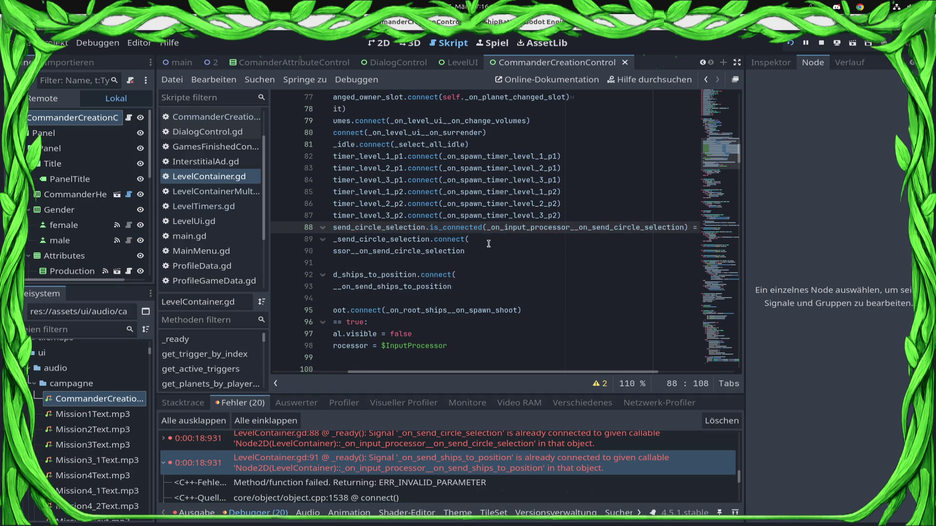
Start a second guard below with input_processor._on_send_ships_to_position.is_connected().
{"action": "left_click_drag", "start_coordinate": [583, 239], "coordinate": [107, 225]}
{"action": "left_click", "coordinate": [427, 263]}
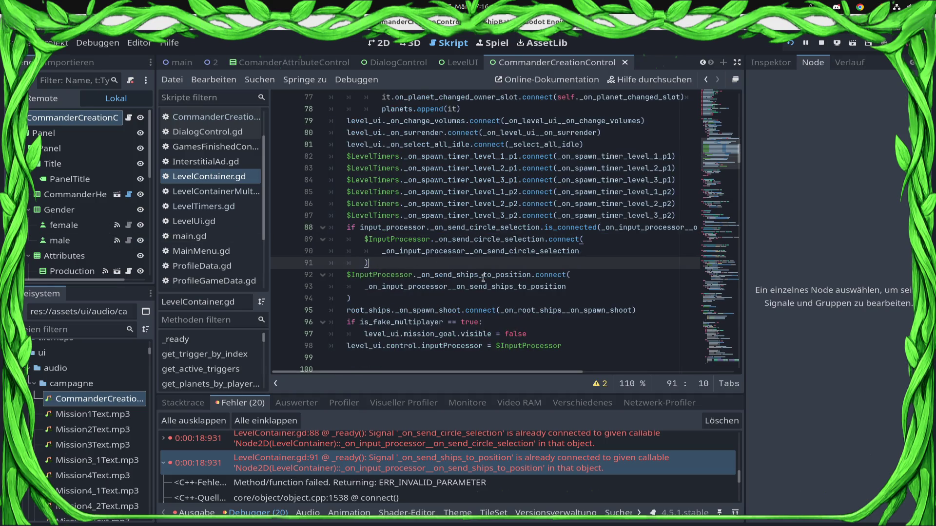
{"action": "key", "text": "Return"}
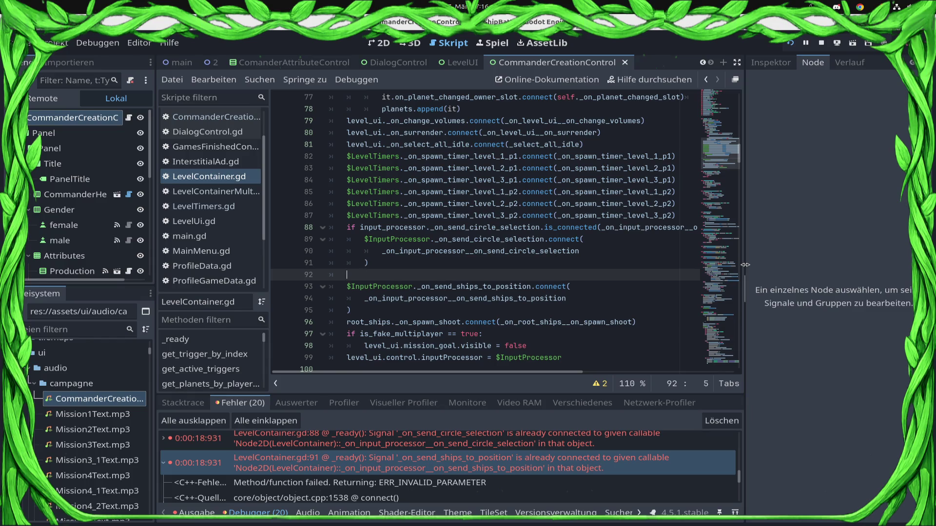
{"action": "type", "text": "ifinput_processor."}
{"action": "type", "text": "_onse"}
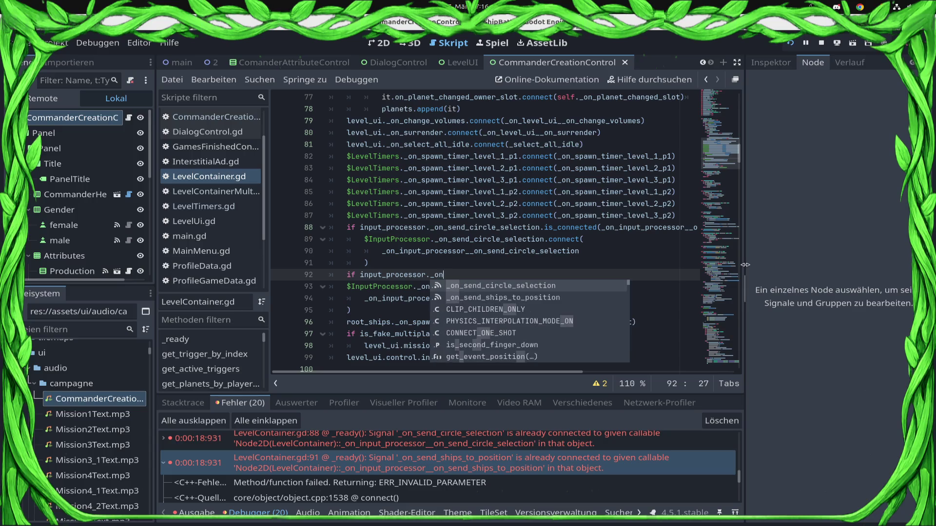
{"action": "key", "text": "Down"}
{"action": "key", "text": "Return"}
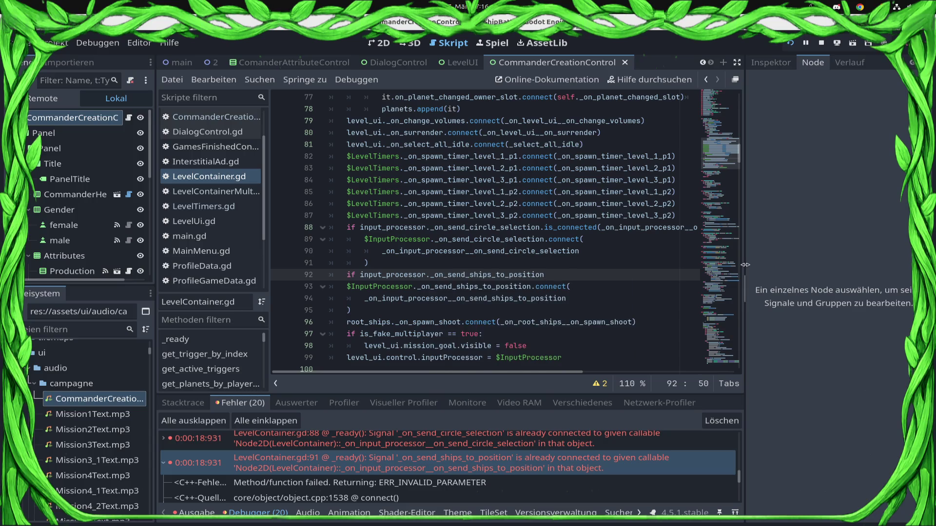
{"action": "type", "text": ".is"}
{"action": "key", "text": "Return"}
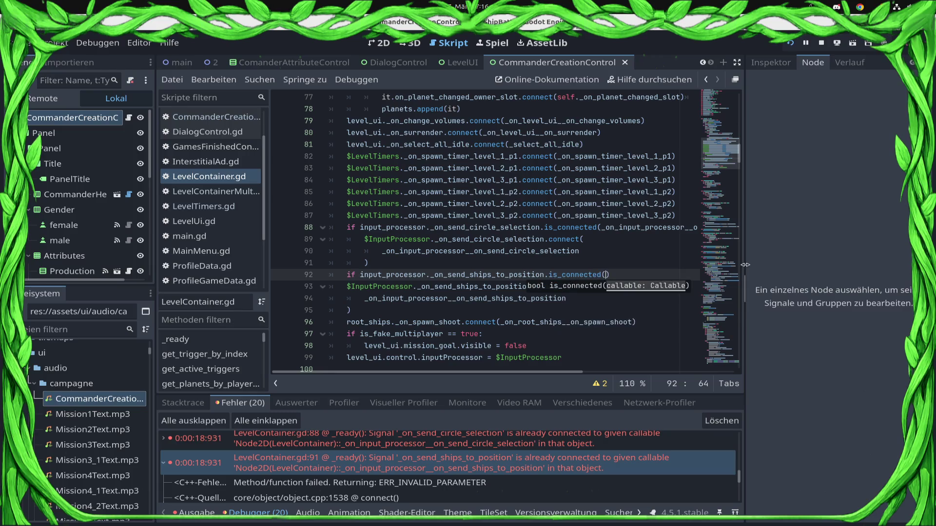
Pass the ships-to-position handler to is_connected, add '== false:', indent its connect block, and save.
{"action": "double_click", "coordinate": [497, 299]}
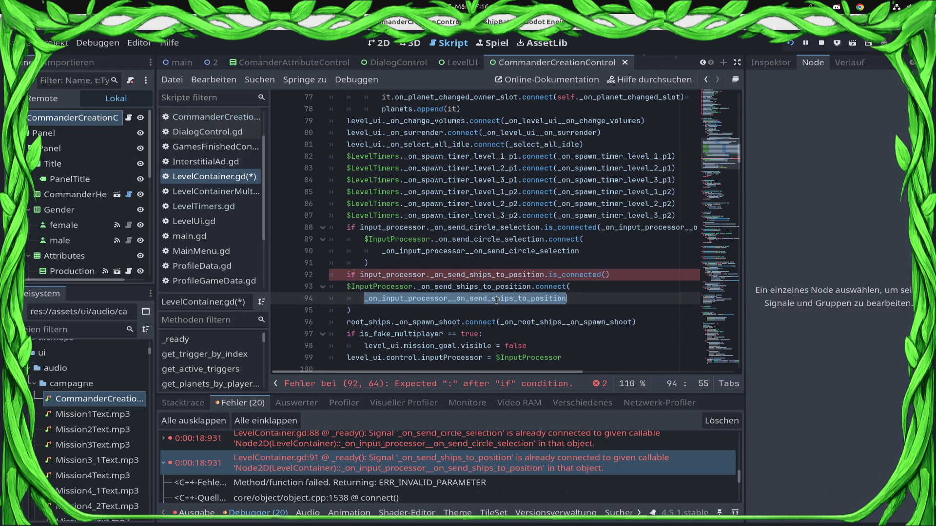
{"action": "key", "text": "ctrl+c"}
{"action": "left_click", "coordinate": [606, 275]}
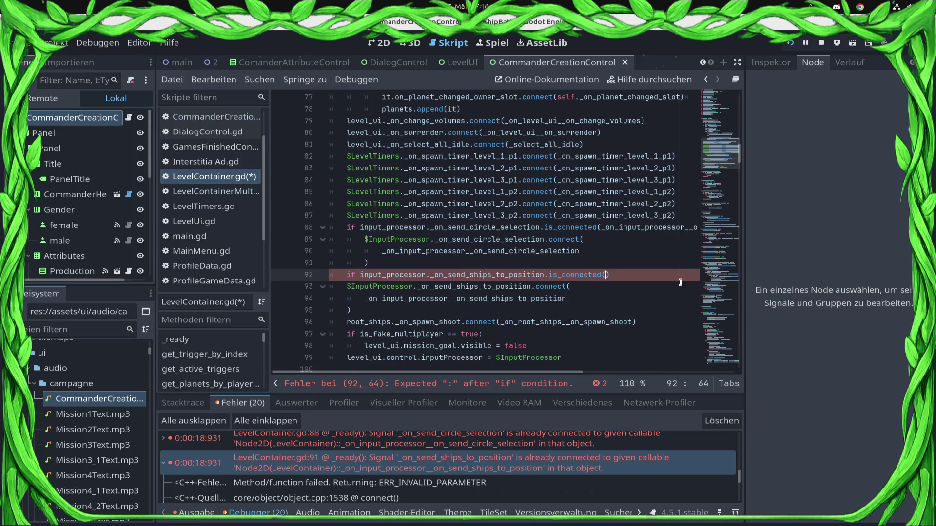
{"action": "key", "text": "ctrl+v"}
{"action": "type", "text": "== false:"}
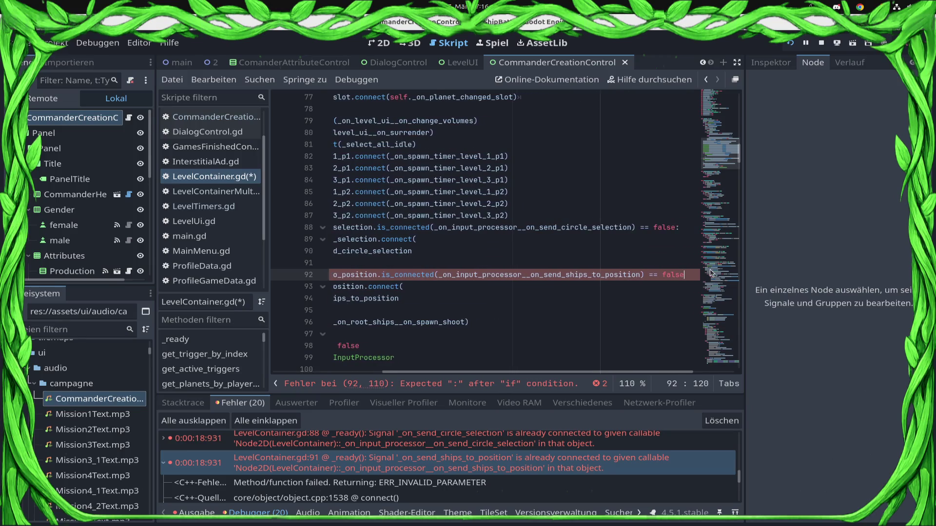
{"action": "key", "text": "Down"}
{"action": "key", "text": "Home"}
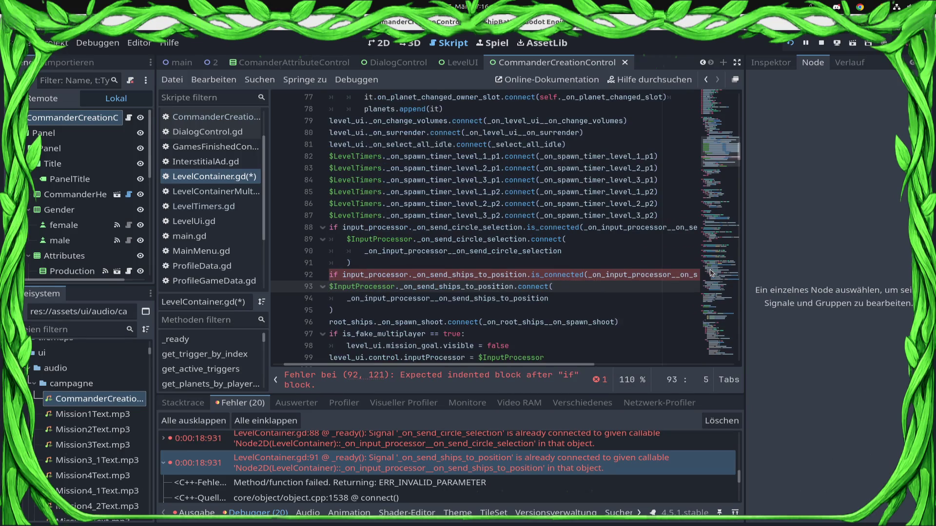
{"action": "key", "text": "shift+Down"}
{"action": "key", "text": "shift+Down"}
{"action": "key", "text": "Tab"}
{"action": "key", "text": "ctrl+s"}
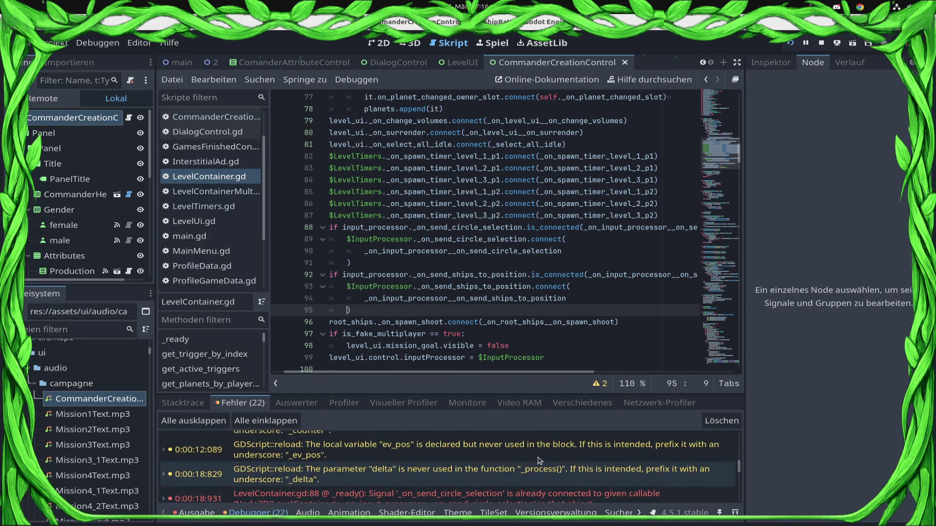
{"action": "left_click", "coordinate": [539, 468]}
Delete the unused _process function from Sun.gd and save.
{"action": "left_click_drag", "start_coordinate": [391, 287], "coordinate": [385, 251]}
{"action": "key", "text": "BackSpace"}
{"action": "key", "text": "ctrl+s"}
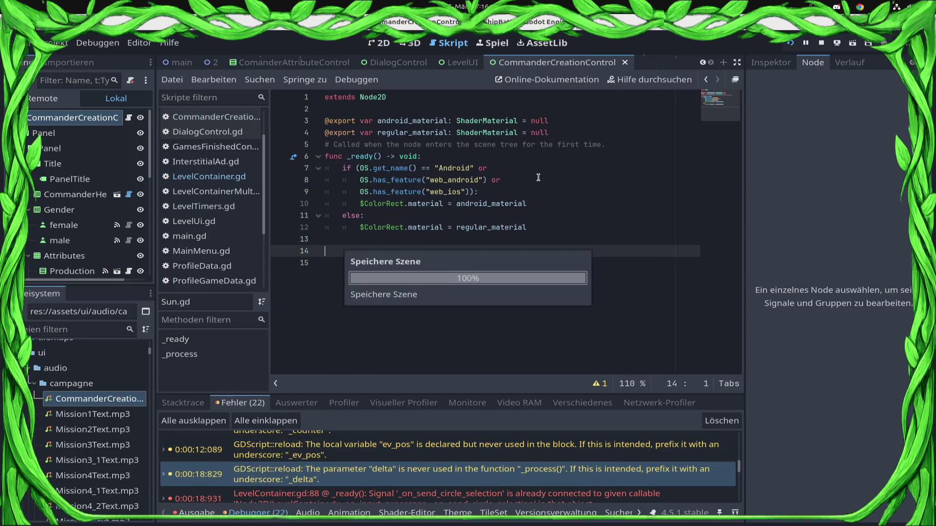
Remove the unused ev_pos lines from _on_pressed in NotificationBtn.gd and save.
{"action": "left_click", "coordinate": [468, 448]}
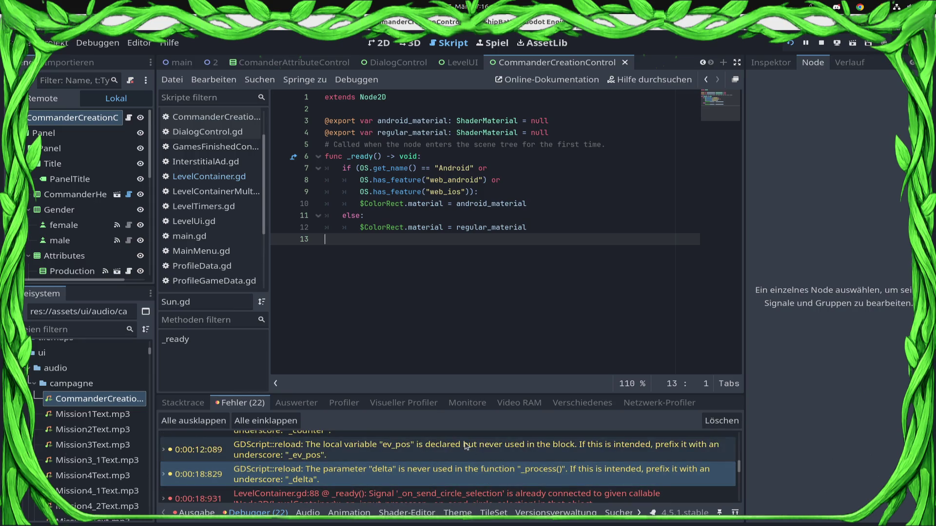
{"action": "double_click", "coordinate": [466, 447]}
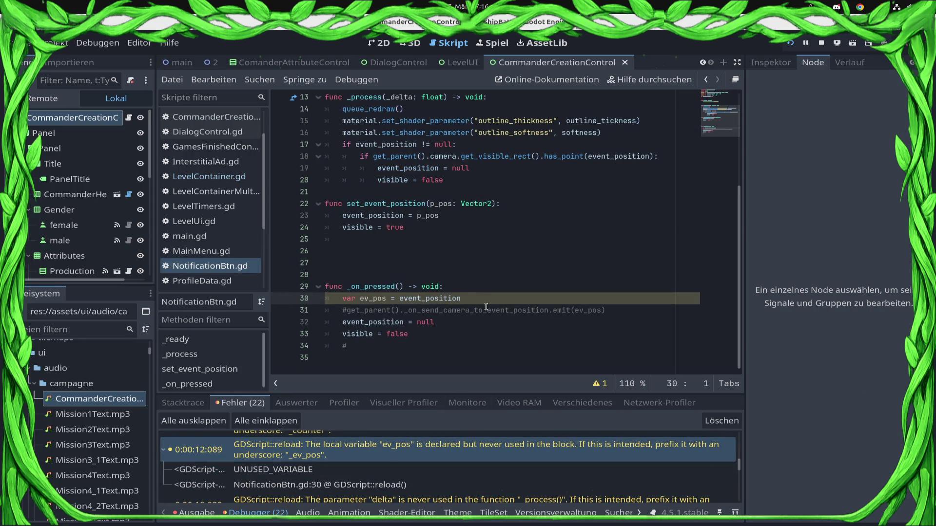
{"action": "left_click_drag", "start_coordinate": [654, 310], "coordinate": [195, 300]}
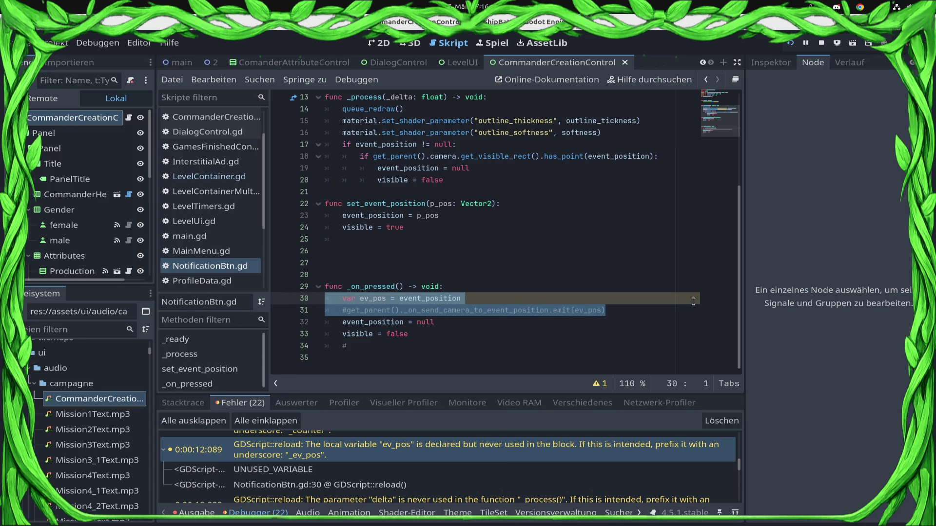
{"action": "key", "text": "BackSpace"}
{"action": "key", "text": "BackSpace"}
{"action": "key", "text": "ctrl+s"}
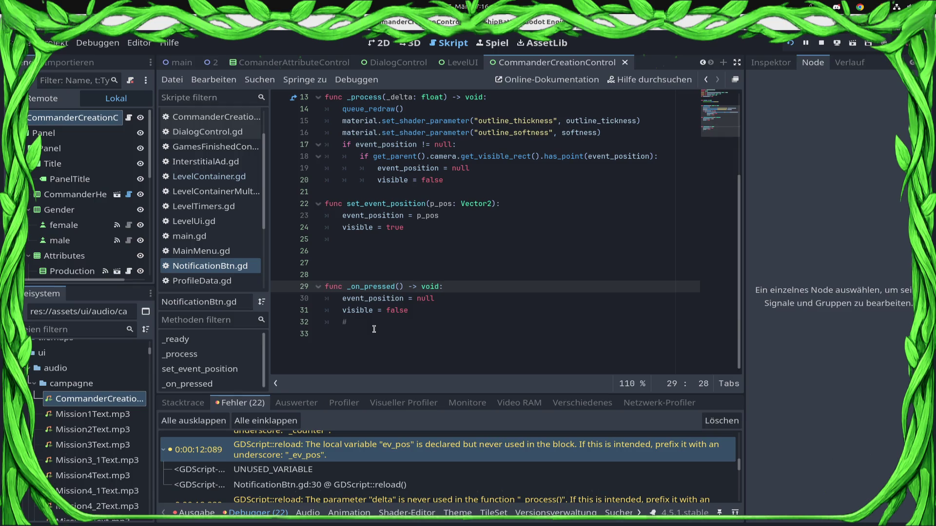
{"action": "key", "text": "ctrl+z"}
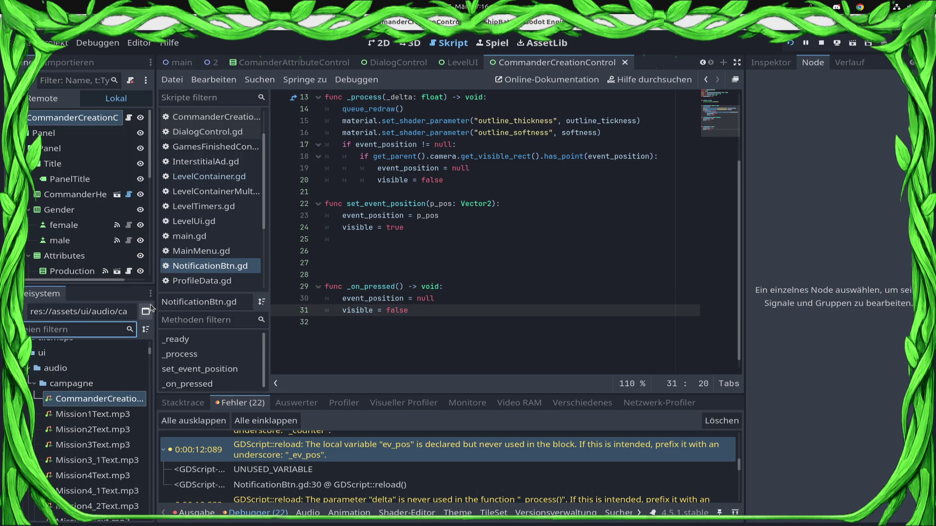
{"action": "type", "text": "fica"}
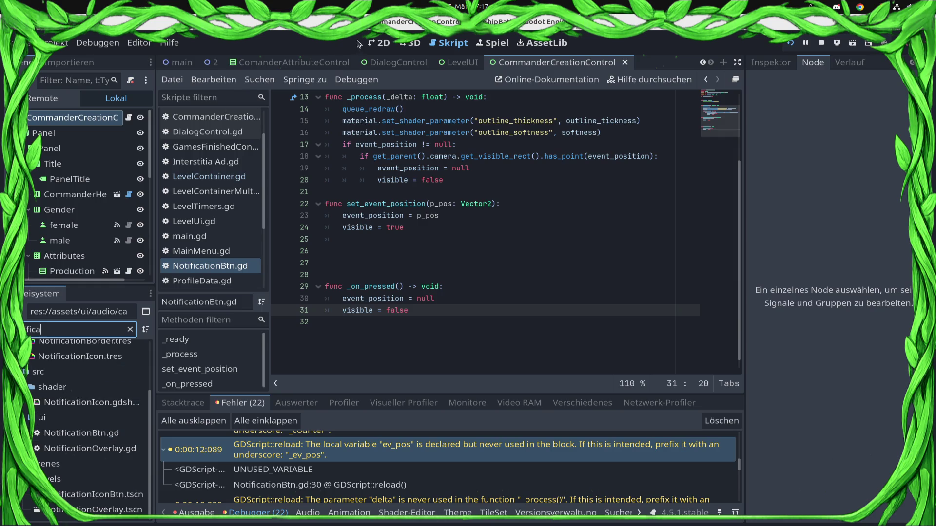
Delete the NotificationBtn.gd script from the project.
{"action": "left_click", "coordinate": [113, 431]}
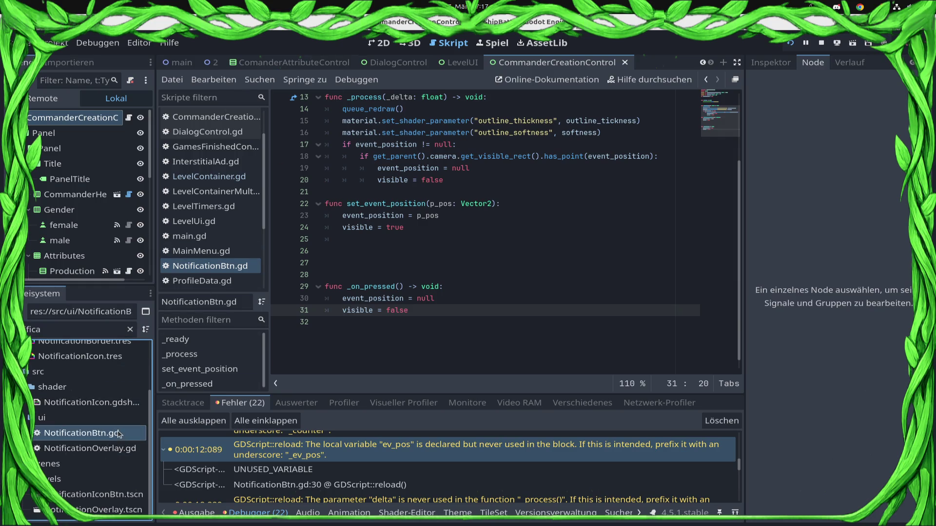
{"action": "scroll", "coordinate": [411, 234], "scroll_direction": "up", "scroll_amount": 4}
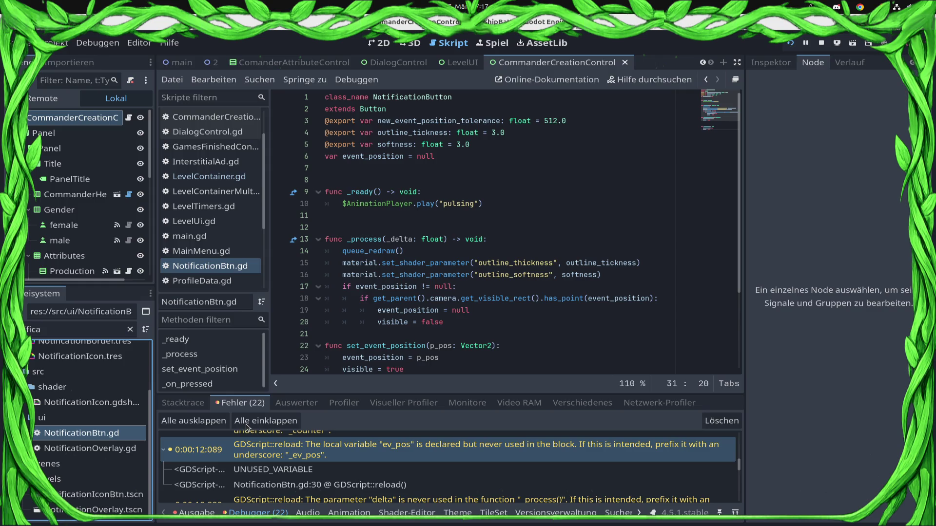
{"action": "key", "text": "Delete"}
{"action": "key", "text": "Return"}
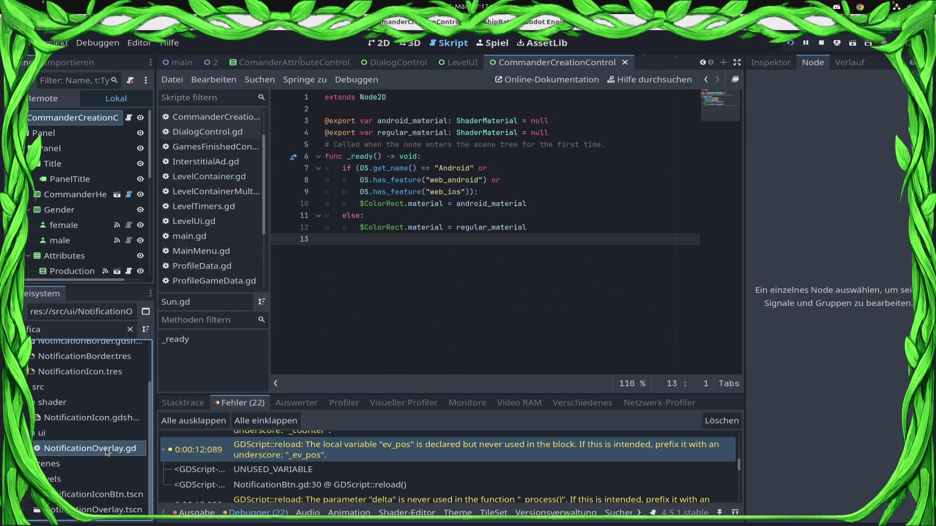
Delete the NotificationOverlay.gd script from the project.
{"action": "right_click", "coordinate": [107, 452]}
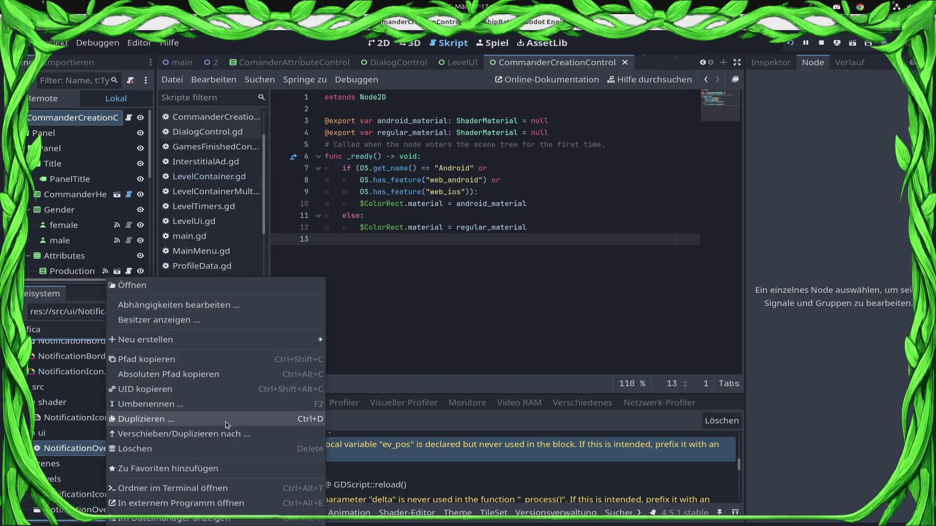
{"action": "left_click", "coordinate": [200, 449]}
{"action": "left_click", "coordinate": [559, 342]}
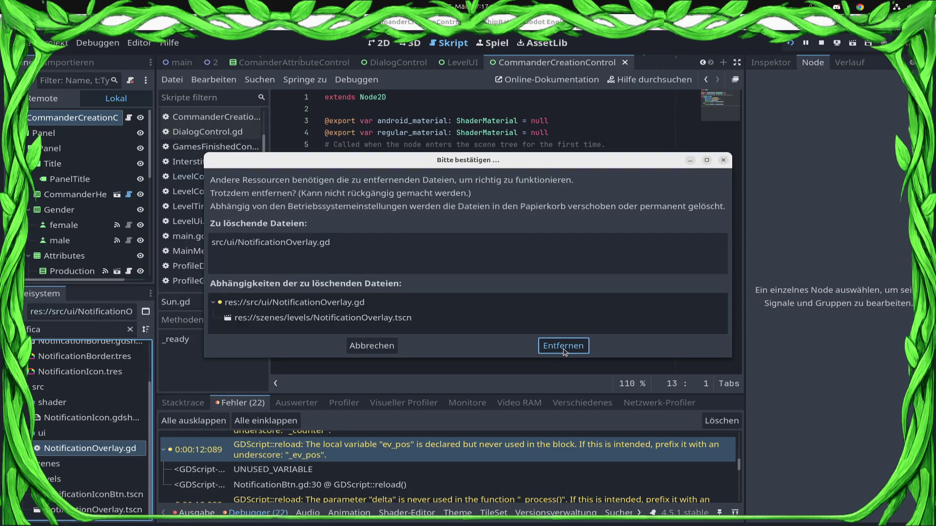
Delete the NotificationIconBtn and NotificationOverlay scene files together.
{"action": "left_click", "coordinate": [98, 494]}
{"action": "left_click", "coordinate": [111, 509], "text": "shift"}
{"action": "right_click", "coordinate": [111, 510]}
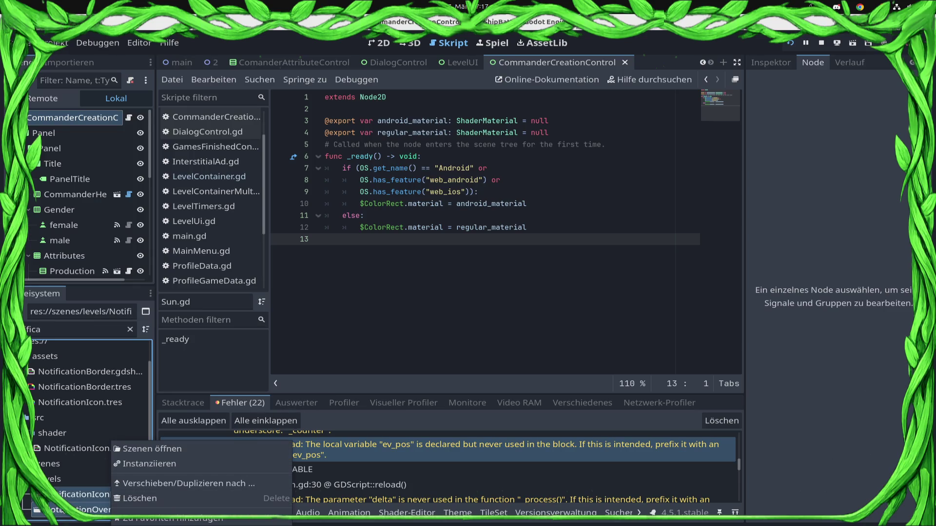
{"action": "left_click", "coordinate": [163, 499]}
{"action": "key", "text": "Return"}
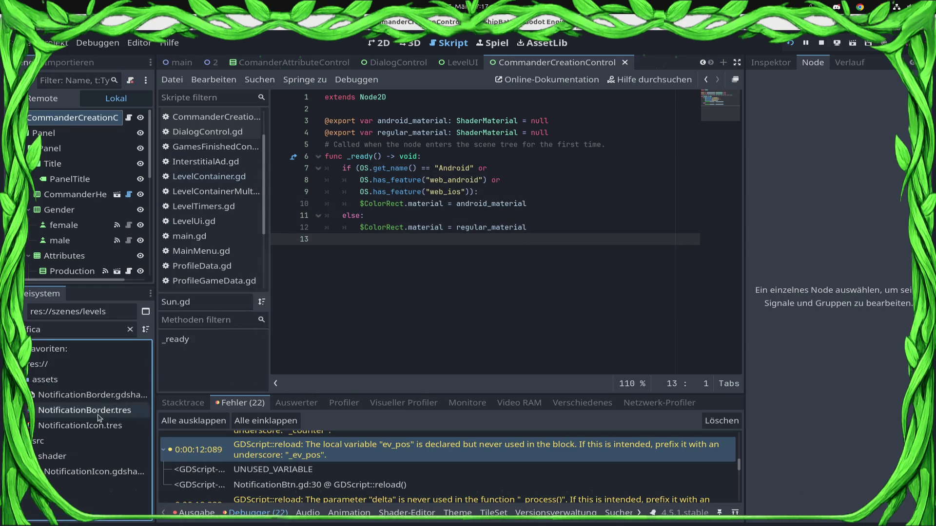
Select the NotificationIcon and NotificationBorder shader and resource files, then clear the selection.
{"action": "left_click", "coordinate": [103, 473]}
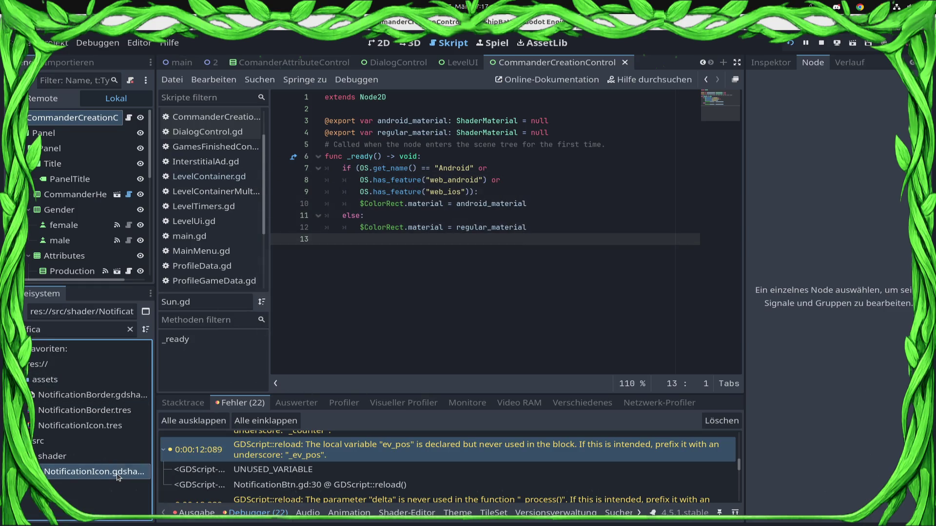
{"action": "left_click", "coordinate": [107, 426], "text": "ctrl"}
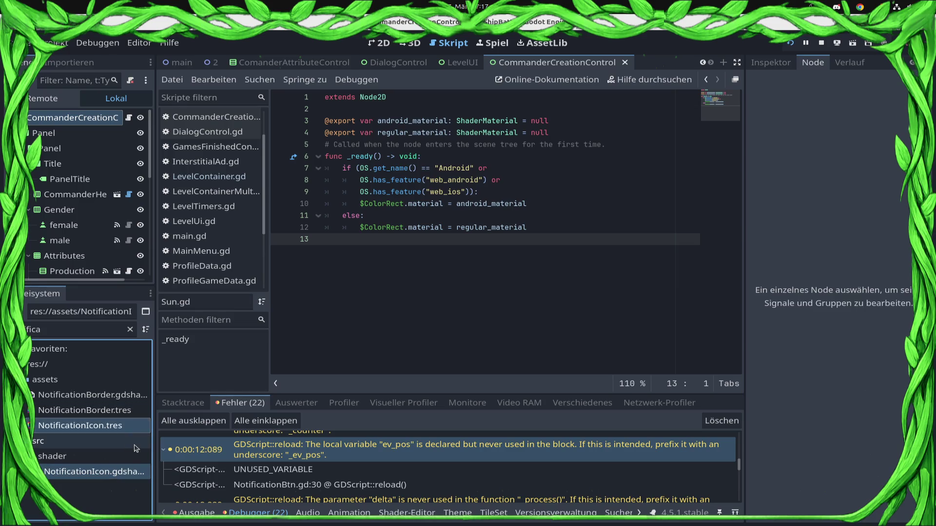
{"action": "left_click", "coordinate": [130, 412], "text": "ctrl"}
{"action": "left_click", "coordinate": [103, 395], "text": "ctrl"}
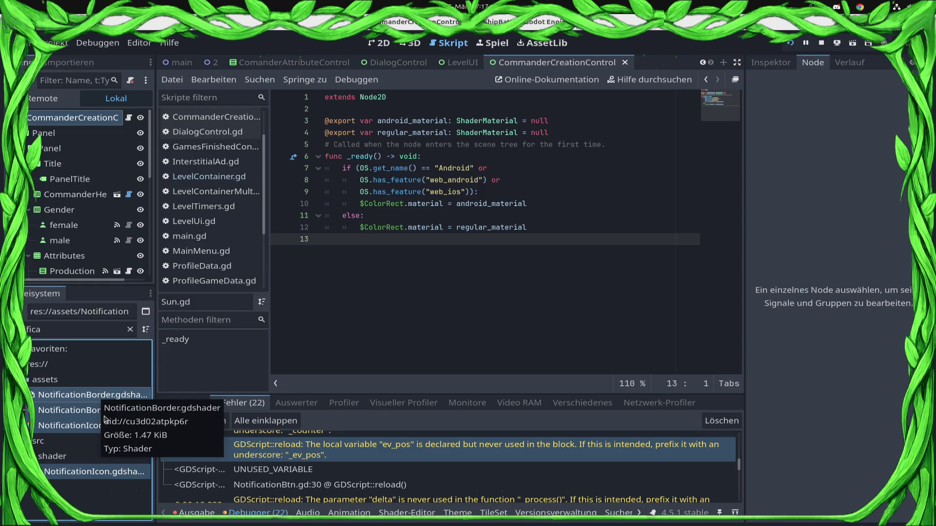
{"action": "left_click", "coordinate": [103, 455]}
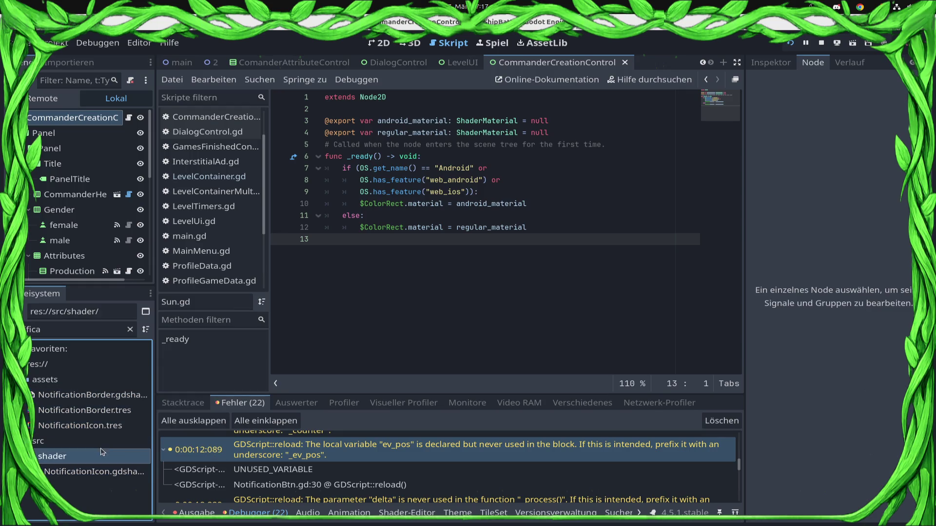
Relaunch the game and remove the broken NOTIFICATION_ICON preload line from LevelContainer.gd, saving it.
{"action": "left_click", "coordinate": [820, 44]}
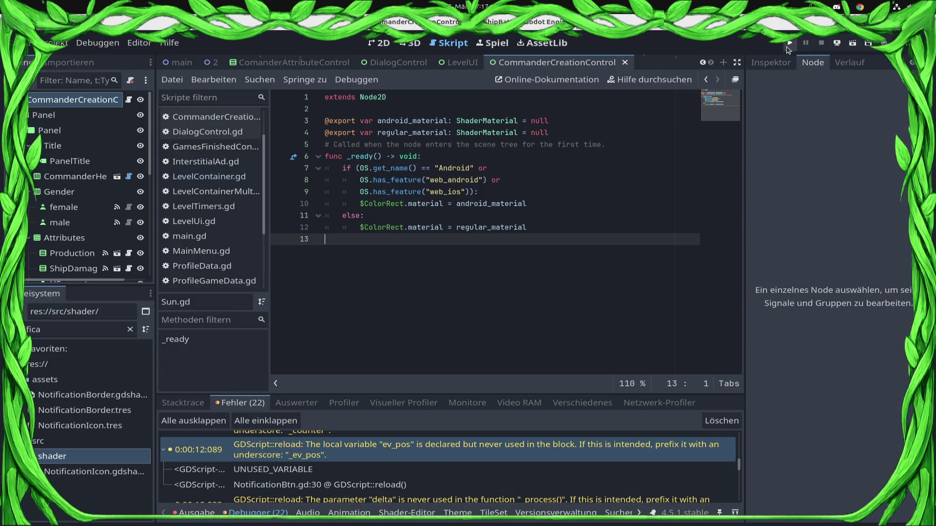
{"action": "left_click", "coordinate": [789, 44]}
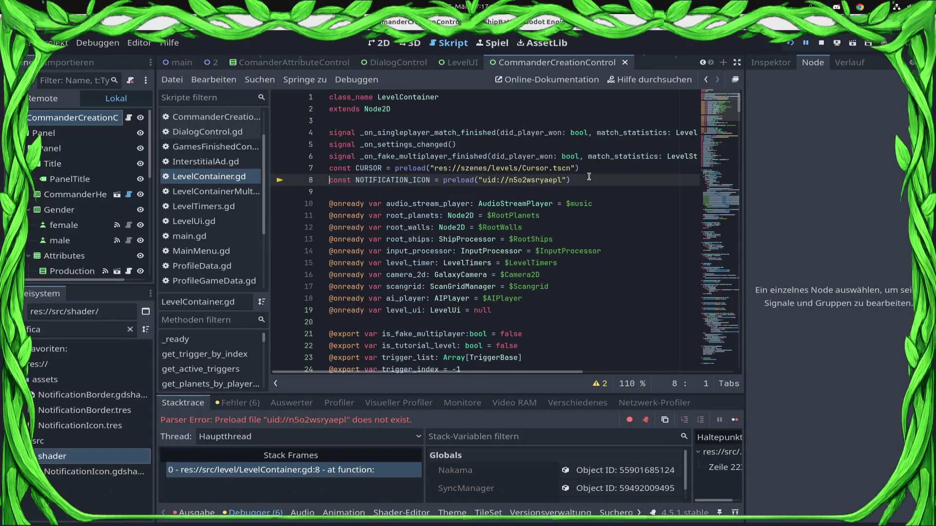
{"action": "left_click", "coordinate": [589, 177]}
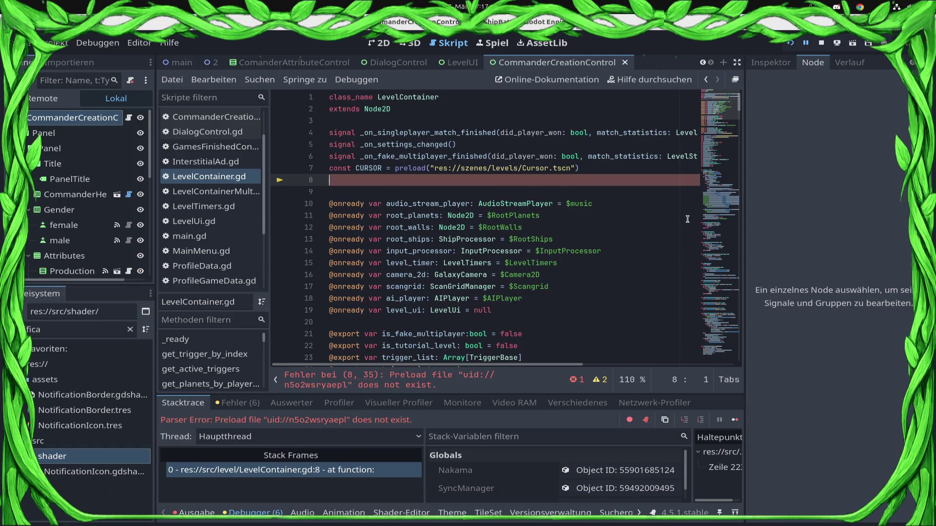
{"action": "key", "text": "ctrl+shift+k"}
{"action": "key", "text": "ctrl+s"}
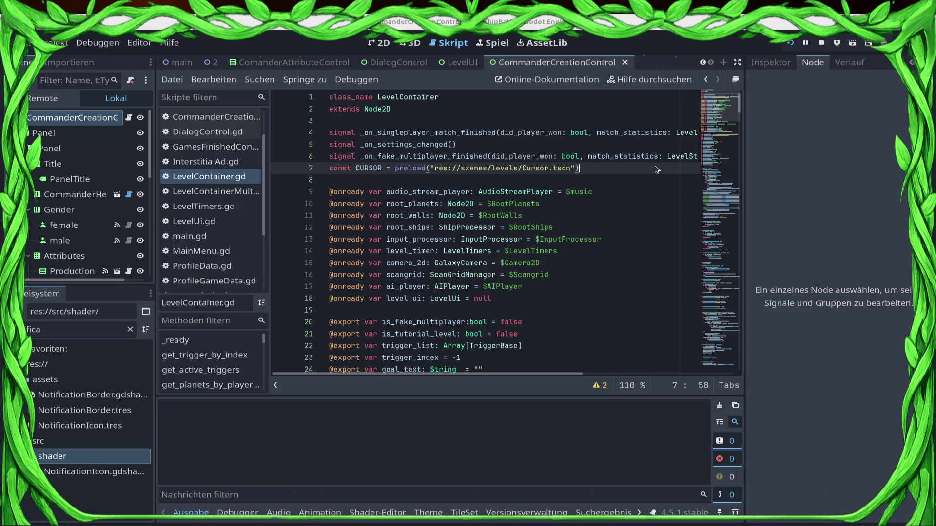
Rerun the game, then delete the notification_overlay variable line in LevelUi.gd and save.
{"action": "key", "text": "F5"}
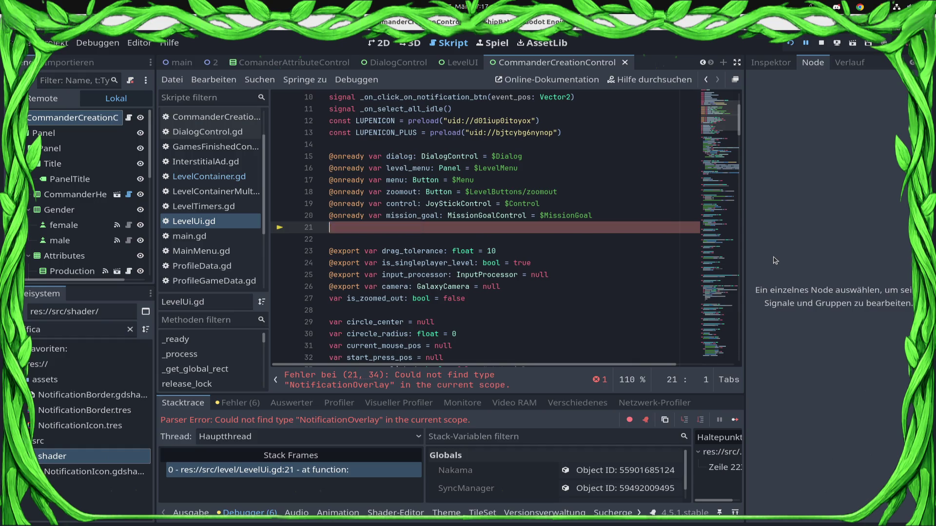
{"action": "key", "text": "shift+Up"}
{"action": "key", "text": "BackSpace"}
{"action": "key", "text": "ctrl+s"}
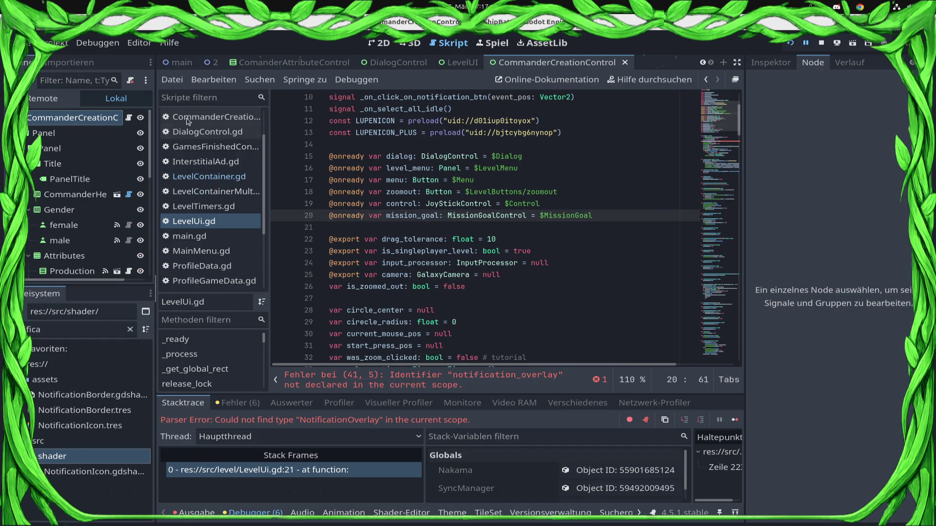
{"action": "key", "text": "F8"}
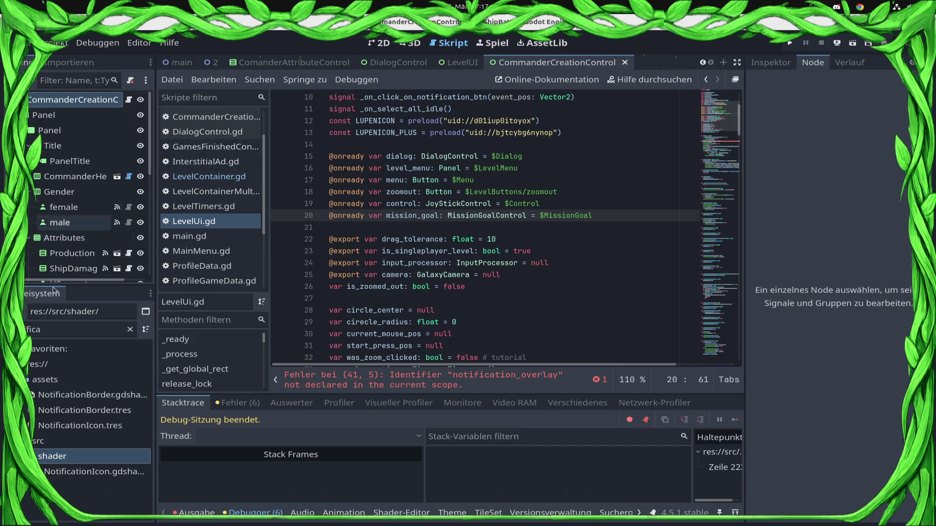
Remove the NotificationOverlay node from the LevelUI scene, then save and run the game.
{"action": "left_click", "coordinate": [456, 64]}
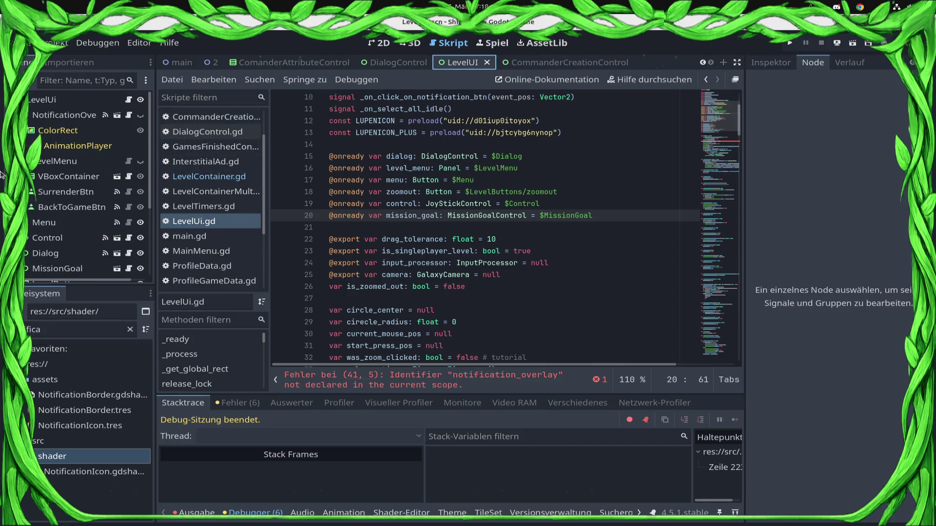
{"action": "right_click", "coordinate": [68, 115]}
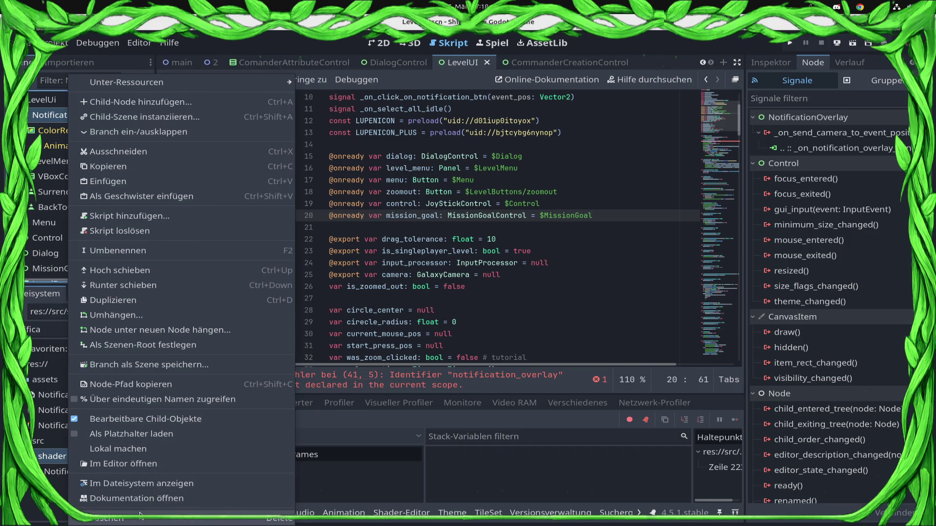
{"action": "left_click", "coordinate": [146, 518]}
{"action": "left_click", "coordinate": [502, 274]}
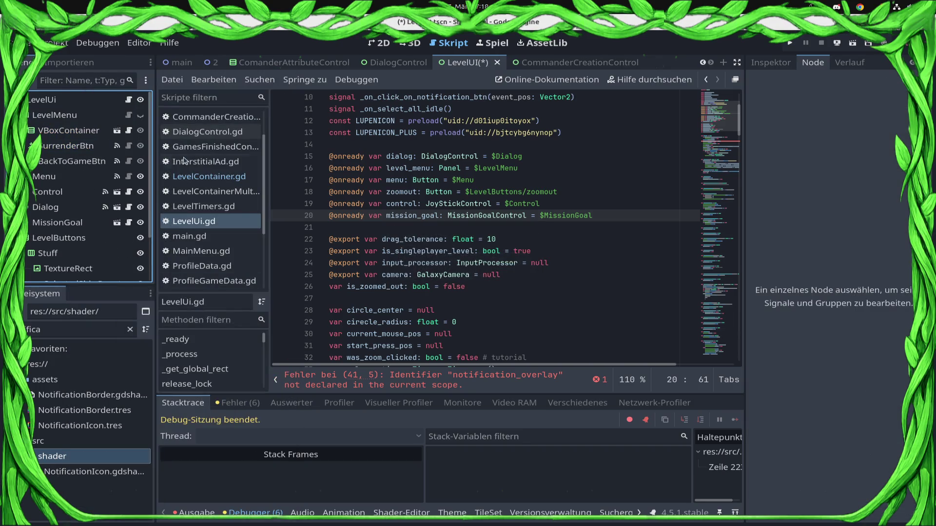
{"action": "left_click", "coordinate": [789, 43]}
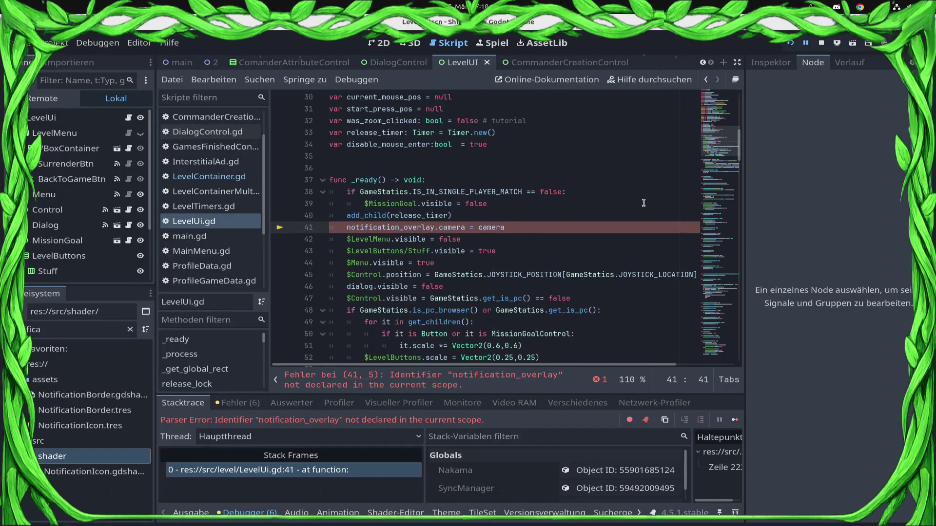
Delete the notification_overlay camera assignment line in LevelUi.gd, save, and relaunch the game.
{"action": "key", "text": "shift+Home"}
{"action": "key", "text": "BackSpace"}
{"action": "key", "text": "BackSpace"}
{"action": "key", "text": "ctrl+s"}
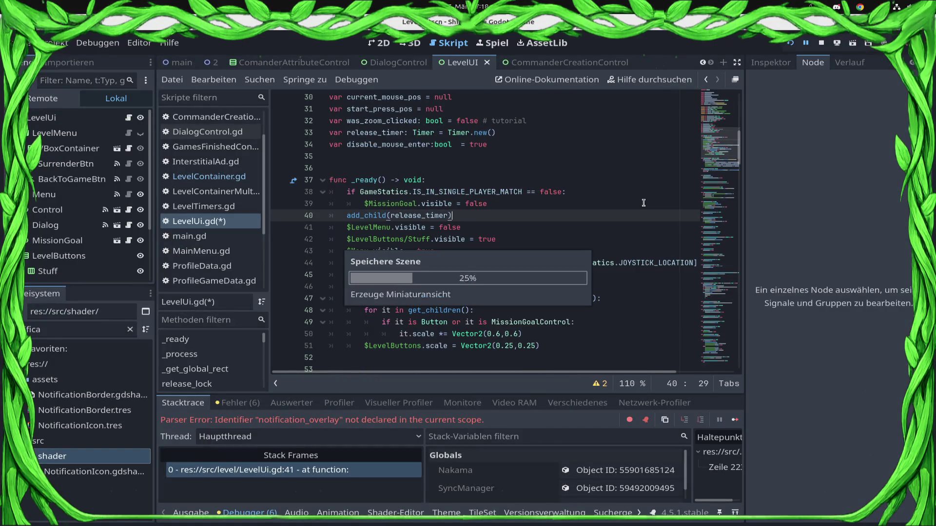
{"action": "left_click", "coordinate": [821, 44]}
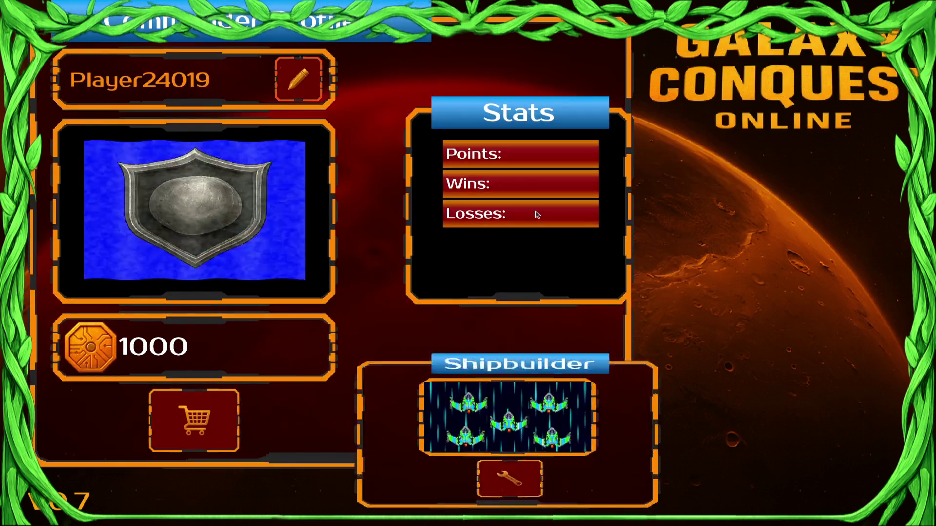
Create a campaign commander and start the tutorial mission.
{"action": "left_click", "coordinate": [725, 388]}
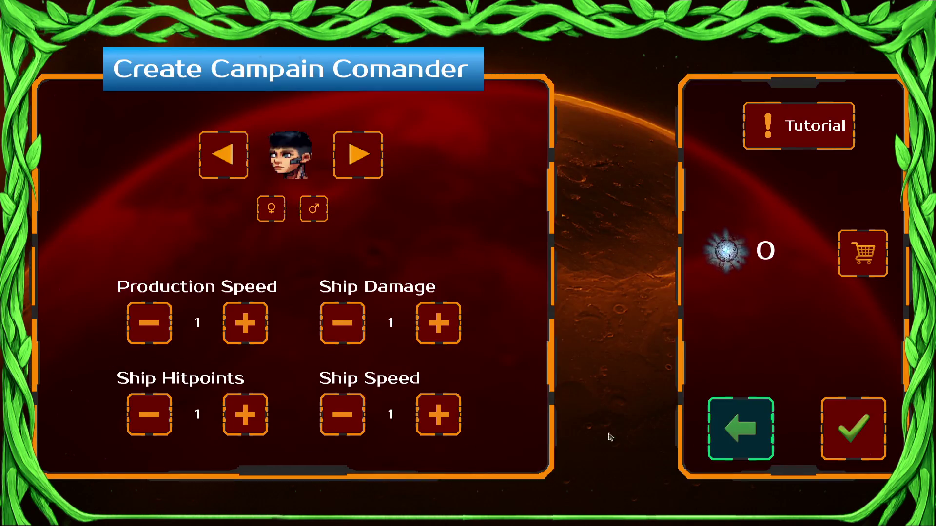
{"action": "left_click", "coordinate": [856, 429]}
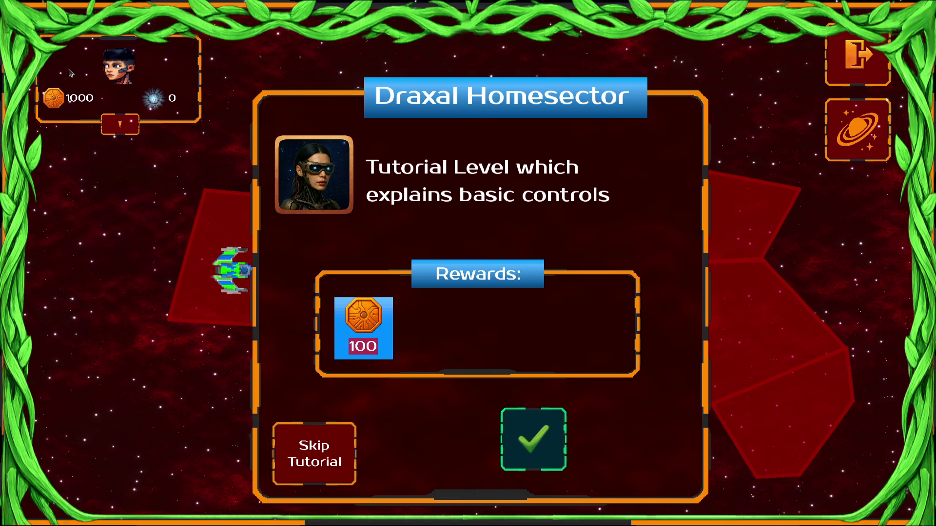
{"action": "key", "text": "Return"}
Surrender the tutorial match, return to the commander profile screen and quit the game.
{"action": "key", "text": "Escape"}
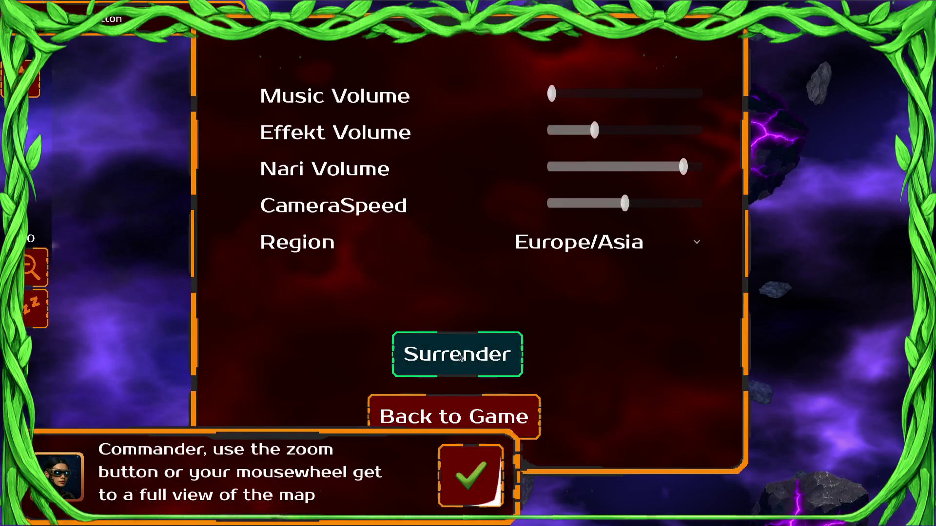
{"action": "left_click", "coordinate": [461, 357]}
{"action": "left_click", "coordinate": [630, 486]}
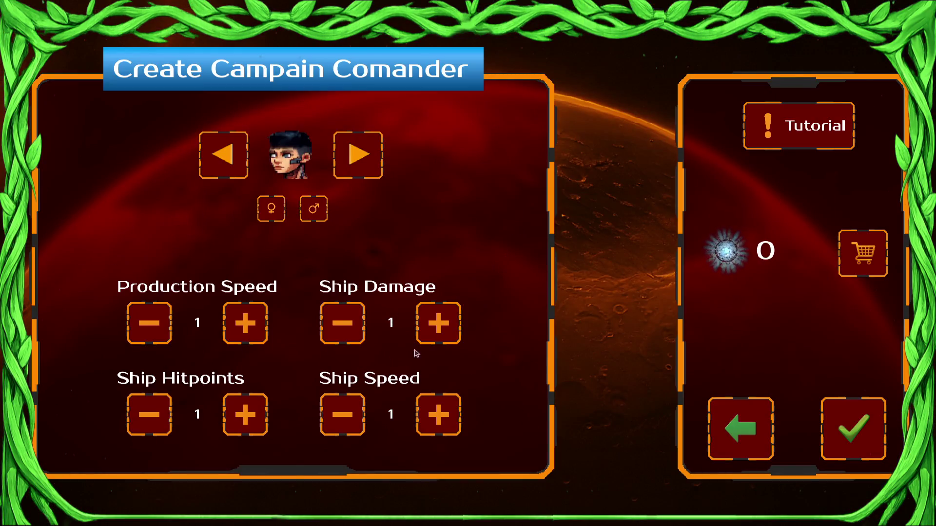
{"action": "left_click", "coordinate": [754, 466]}
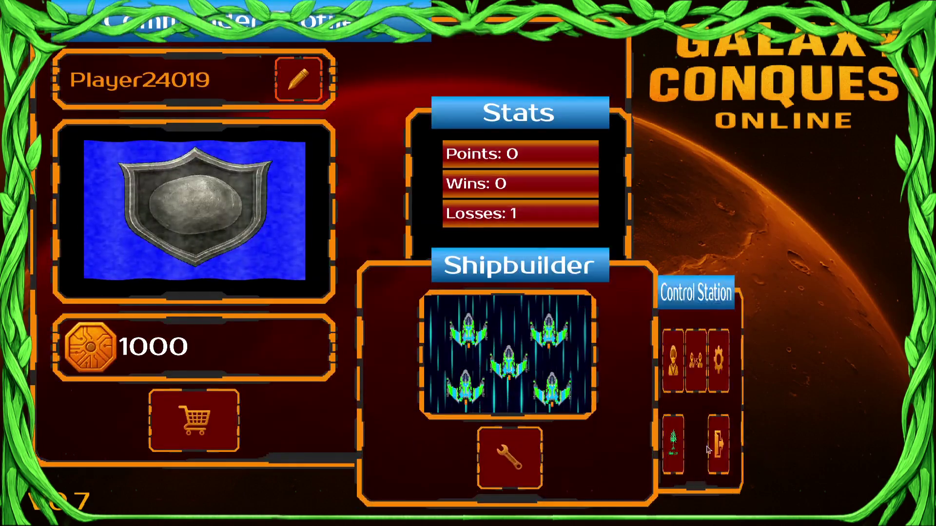
{"action": "left_click", "coordinate": [846, 461]}
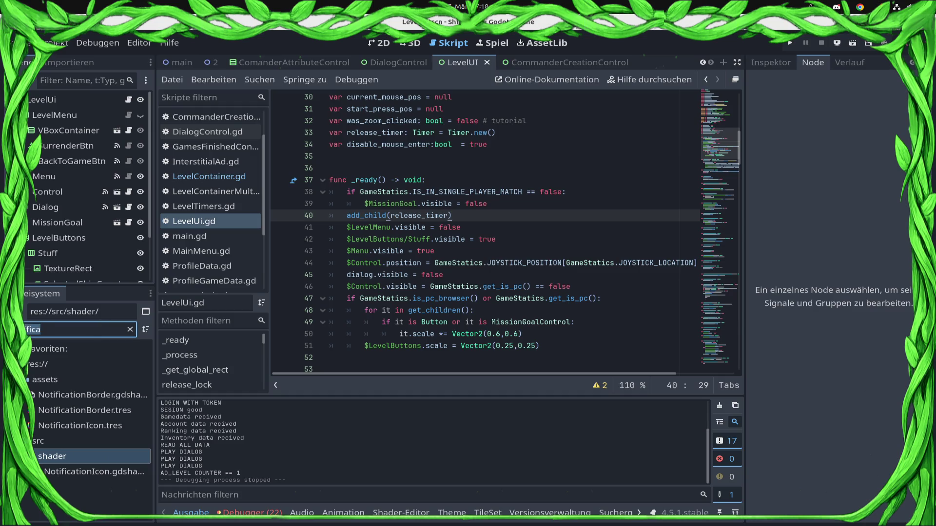
{"action": "left_click", "coordinate": [317, 66]}
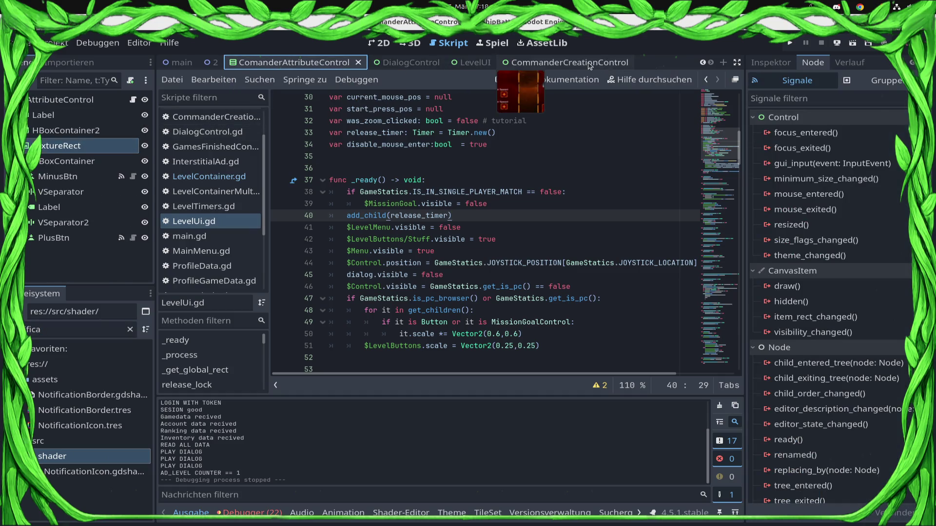
{"action": "left_click", "coordinate": [568, 62]}
{"action": "left_click", "coordinate": [193, 117]}
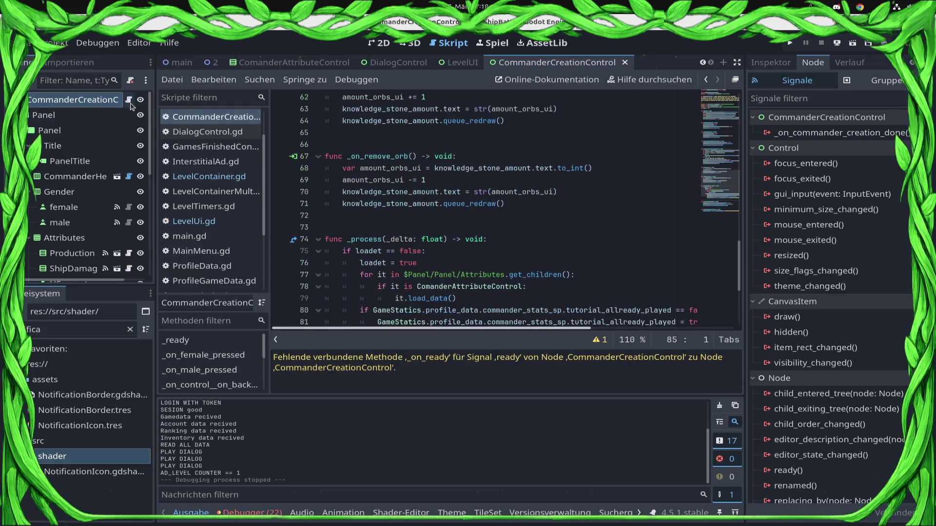
{"action": "scroll", "coordinate": [519, 302], "scroll_direction": "down", "scroll_amount": 3}
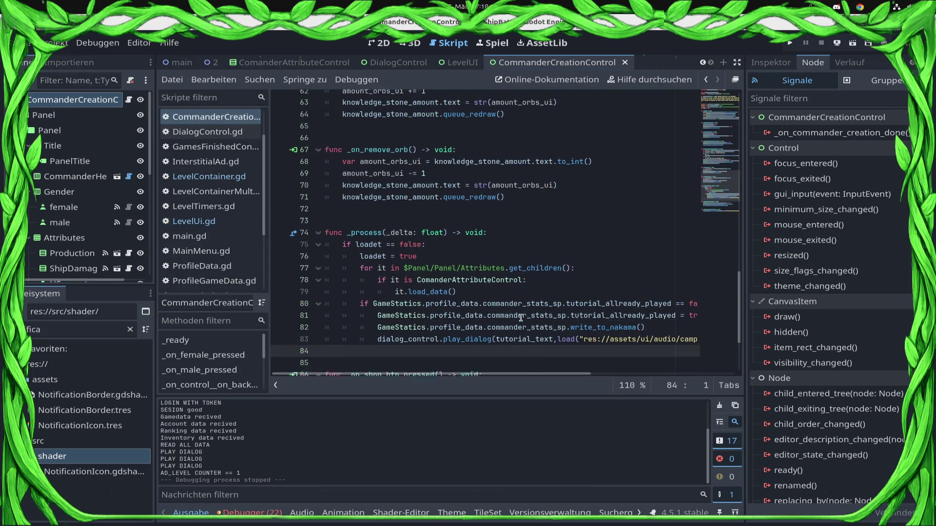
{"action": "scroll", "coordinate": [585, 237], "scroll_direction": "up", "scroll_amount": 8}
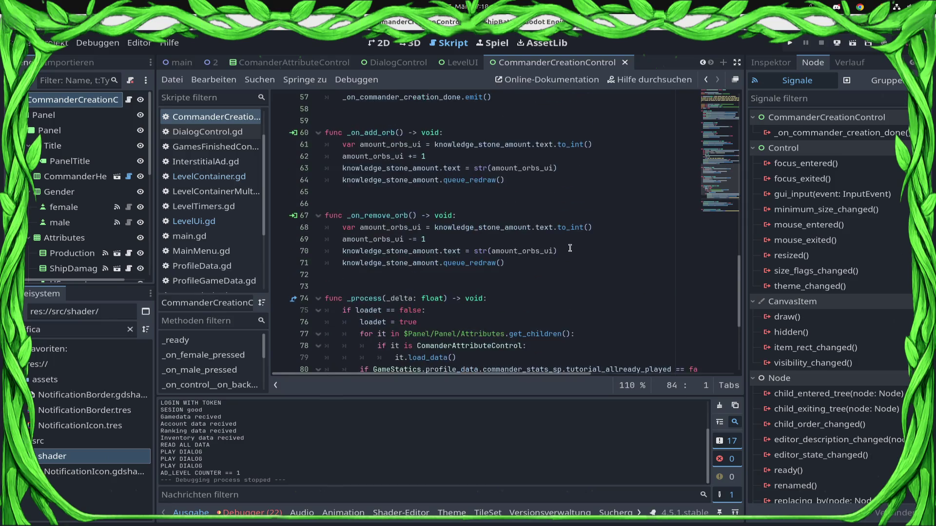
{"action": "scroll", "coordinate": [568, 251], "scroll_direction": "up", "scroll_amount": 2}
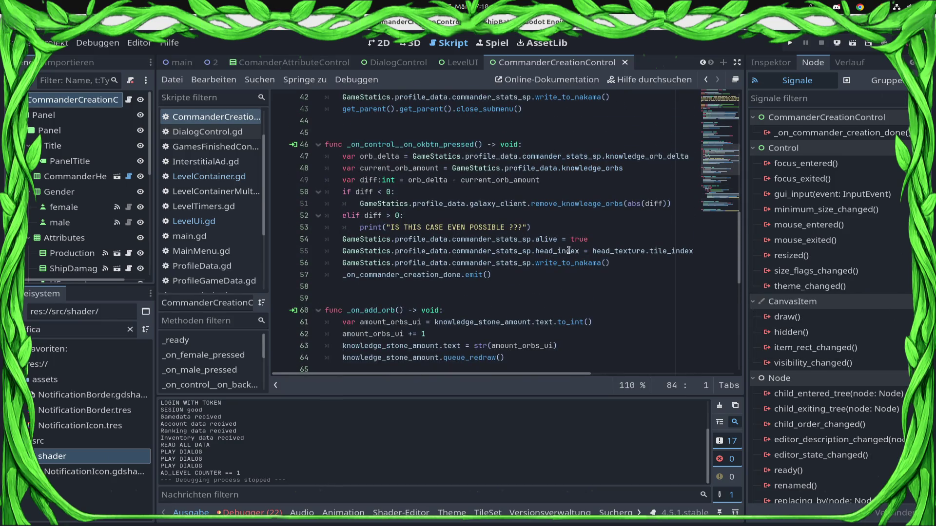
{"action": "left_click", "coordinate": [560, 215]}
{"action": "scroll", "coordinate": [549, 223], "scroll_direction": "up", "scroll_amount": 3}
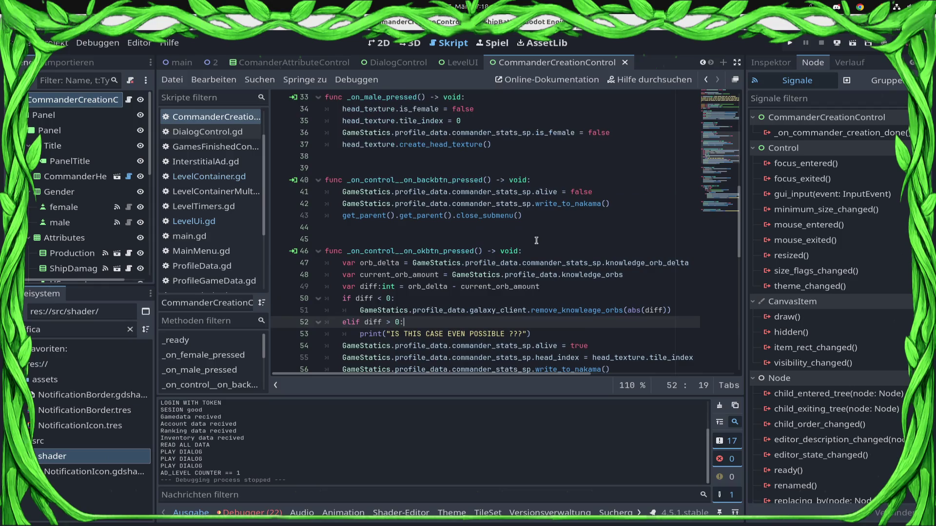
{"action": "scroll", "coordinate": [599, 212], "scroll_direction": "up", "scroll_amount": 9}
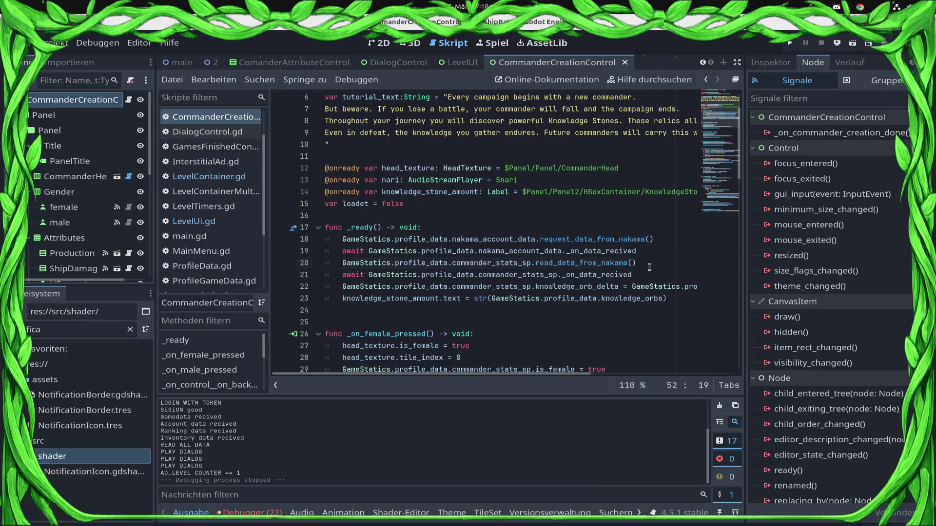
{"action": "left_click", "coordinate": [649, 266]}
{"action": "double_click", "coordinate": [484, 264]}
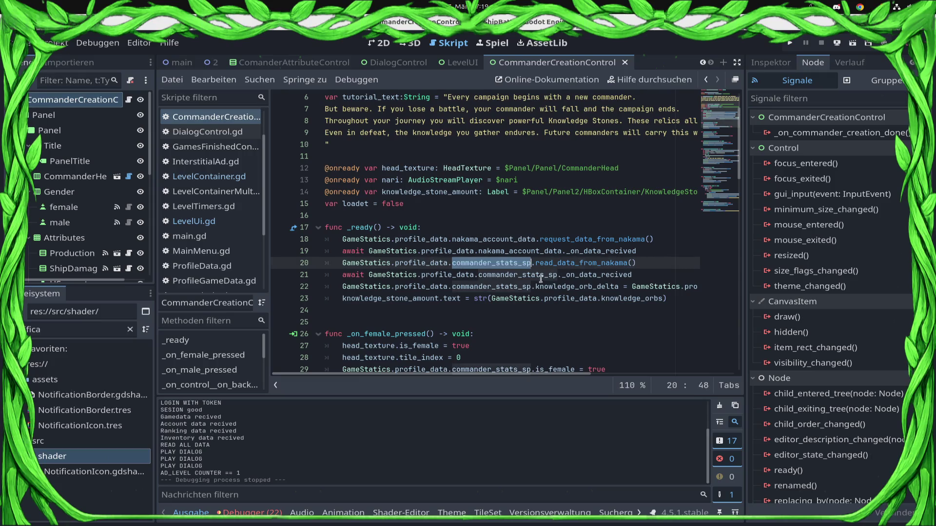
{"action": "left_click", "coordinate": [651, 269]}
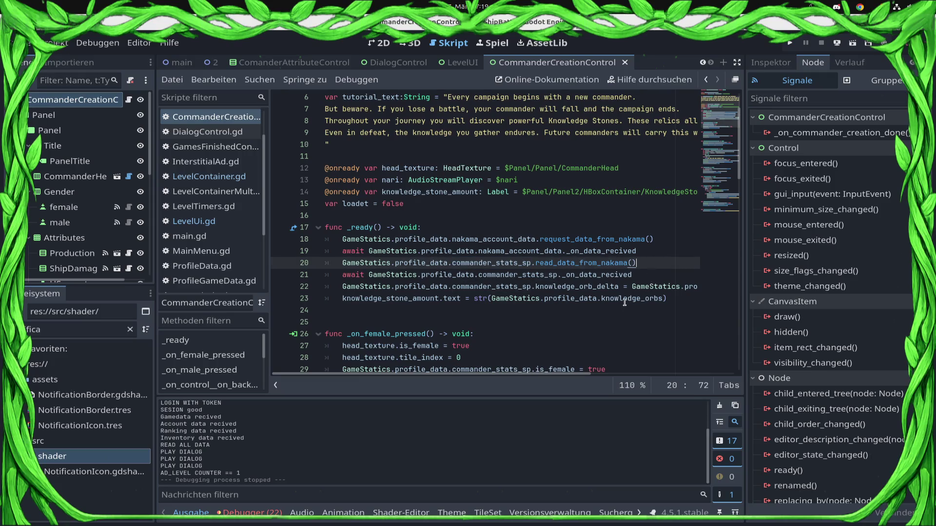
{"action": "left_click", "coordinate": [649, 270]}
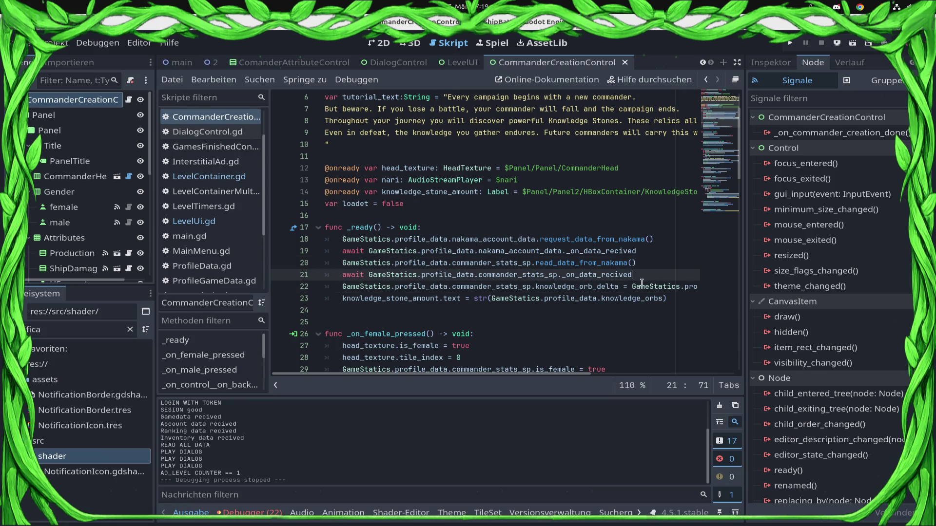
{"action": "left_click", "coordinate": [638, 287]}
{"action": "left_click", "coordinate": [674, 299]}
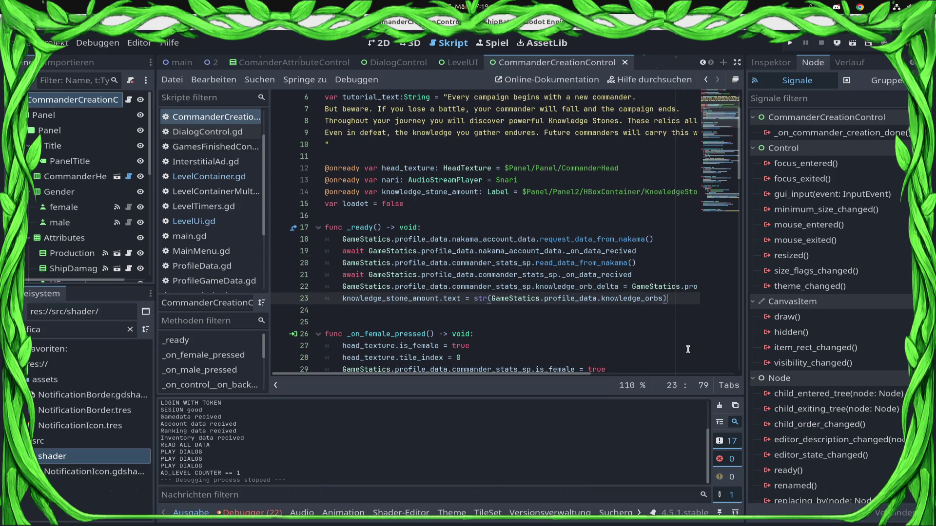
{"action": "left_click", "coordinate": [676, 275]}
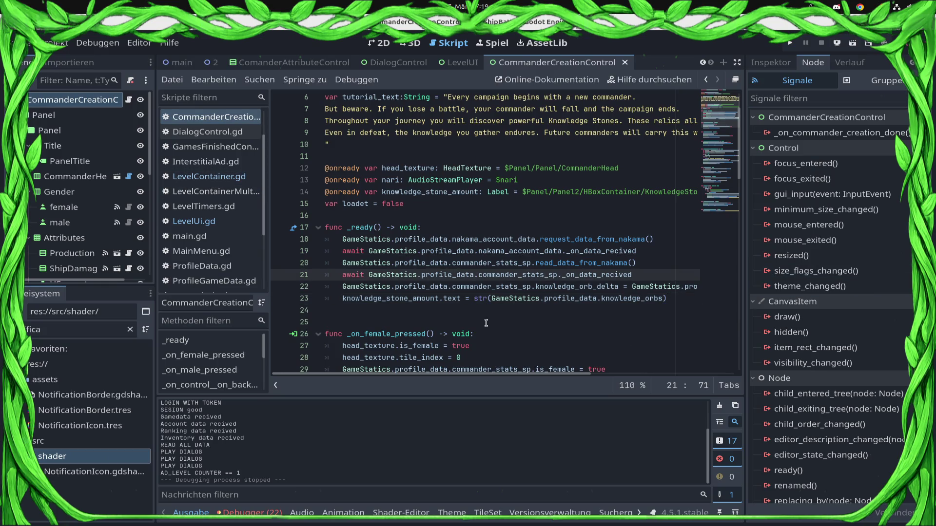
{"action": "scroll", "coordinate": [486, 323], "scroll_direction": "up", "scroll_amount": 2}
{"action": "left_click", "coordinate": [517, 125]}
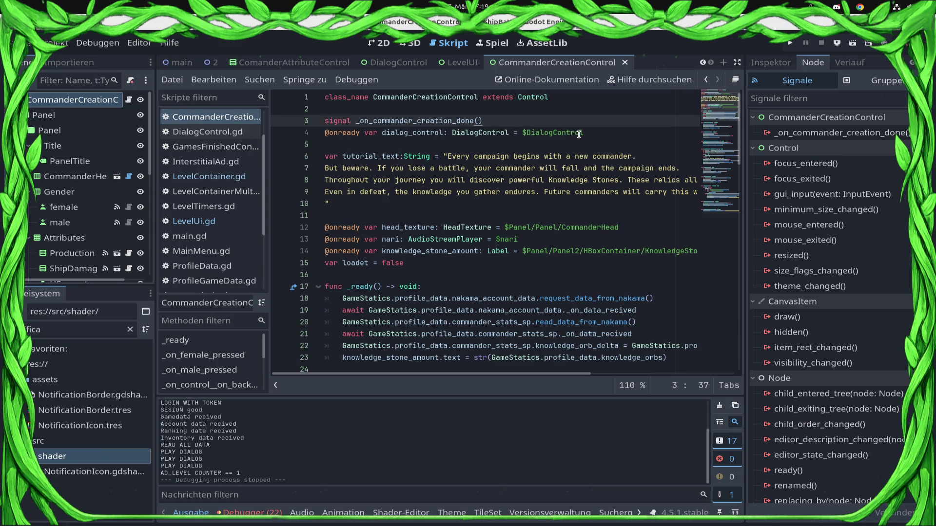
Declare 'signal _data_recived()' on a new line above the existing signal.
{"action": "key", "text": "ctrl+shift+Return"}
{"action": "type", "text": "signalö"}
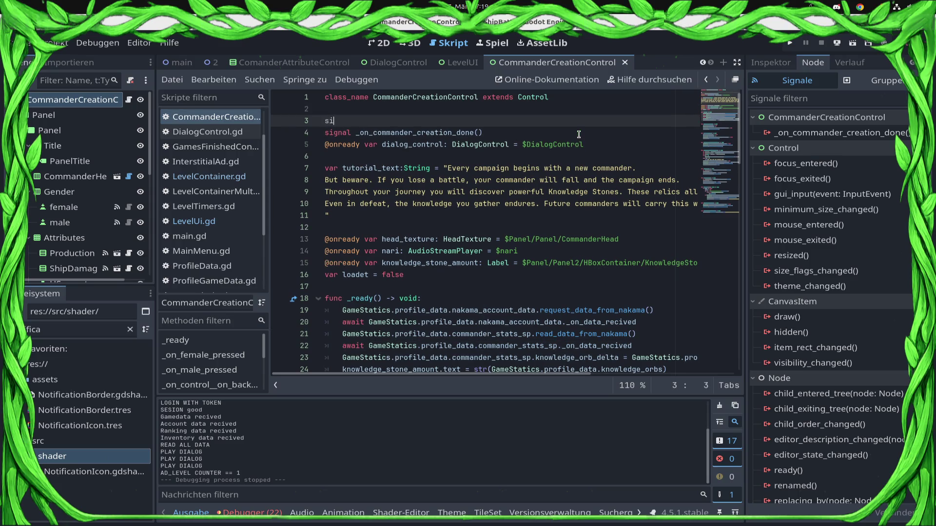
{"action": "key", "text": "BackSpace"}
{"action": "key", "text": "BackSpace"}
{"action": "type", "text": "_da"}
{"action": "key", "text": "BackSpace"}
{"action": "key", "text": "BackSpace"}
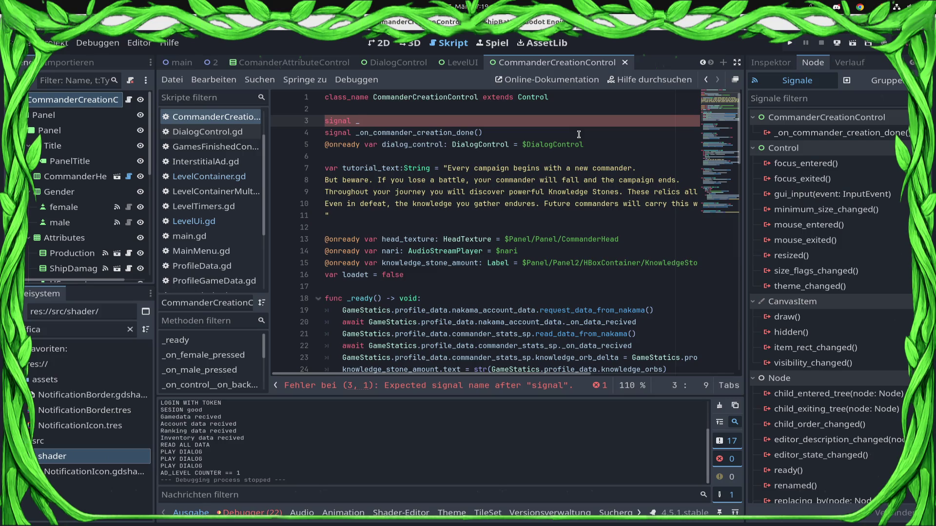
{"action": "type", "text": "eate"}
{"action": "key", "text": "BackSpace"}
{"action": "key", "text": "BackSpace"}
{"action": "key", "text": "BackSpace"}
{"action": "type", "text": "data_r"}
{"action": "type", "text": "eciv"}
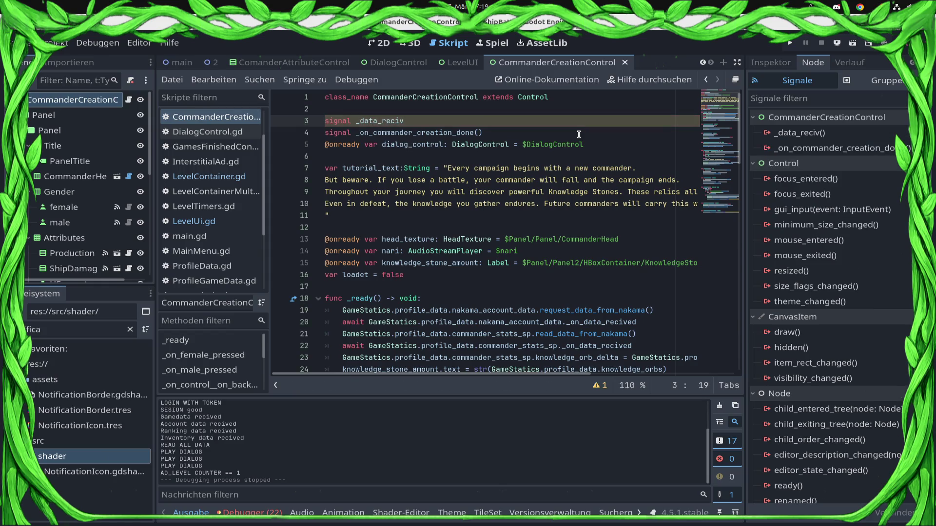
{"action": "type", "text": "ed()"}
Add '_data_recived.emit()' as the last line of _ready and save the script.
{"action": "left_click", "coordinate": [383, 120]}
{"action": "double_click", "coordinate": [382, 119]}
{"action": "key", "text": "ctrl+c"}
{"action": "scroll", "coordinate": [602, 192], "scroll_direction": "down", "scroll_amount": 5}
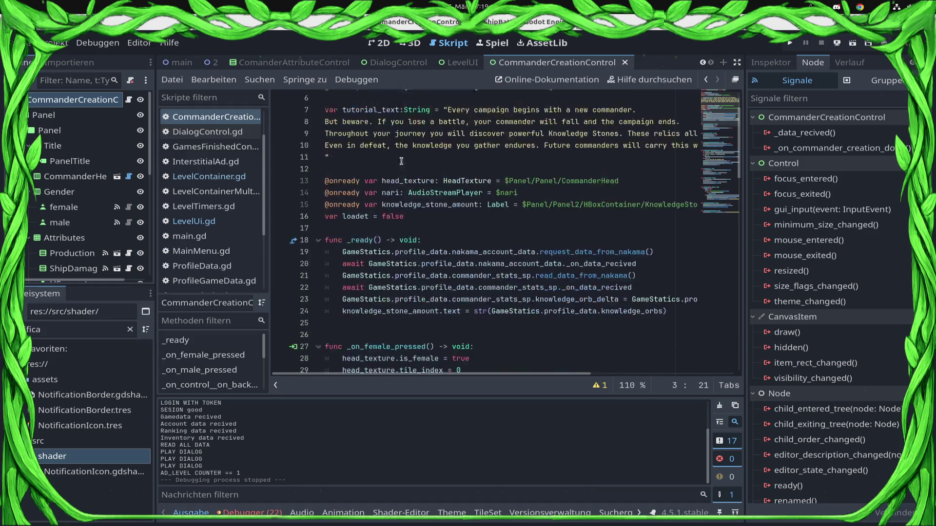
{"action": "left_click", "coordinate": [451, 204]}
{"action": "key", "text": "Tab"}
{"action": "key", "text": "ctrl+v"}
{"action": "key", "text": "ctrl+s"}
{"action": "type", "text": ".emo"}
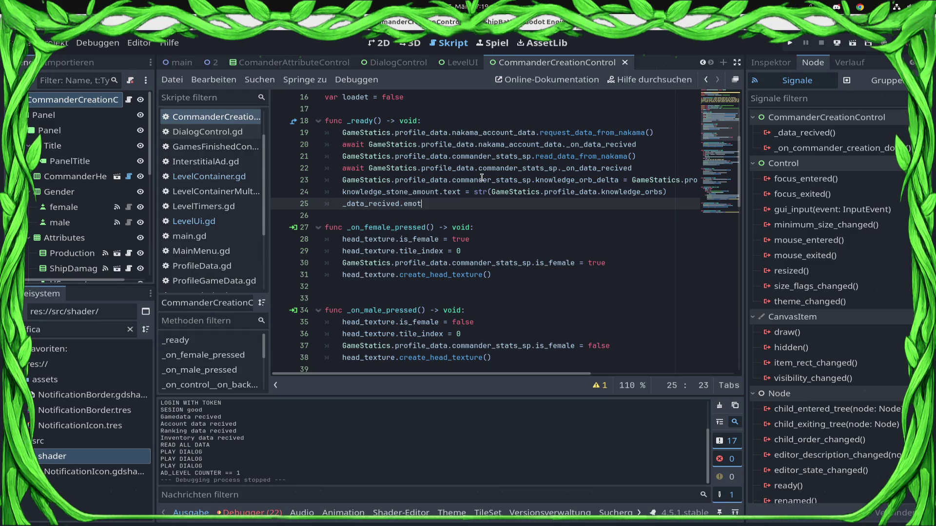
{"action": "type", "text": "t"}
{"action": "key", "text": "Return"}
{"action": "key", "text": "ctrl+s"}
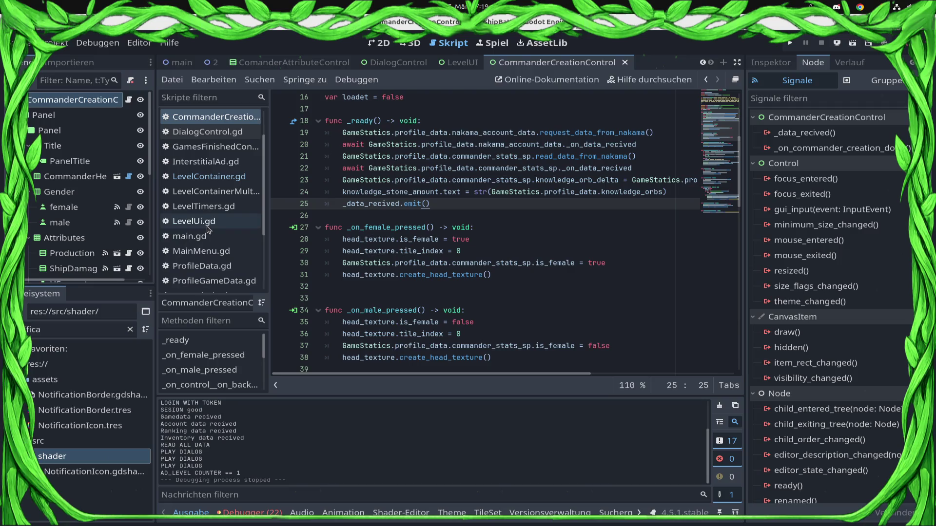
{"action": "left_click", "coordinate": [214, 252]}
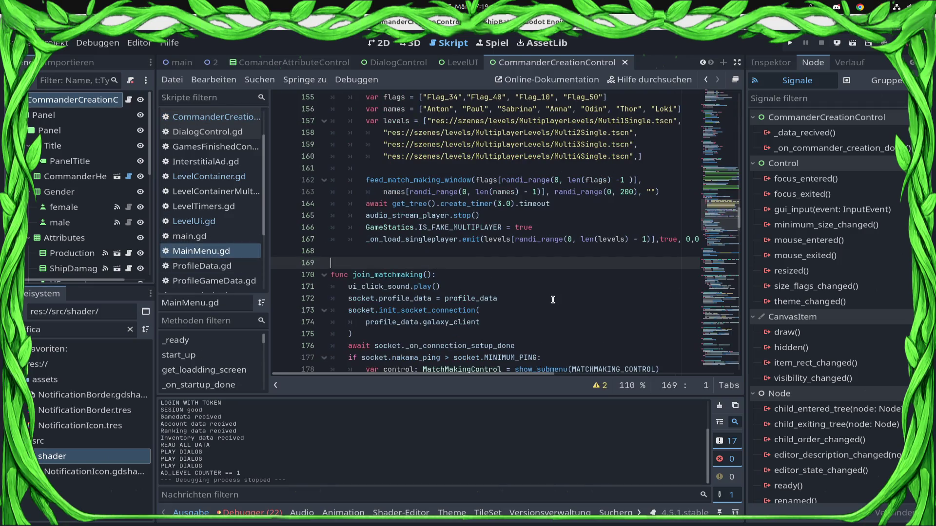
Scroll MainMenu.gd to the alive == false check and the _on_commander_creation_done connection line.
{"action": "scroll", "coordinate": [552, 299], "scroll_direction": "up", "scroll_amount": 5}
{"action": "scroll", "coordinate": [548, 290], "scroll_direction": "down", "scroll_amount": 12}
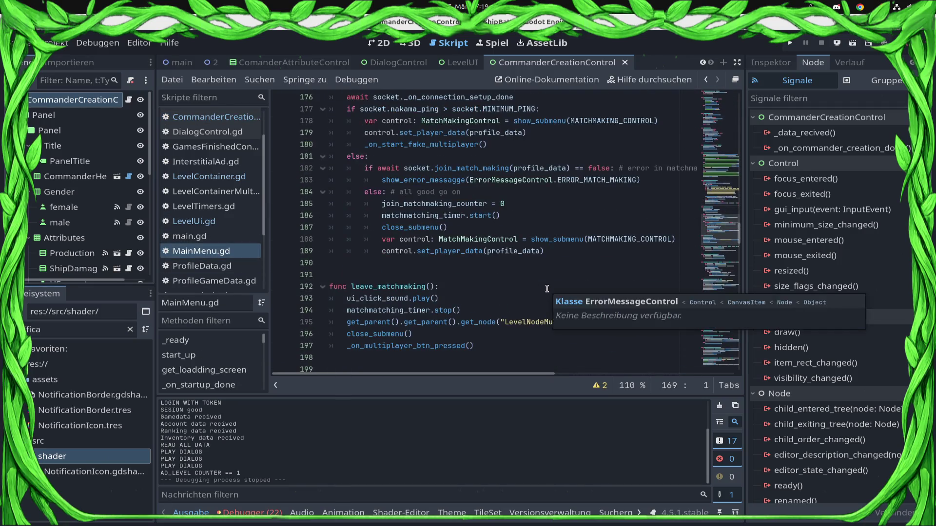
{"action": "scroll", "coordinate": [536, 293], "scroll_direction": "down", "scroll_amount": 14}
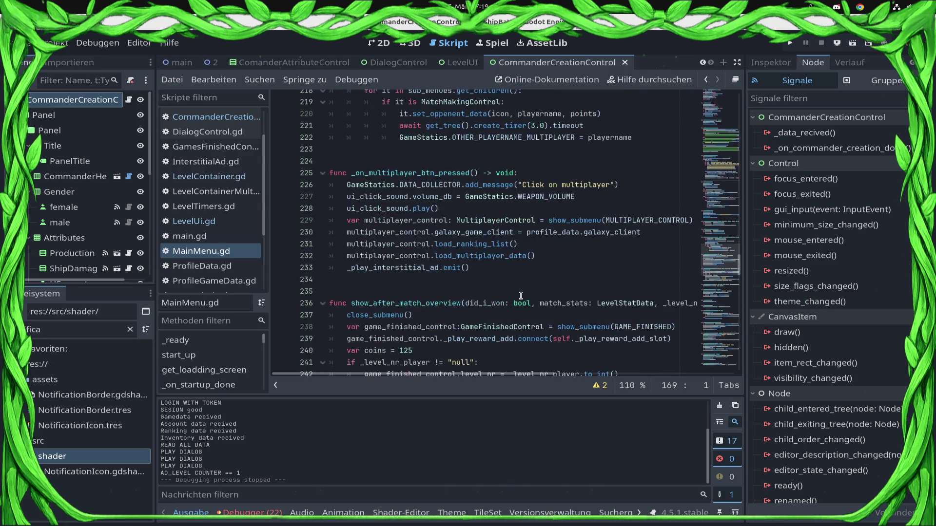
{"action": "scroll", "coordinate": [520, 295], "scroll_direction": "down", "scroll_amount": 9}
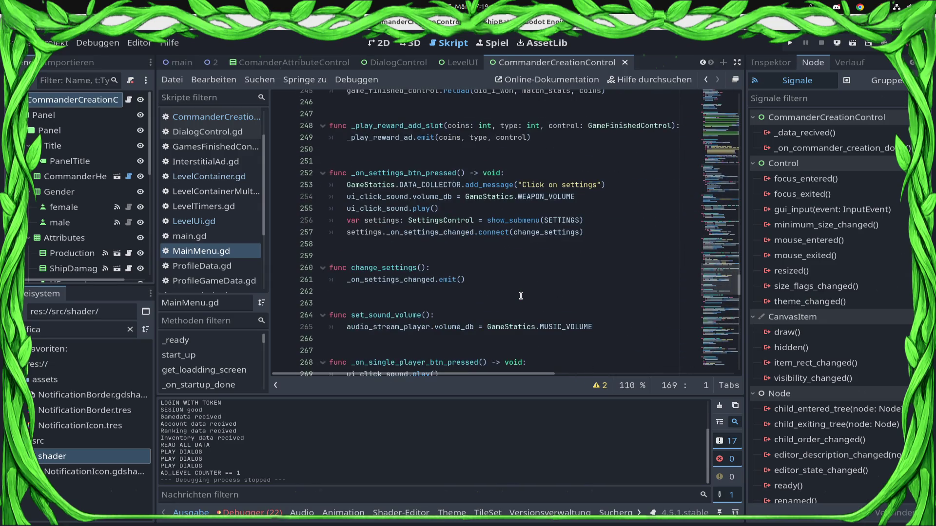
{"action": "scroll", "coordinate": [520, 296], "scroll_direction": "down", "scroll_amount": 3}
{"action": "scroll", "coordinate": [520, 296], "scroll_direction": "down", "scroll_amount": 4}
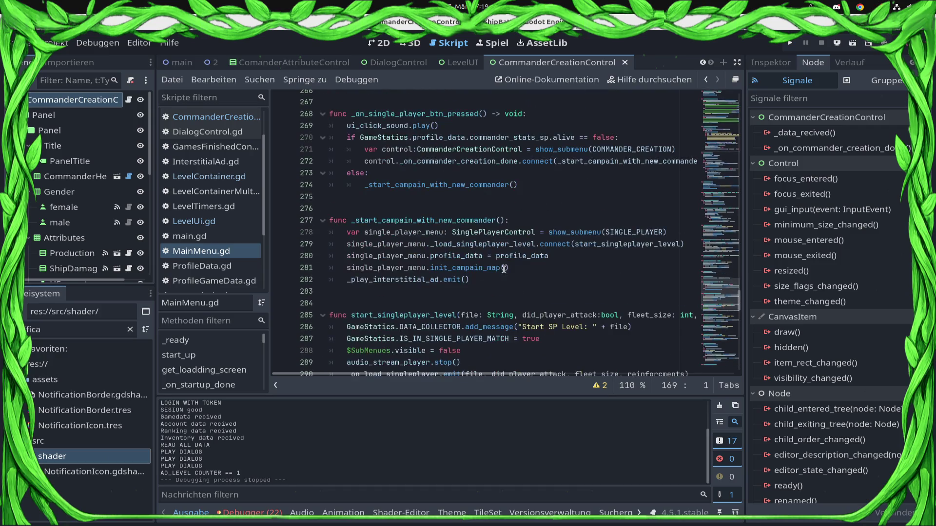
{"action": "left_click", "coordinate": [459, 137]}
{"action": "left_click", "coordinate": [631, 136]}
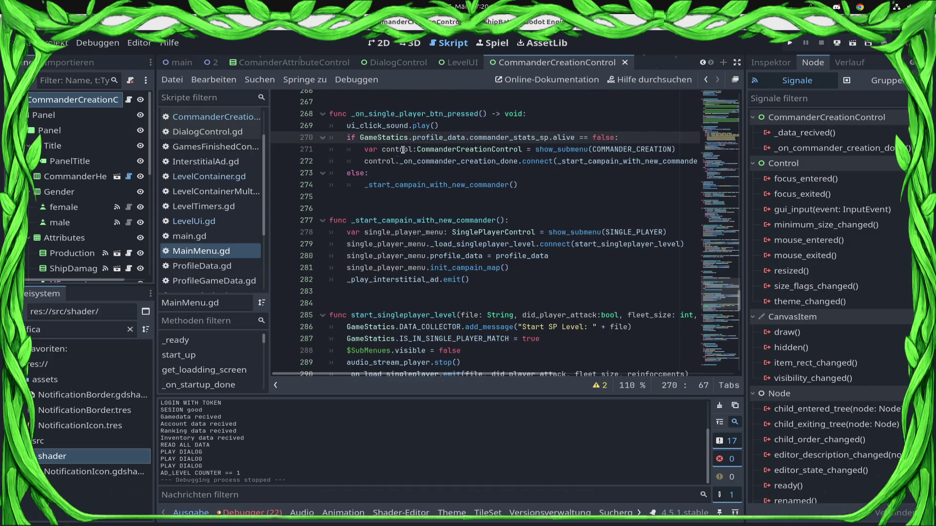
{"action": "left_click", "coordinate": [365, 161]}
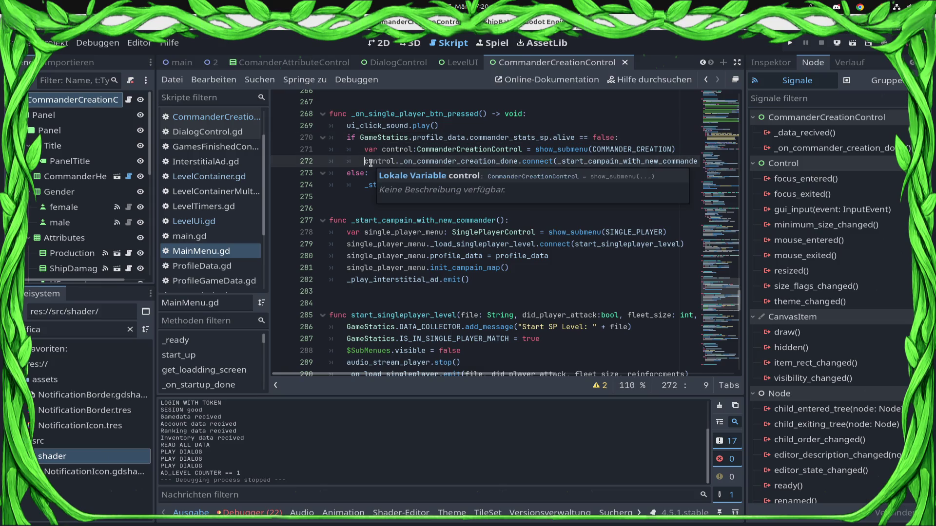
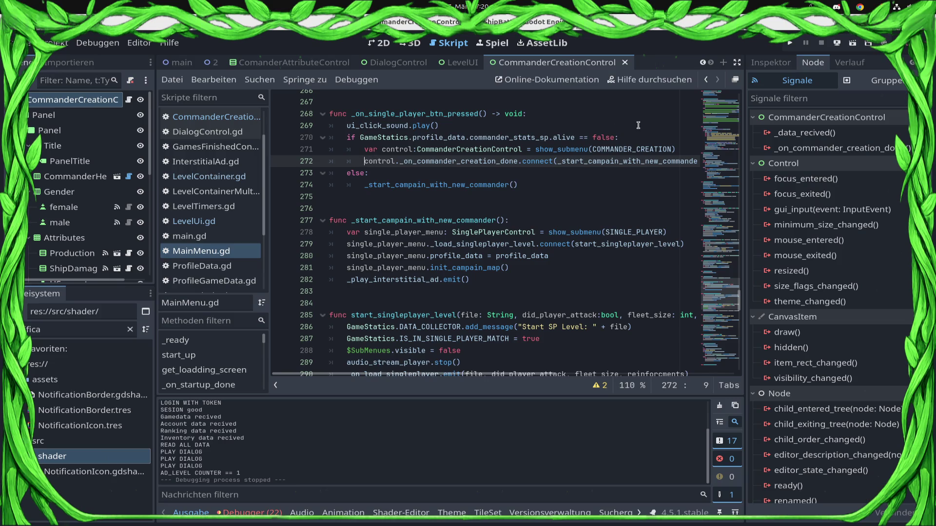
Replace the show_submenu call on line 271 with load(COMMANDER_CREATION) and save the script.
{"action": "left_click", "coordinate": [568, 150], "text": "ctrl"}
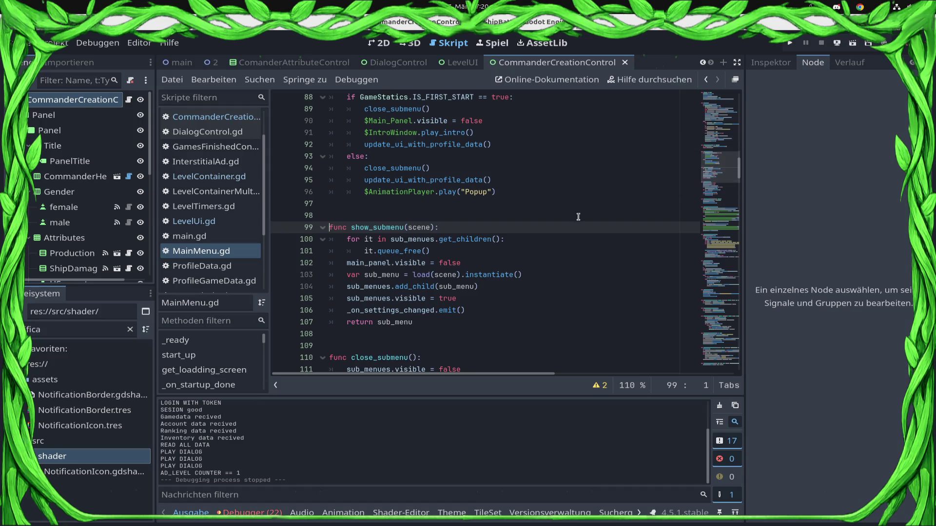
{"action": "left_click", "coordinate": [705, 80]}
{"action": "double_click", "coordinate": [587, 228]}
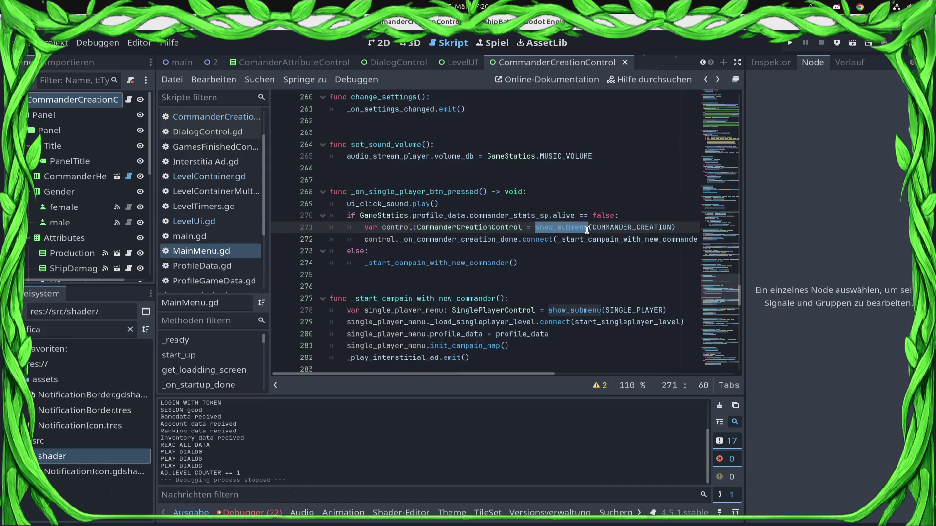
{"action": "key", "text": "BackSpace"}
{"action": "key", "text": "Delete"}
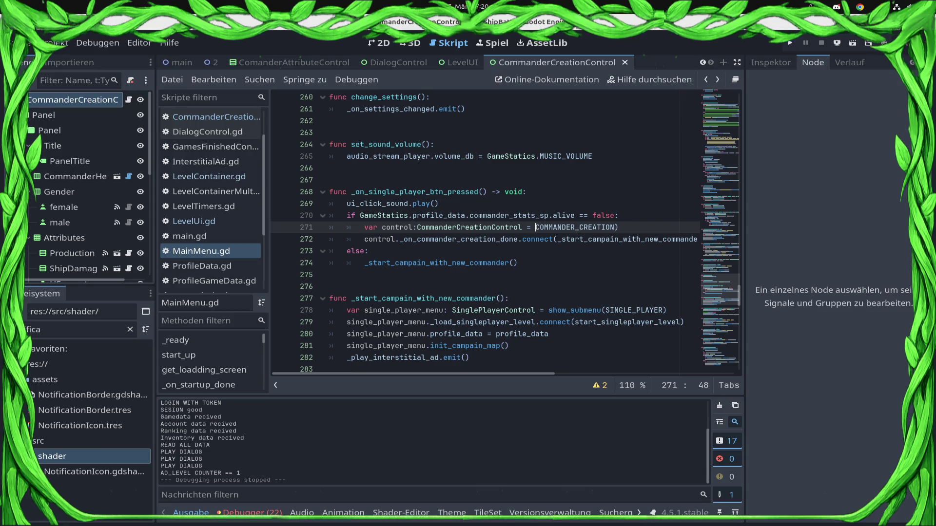
{"action": "type", "text": "load("}
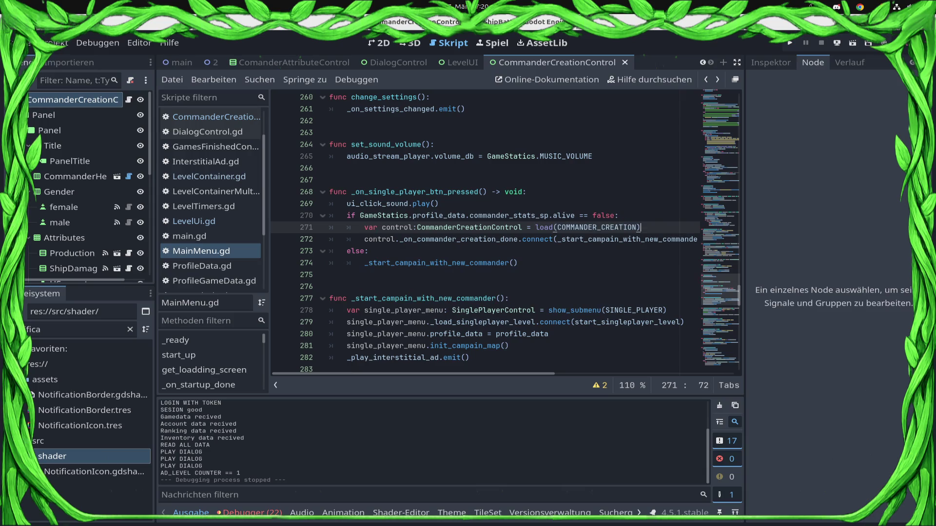
{"action": "key", "text": "ctrl+s"}
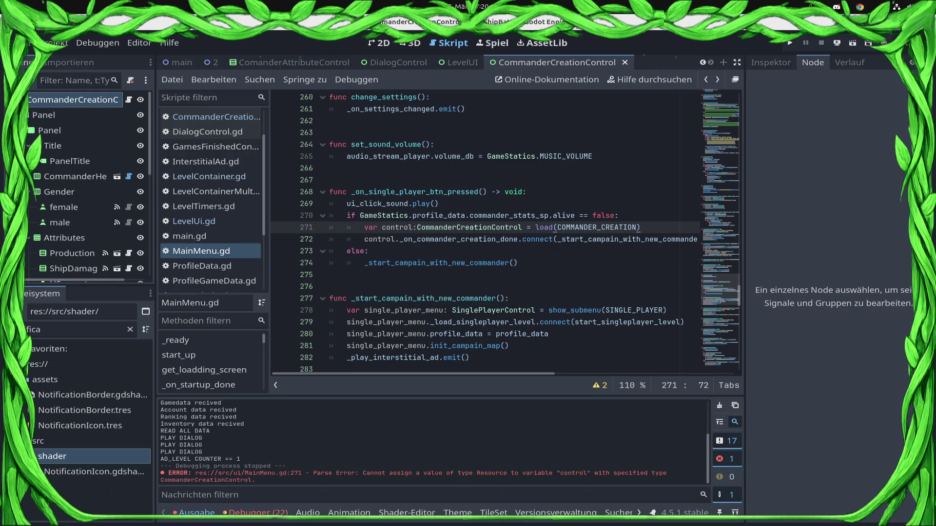
Insert a show_submenu(LOADING_SCREEN) call on a new line above the load line and save.
{"action": "key", "text": "Up"}
{"action": "key", "text": "Return"}
{"action": "type", "text": "show"}
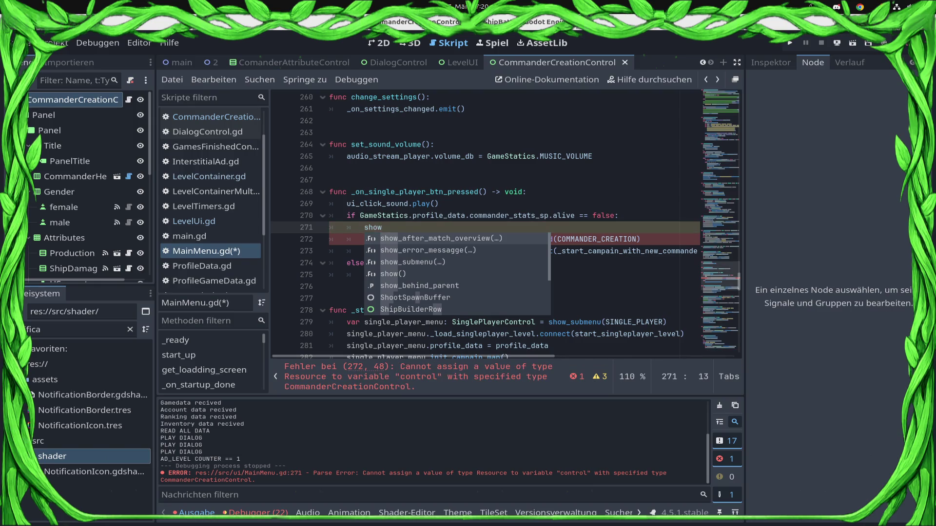
{"action": "key", "text": "Down"}
{"action": "key", "text": "Down"}
{"action": "key", "text": "Return"}
{"action": "type", "text": "LOAD"}
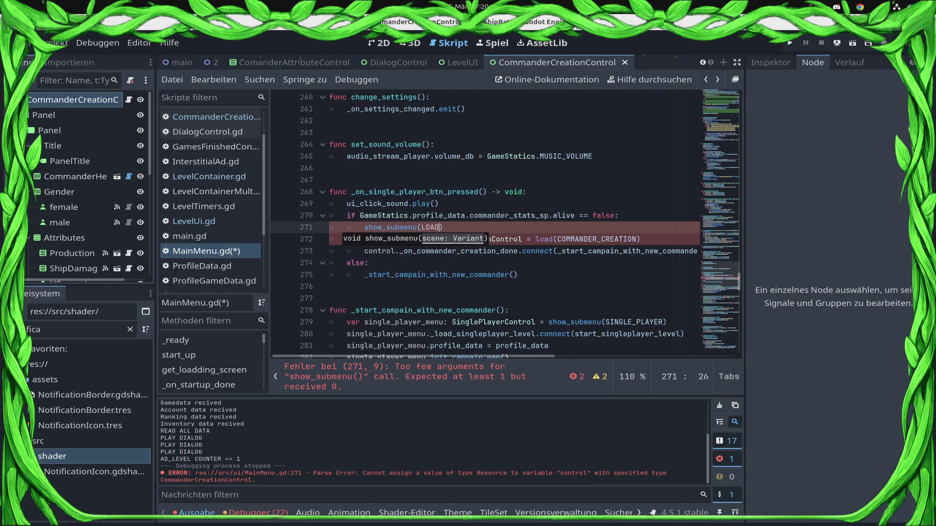
{"action": "key", "text": "Return"}
{"action": "key", "text": "ctrl+s"}
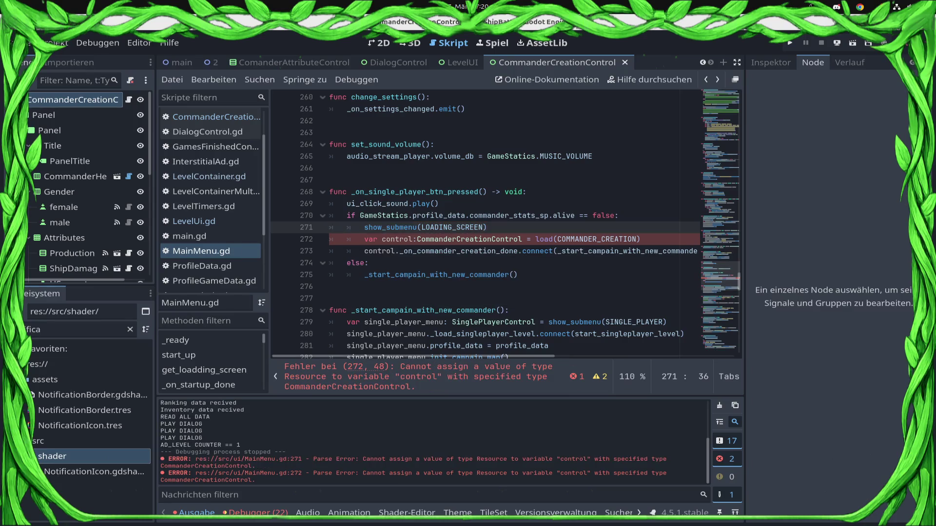
Delete the stray characters after load(COMMANDER_CREATION) and check the show_submenu definition.
{"action": "left_click", "coordinate": [640, 238]}
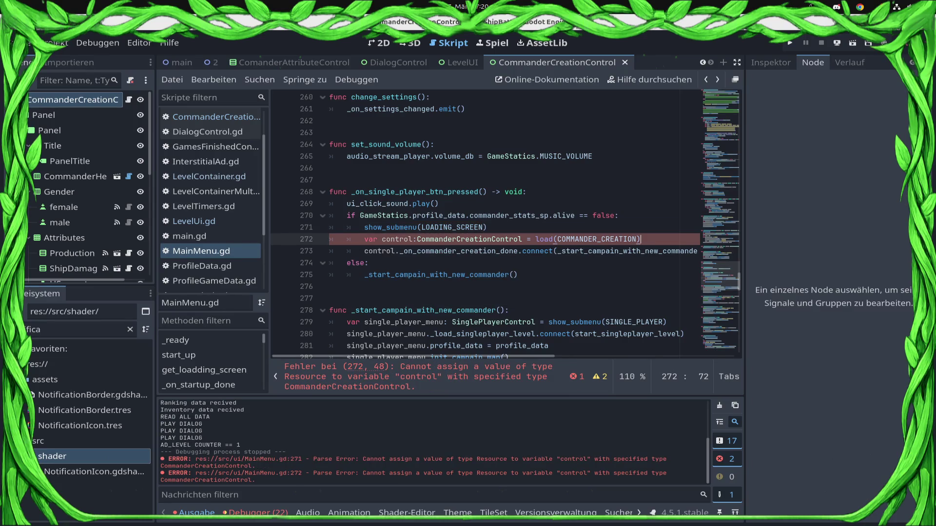
{"action": "type", "text": ".."}
{"action": "key", "text": "BackSpace"}
{"action": "key", "text": "BackSpace"}
{"action": "left_click", "coordinate": [392, 231], "text": "ctrl"}
{"action": "double_click", "coordinate": [483, 263]}
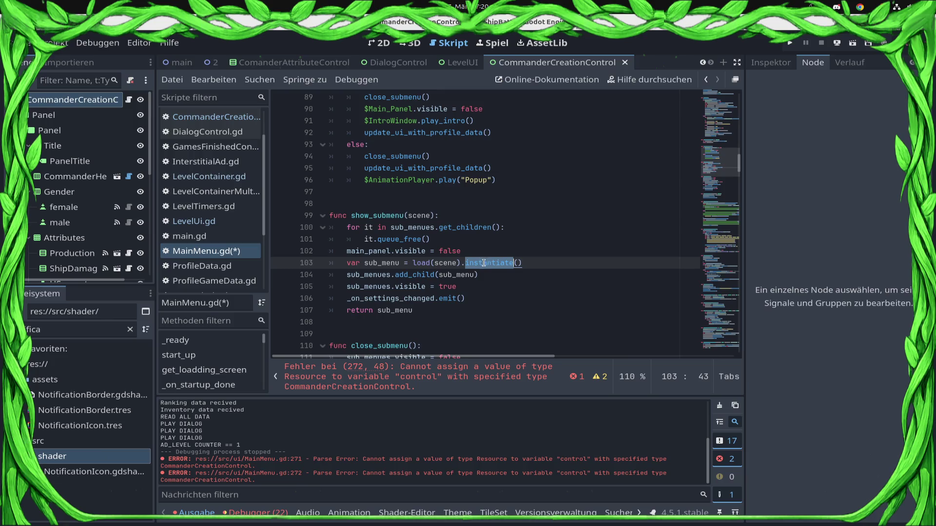
{"action": "left_click_drag", "start_coordinate": [739, 163], "coordinate": [744, 312]}
{"action": "scroll", "coordinate": [741, 311], "scroll_direction": "up", "scroll_amount": 10}
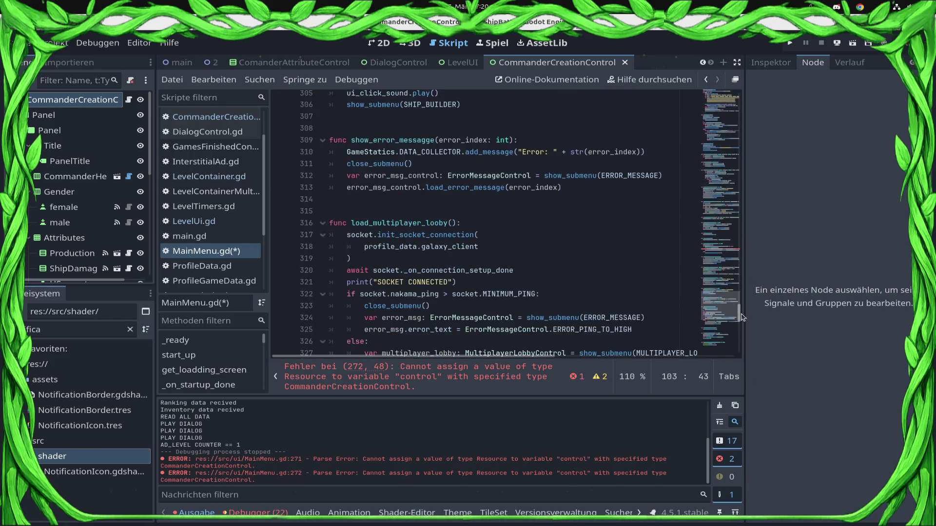
{"action": "left_click", "coordinate": [648, 216]}
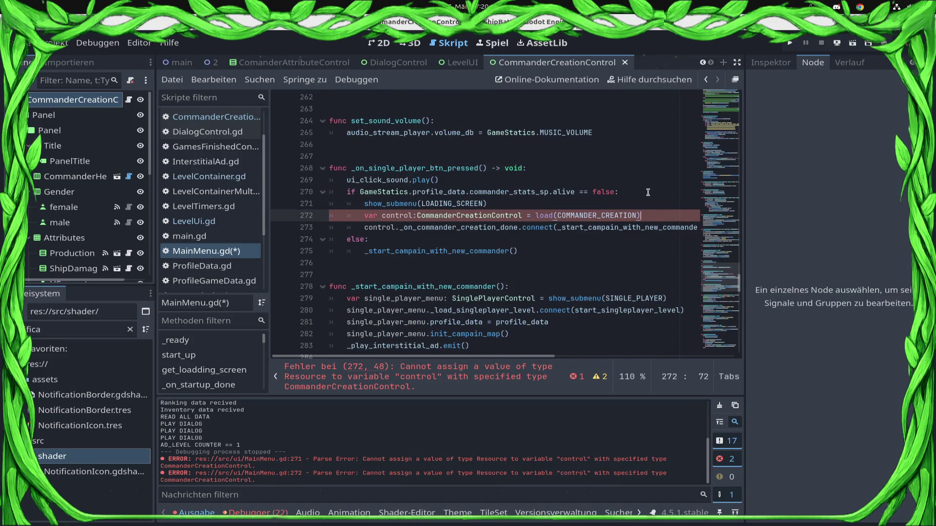
Append .instantiate() to the load call on line 272 and save.
{"action": "type", "text": ".instantiate"}
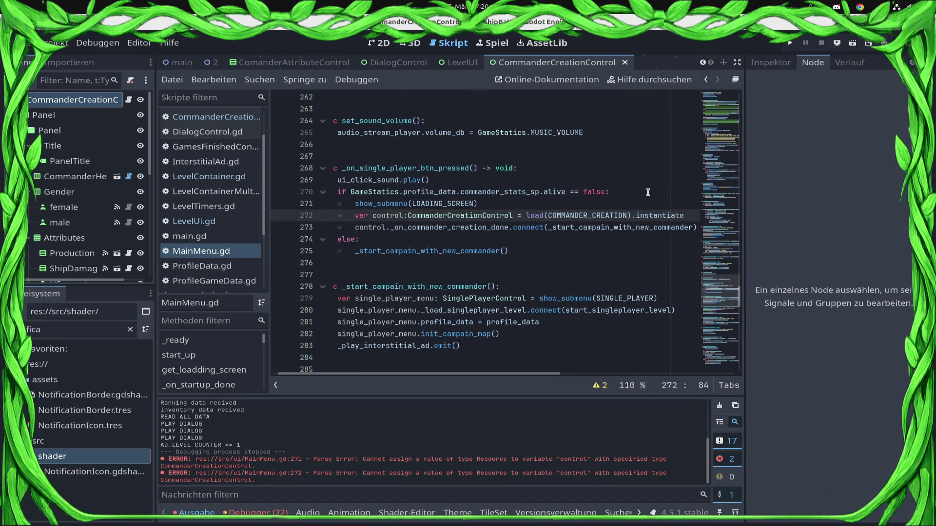
{"action": "type", "text": "("}
{"action": "key", "text": "ctrl+s"}
{"action": "key", "text": "Home"}
Add sub_menues.add_child(control) on a new line before the connect call.
{"action": "key", "text": "Down"}
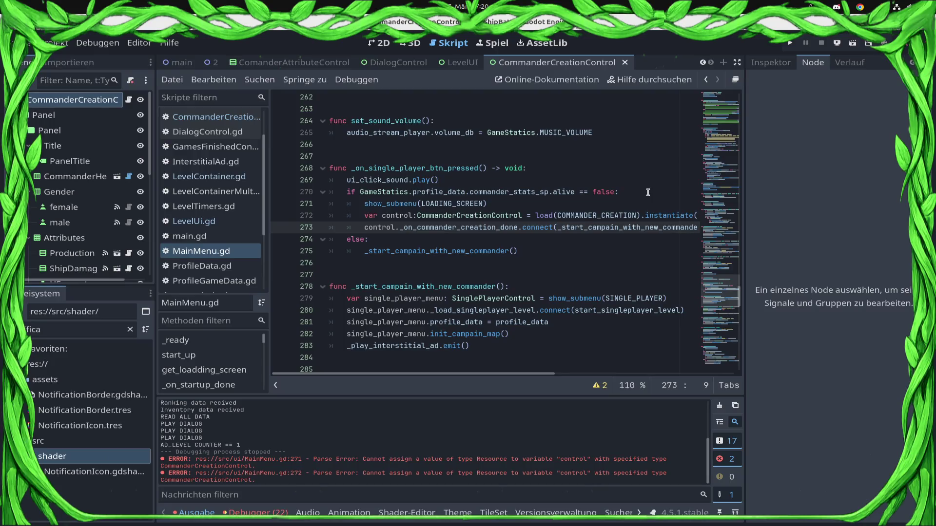
{"action": "key", "text": "Return"}
{"action": "key", "text": "Up"}
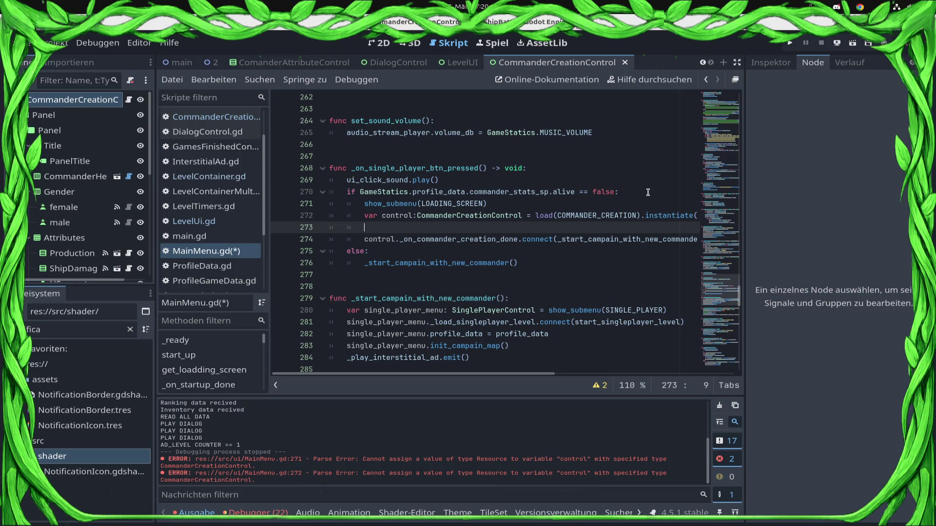
{"action": "type", "text": "add"}
{"action": "key", "text": "BackSpace"}
{"action": "key", "text": "BackSpace"}
{"action": "key", "text": "BackSpace"}
{"action": "type", "text": "su"}
{"action": "key", "text": "Return"}
{"action": "type", "text": ".add_ch"}
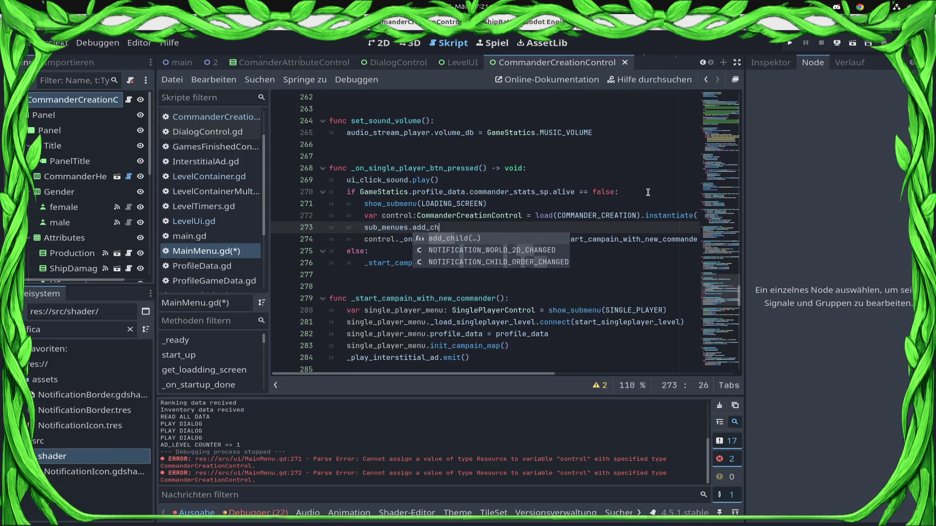
{"action": "key", "text": "Return"}
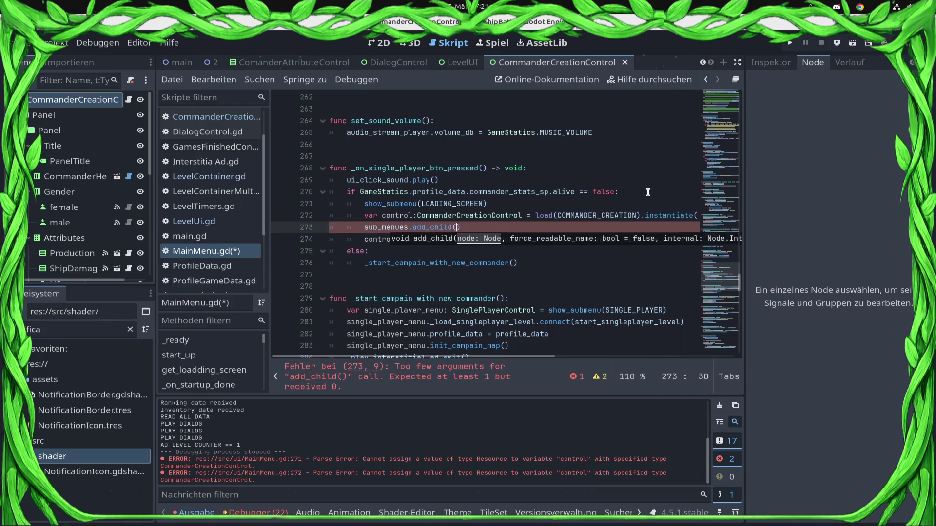
{"action": "type", "text": "con"}
{"action": "key", "text": "Return"}
Prefix the show_submenu line with var loading_screen =, save, and open the LoadingScreen scene.
{"action": "key", "text": "Up"}
{"action": "key", "text": "Up"}
{"action": "key", "text": "Home"}
{"action": "type", "text": "var loading"}
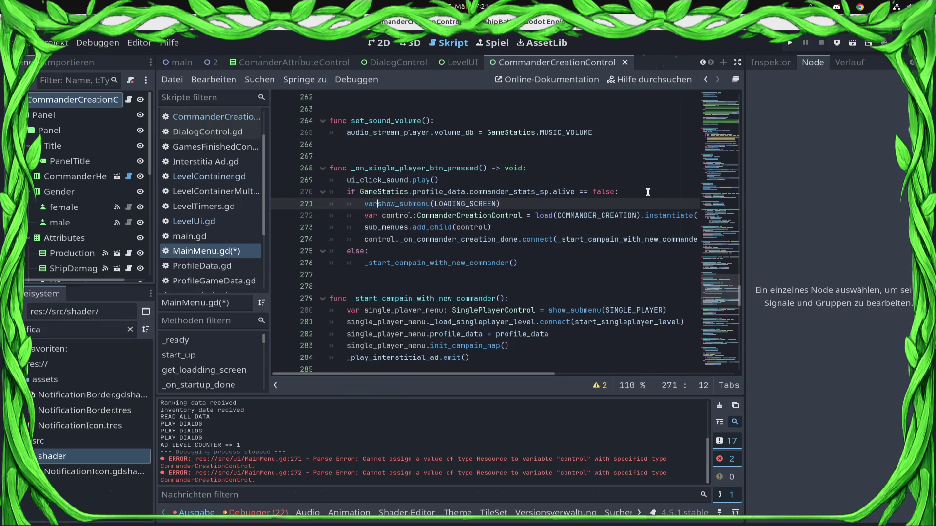
{"action": "type", "text": "_screen ="}
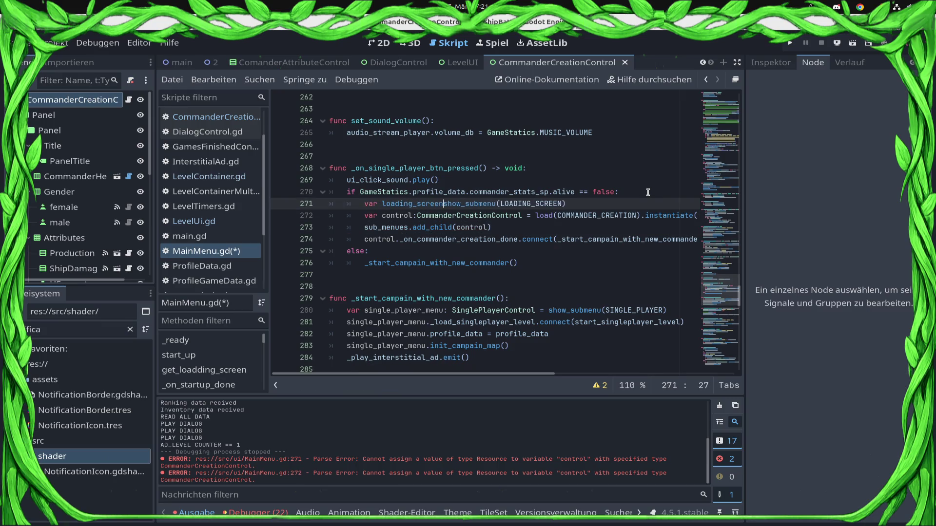
{"action": "key", "text": "ctrl+s"}
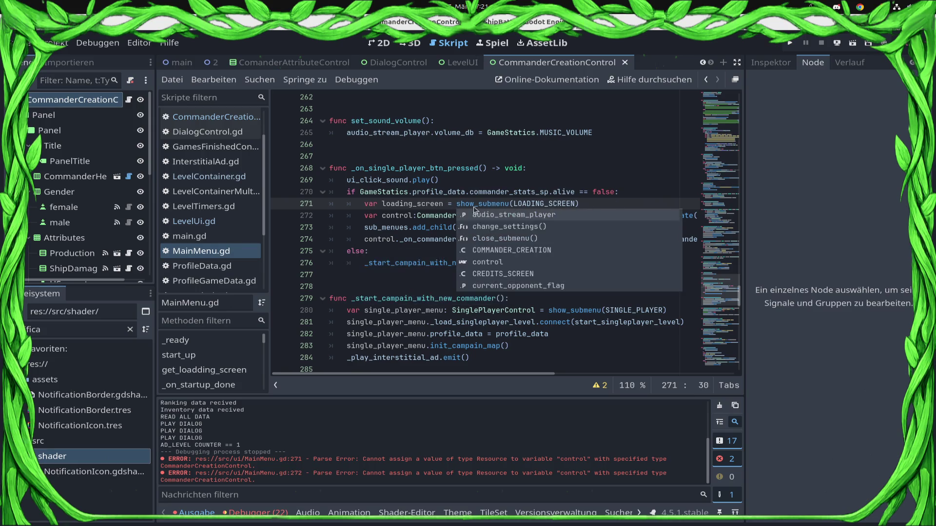
{"action": "left_click", "coordinate": [537, 203], "text": "ctrl"}
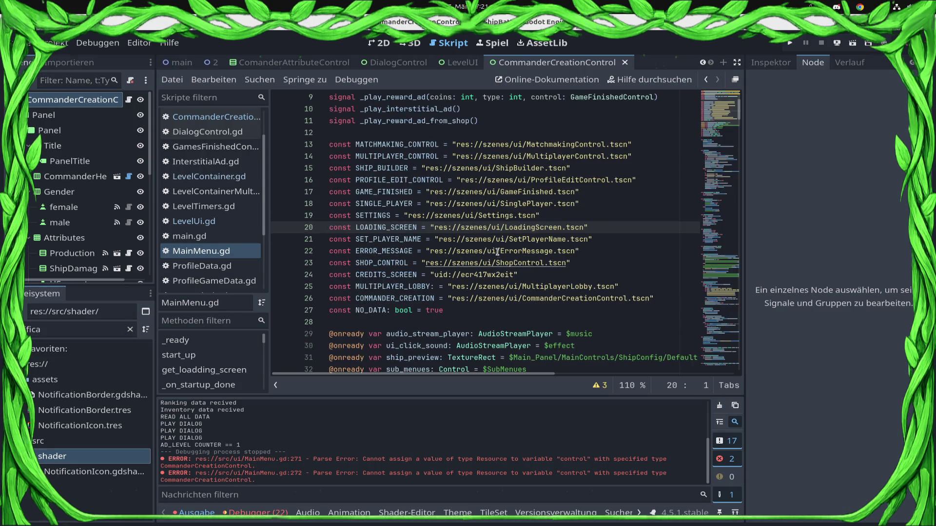
{"action": "left_click", "coordinate": [496, 227], "text": "ctrl"}
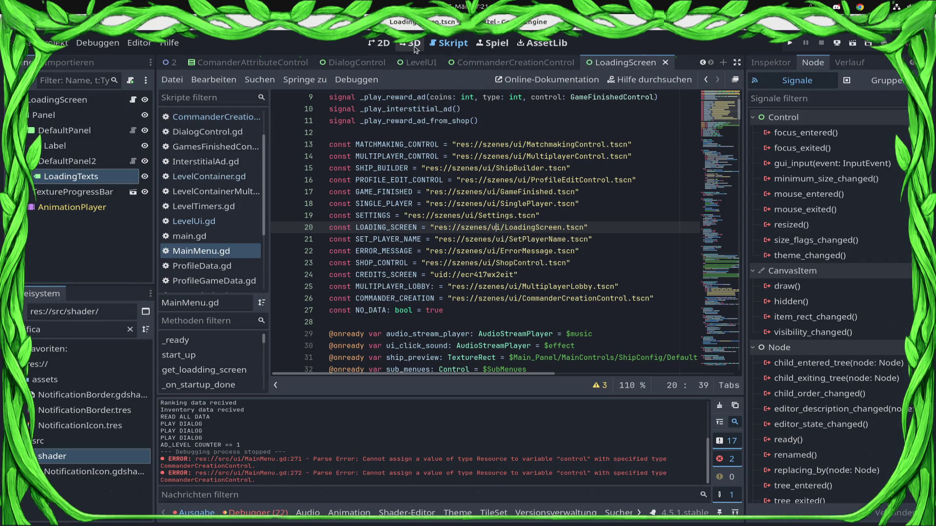
Open the LoadingScreen root's script and go to the end of loading_texts_list.
{"action": "left_click", "coordinate": [447, 43]}
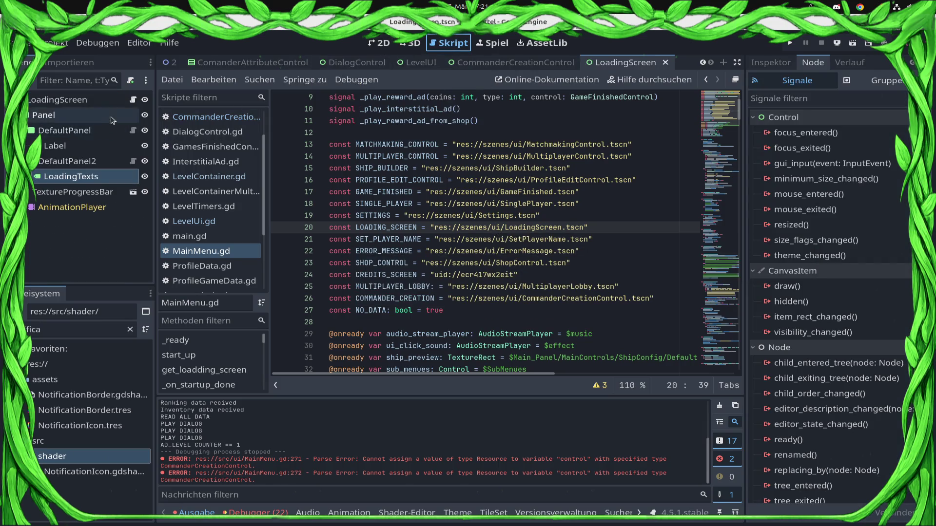
{"action": "left_click", "coordinate": [132, 99]}
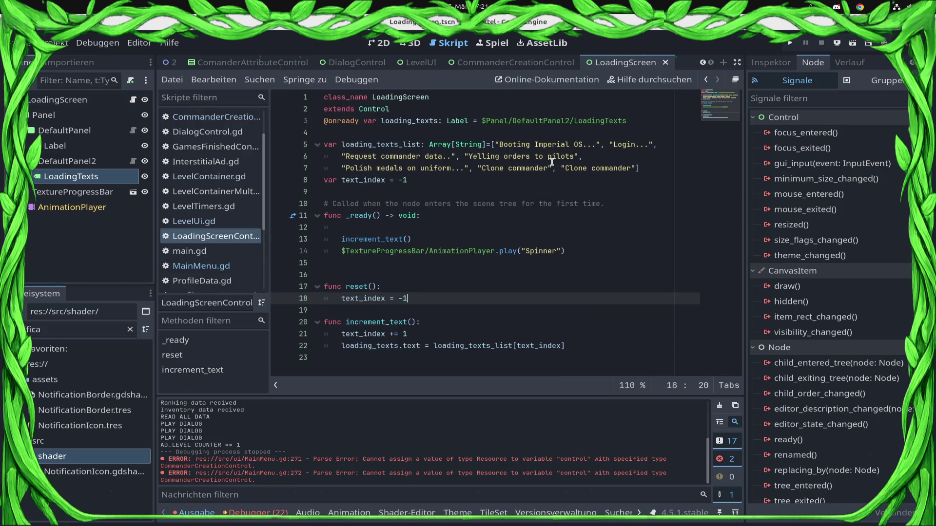
{"action": "double_click", "coordinate": [625, 144]}
{"action": "left_click", "coordinate": [635, 169]}
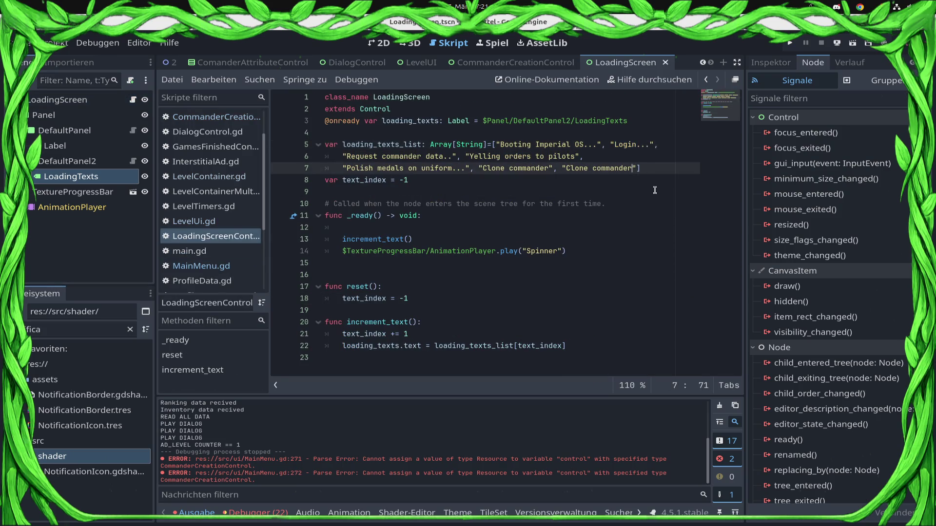
{"action": "left_click", "coordinate": [631, 171]}
Append "Request data from imperial OS" as a new entry on its own line in loading_texts_list.
{"action": "type", "text": "], \""}
{"action": "type", "text": "LOAD"}
{"action": "key", "text": "BackSpace"}
{"action": "key", "text": "BackSpace"}
{"action": "key", "text": "BackSpace"}
{"action": "key", "text": "Return"}
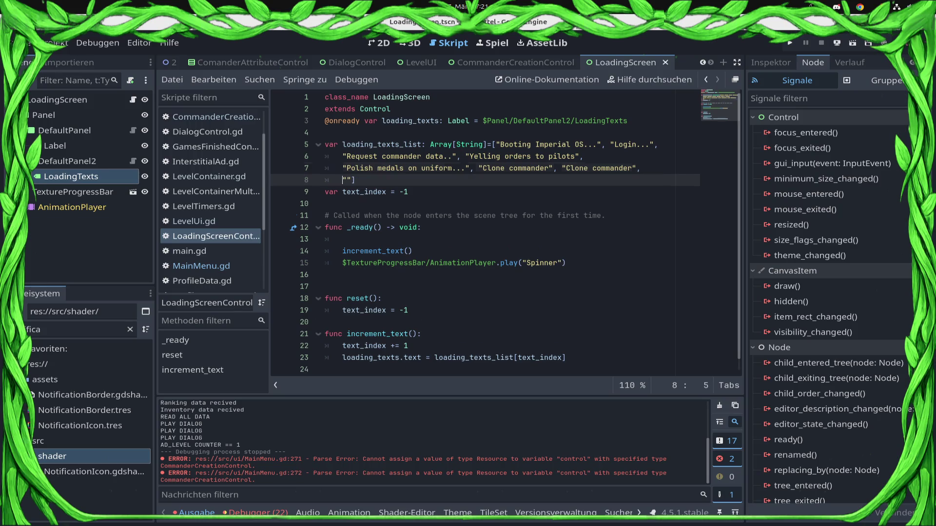
{"action": "type", "text": "\"WA"}
{"action": "key", "text": "BackSpace"}
{"action": "type", "text": "a"}
{"action": "key", "text": "BackSpace"}
{"action": "key", "text": "BackSpace"}
{"action": "type", "text": "Request data "}
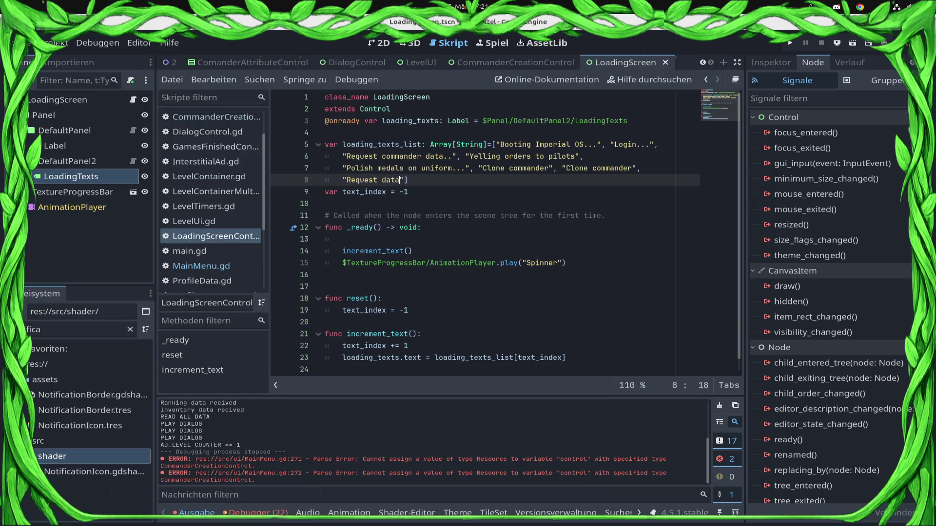
{"action": "type", "text": "from imperi"}
{"action": "type", "text": "al OS"}
{"action": "key", "text": "shift+Left"}
{"action": "key", "text": "shift+Left"}
{"action": "key", "text": "shift+Left"}
{"action": "key", "text": "Left"}
{"action": "key", "text": "shift+End"}
{"action": "key", "text": "shift+Left"}
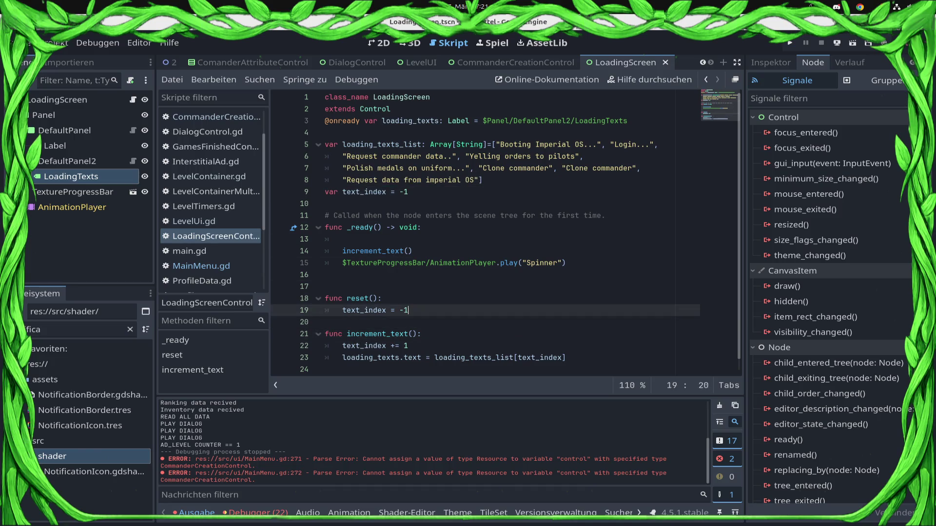
Begin a func set_loading_ declaration on line 17 and save the script.
{"action": "left_click", "coordinate": [325, 286]}
{"action": "key", "text": "Return"}
{"action": "key", "text": "Up"}
{"action": "type", "text": "fun"}
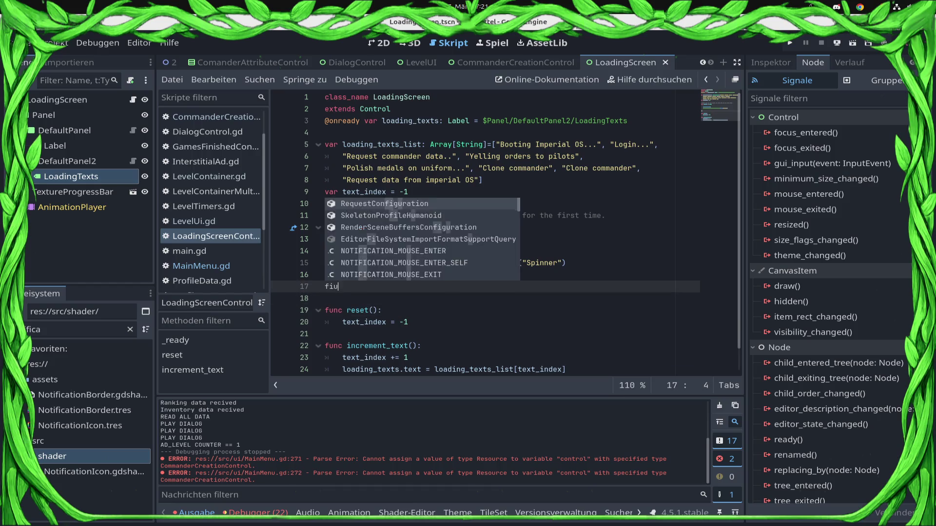
{"action": "type", "text": "c set_loading_text("}
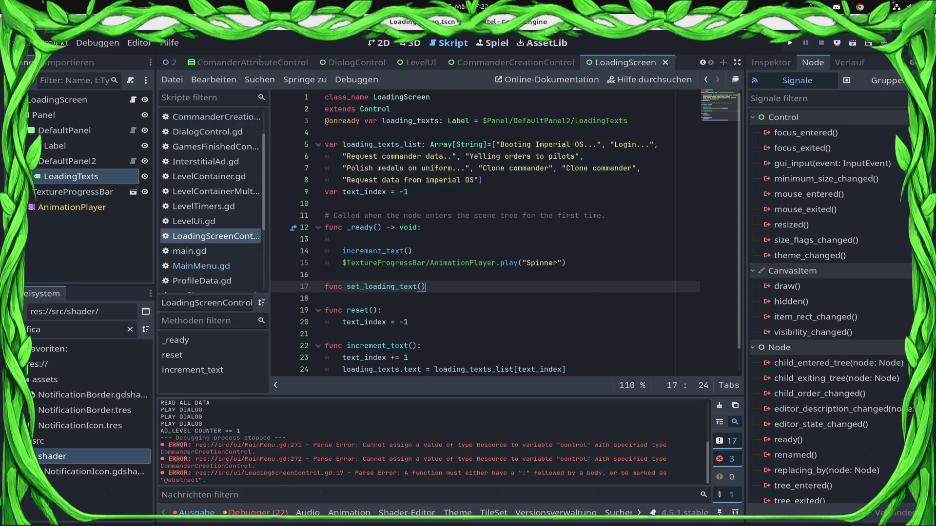
{"action": "key", "text": "Left"}
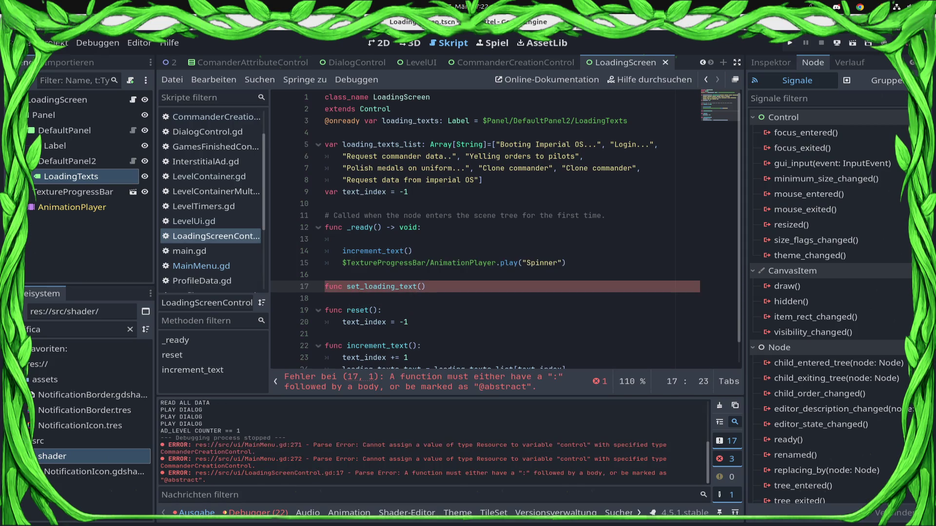
{"action": "key", "text": "Up"}
{"action": "key", "text": "Up"}
{"action": "key", "text": "Up"}
{"action": "key", "text": "BackSpace"}
{"action": "key", "text": "BackSpace"}
{"action": "key", "text": "ctrl+s"}
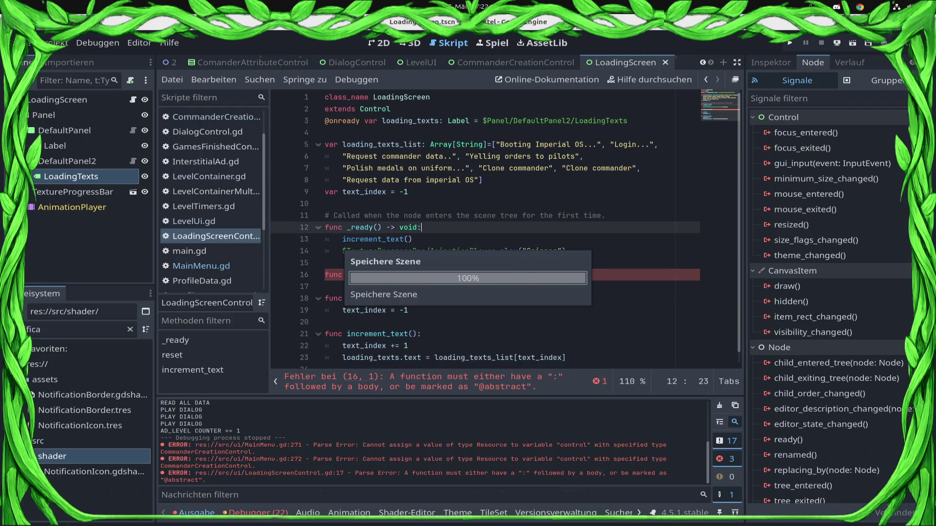
Try a var with_increment = true declaration below text_index, then remove it.
{"action": "key", "text": "Up"}
{"action": "key", "text": "Up"}
{"action": "key", "text": "Return"}
{"action": "key", "text": "Return"}
{"action": "key", "text": "Up"}
{"action": "key", "text": "Up"}
{"action": "type", "text": "var with_incr"}
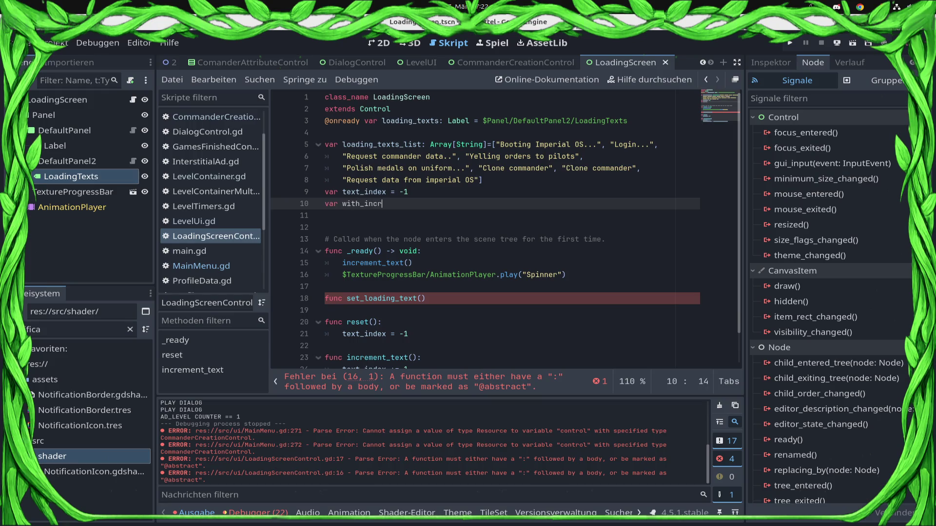
{"action": "type", "text": "ement()"}
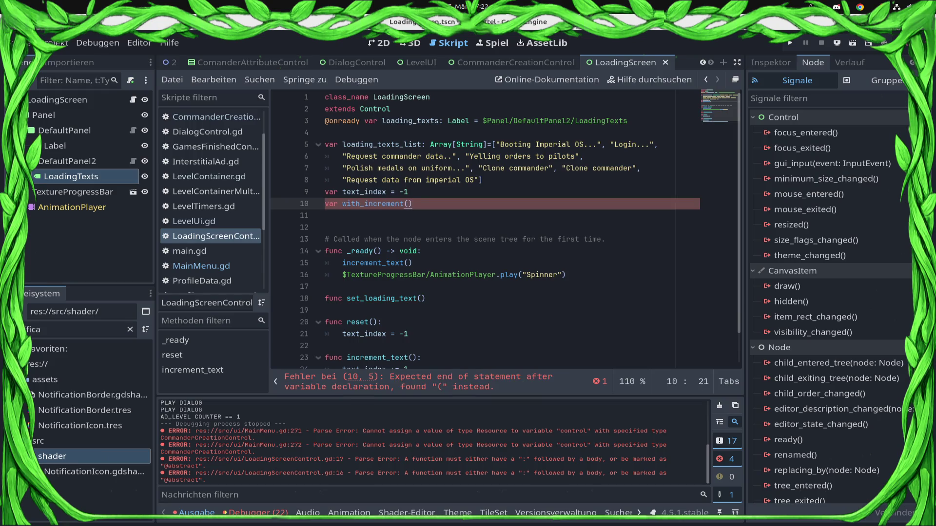
{"action": "key", "text": "BackSpace"}
{"action": "key", "text": "BackSpace"}
{"action": "type", "text": "rue"}
{"action": "key", "text": "ctrl+s"}
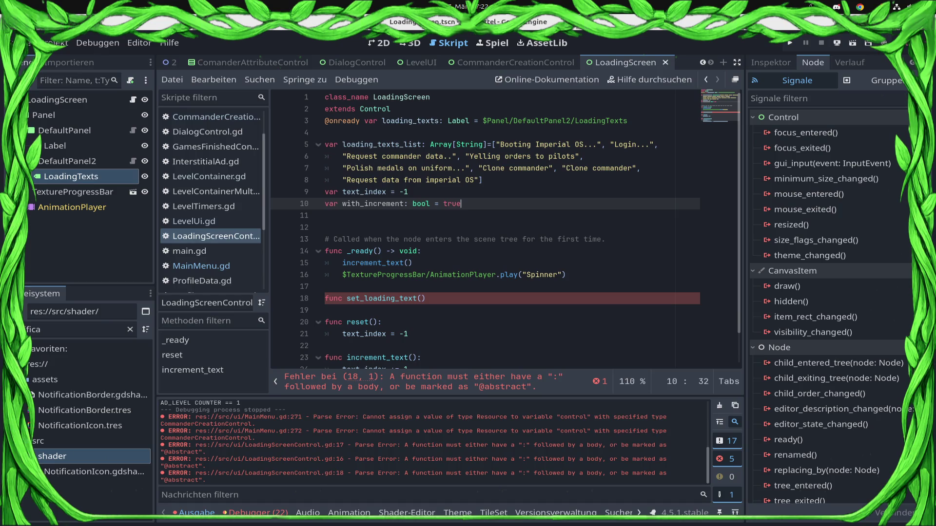
{"action": "key", "text": "shift+Home"}
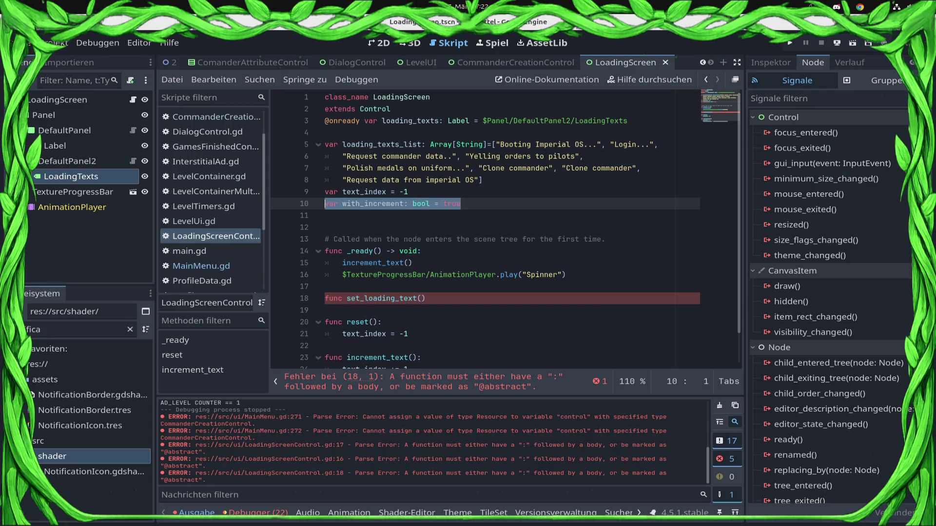
{"action": "key", "text": "BackSpace"}
{"action": "key", "text": "BackSpace"}
{"action": "key", "text": "Down"}
{"action": "key", "text": "Down"}
{"action": "key", "text": "Down"}
{"action": "key", "text": "Down"}
{"action": "key", "text": "Down"}
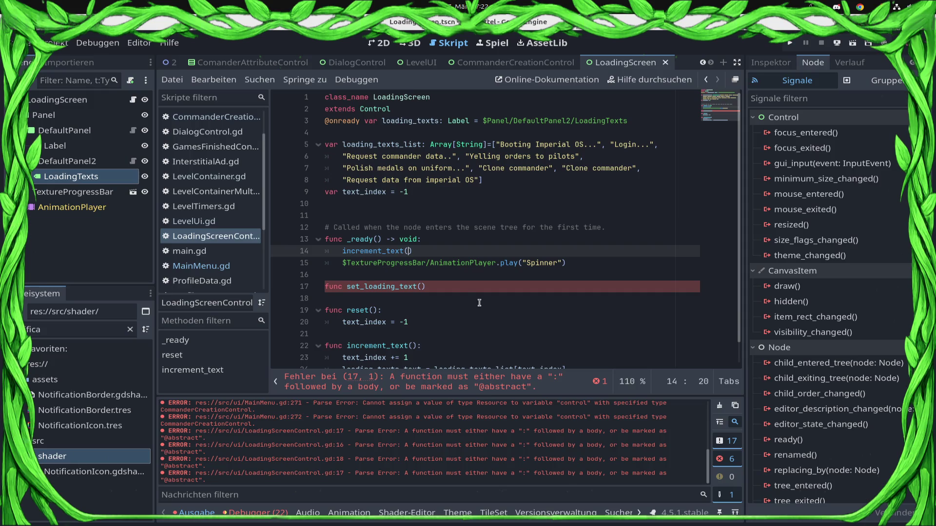
Complete the signature as set_loading_text(text: String): with an indented body line.
{"action": "left_click", "coordinate": [469, 284]}
{"action": "scroll", "coordinate": [470, 284], "scroll_direction": "down", "scroll_amount": 1}
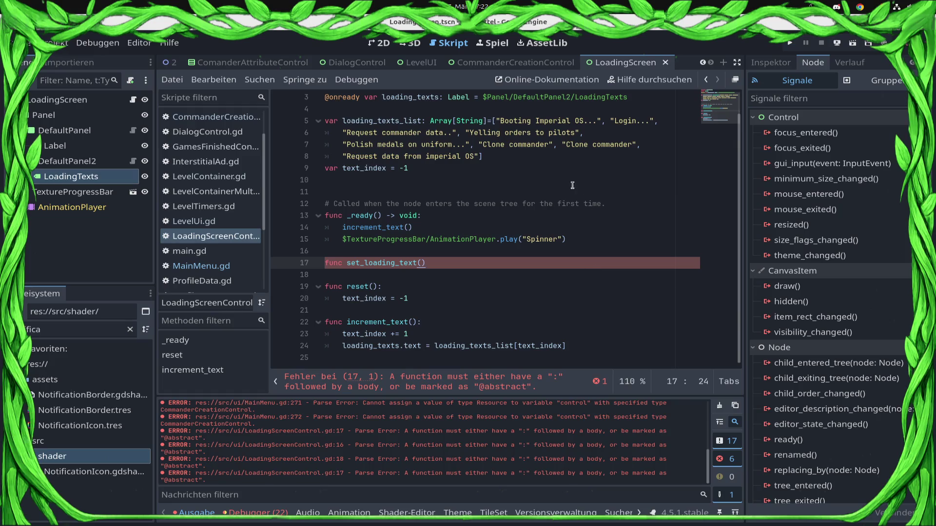
{"action": "left_click", "coordinate": [450, 133]}
{"action": "mouse_move", "coordinate": [455, 264]}
{"action": "left_mouse_down"}
{"action": "mouse_move", "coordinate": [324, 266]}
{"action": "mouse_move", "coordinate": [322, 276]}
{"action": "left_mouse_up"}
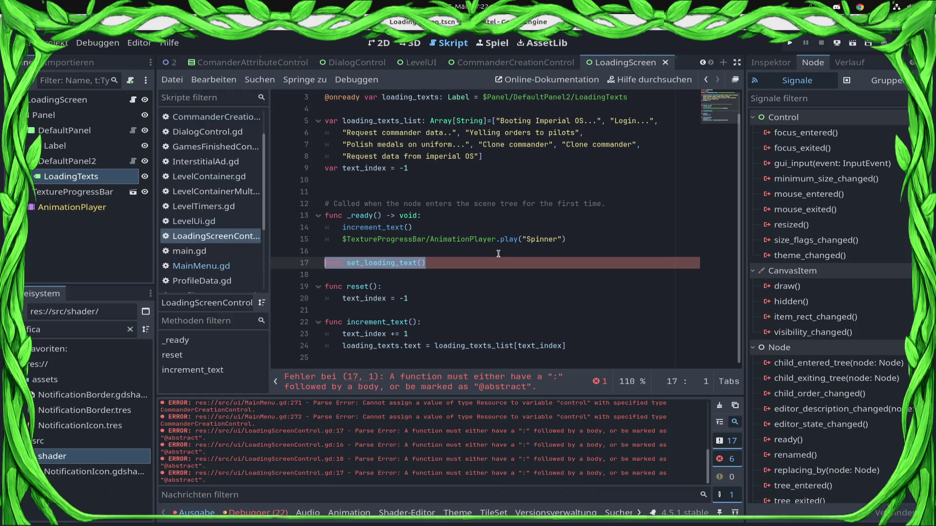
{"action": "key", "text": "BackSpace"}
{"action": "key", "text": "BackSpace"}
{"action": "key", "text": "ctrl+s"}
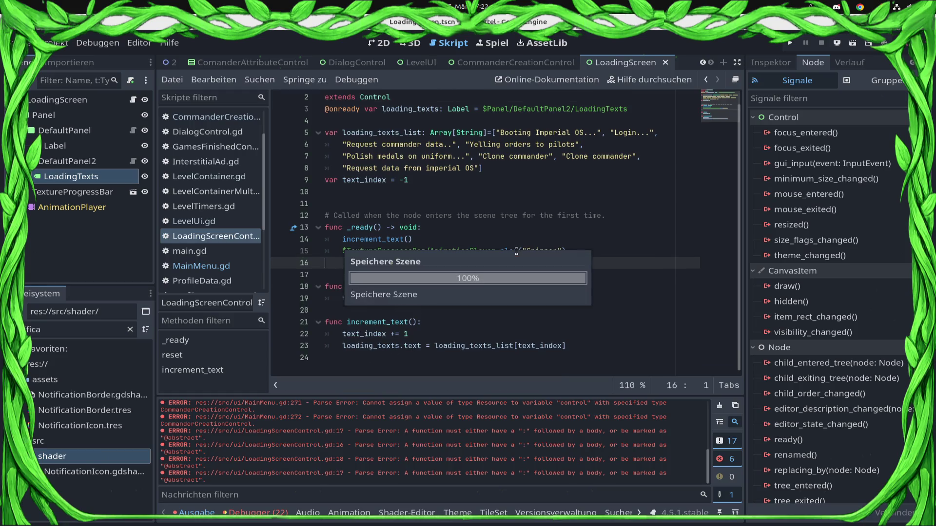
{"action": "key", "text": "ctrl+z"}
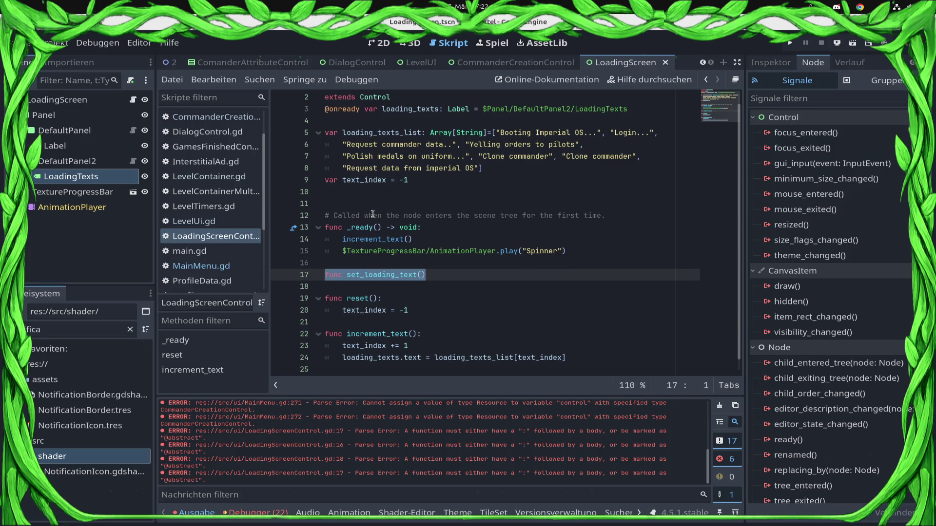
{"action": "type", "text": "t"}
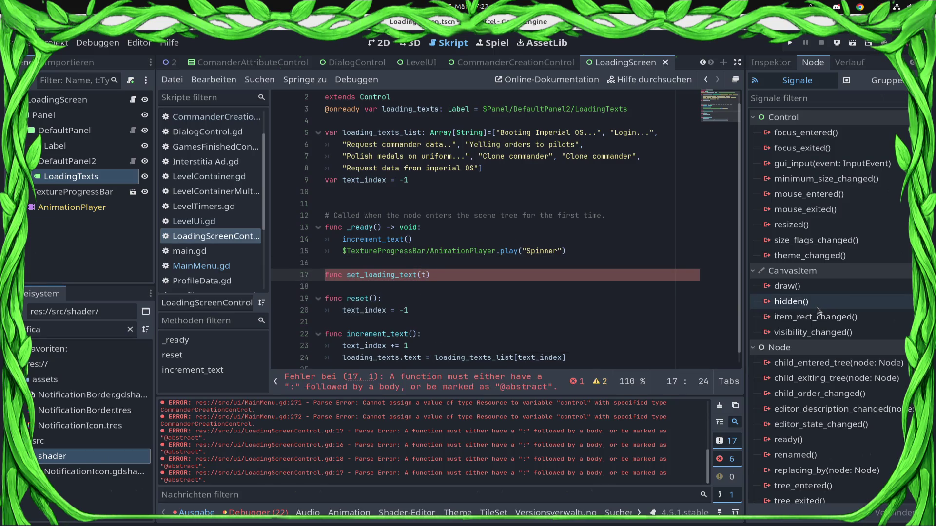
{"action": "type", "text": "t)"}
{"action": "type", "text": "String):"}
{"action": "key", "text": "Return"}
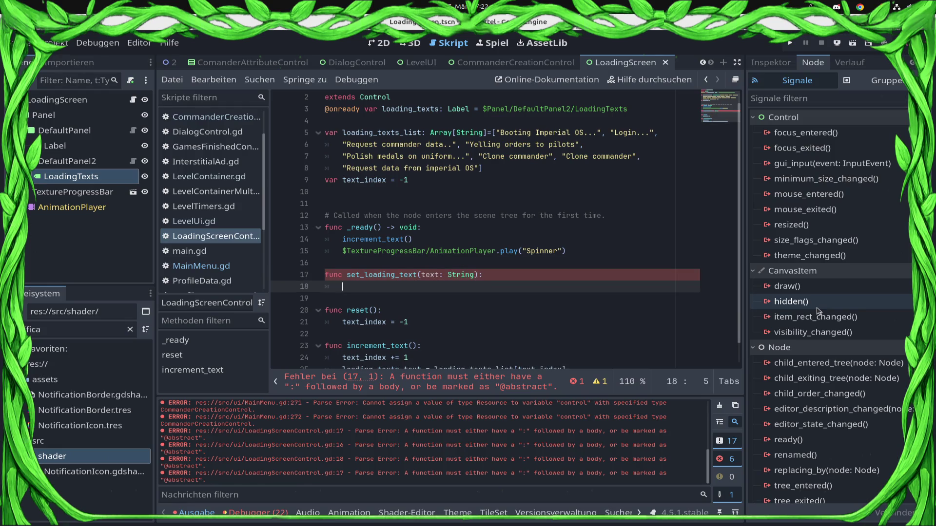
Add text_index = 0 as the first line of _ready and save.
{"action": "left_click", "coordinate": [447, 227]}
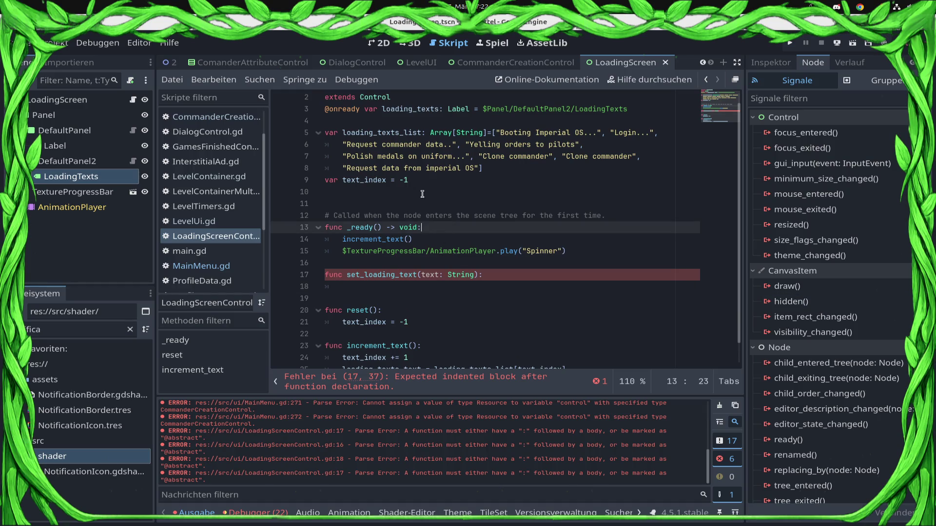
{"action": "left_click", "coordinate": [373, 179]}
{"action": "double_click", "coordinate": [374, 180]}
{"action": "key", "text": "ctrl+c"}
{"action": "left_click", "coordinate": [452, 227]}
{"action": "key", "text": "Return"}
{"action": "key", "text": "ctrl+v"}
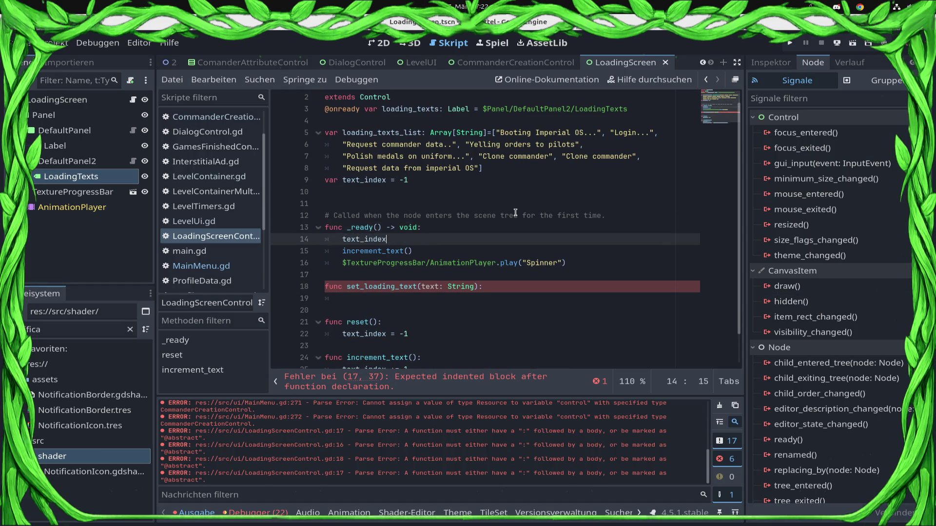
{"action": "type", "text": "?"}
{"action": "key", "text": "BackSpace"}
{"action": "type", "text": "= 0"}
{"action": "key", "text": "ctrl+s"}
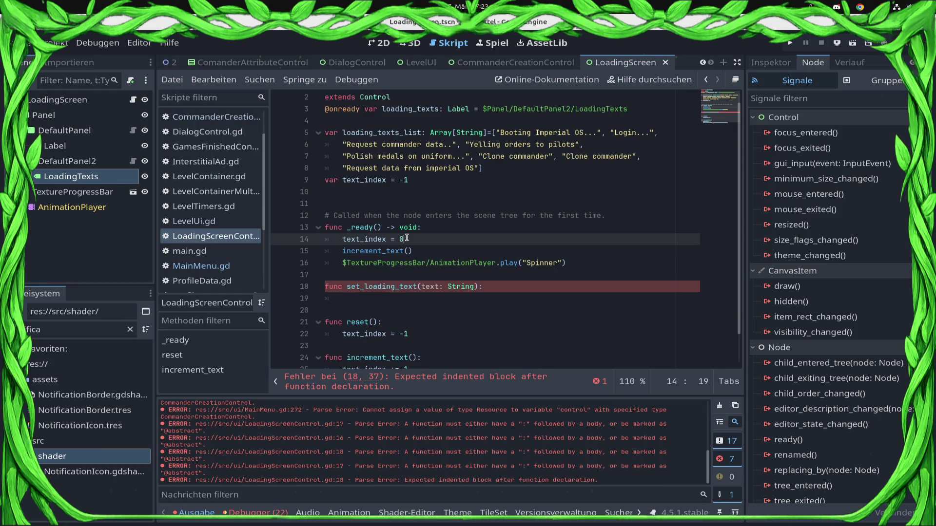
Make set_loading_text assign loading_texts.text = p_text, renaming the parameter to p_text.
{"action": "scroll", "coordinate": [436, 293], "scroll_direction": "down", "scroll_amount": 1}
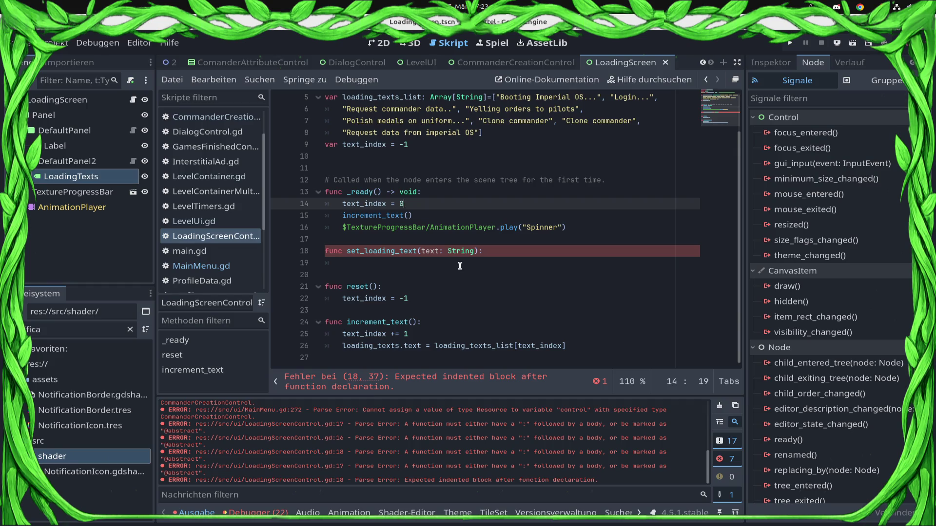
{"action": "left_click", "coordinate": [395, 262]}
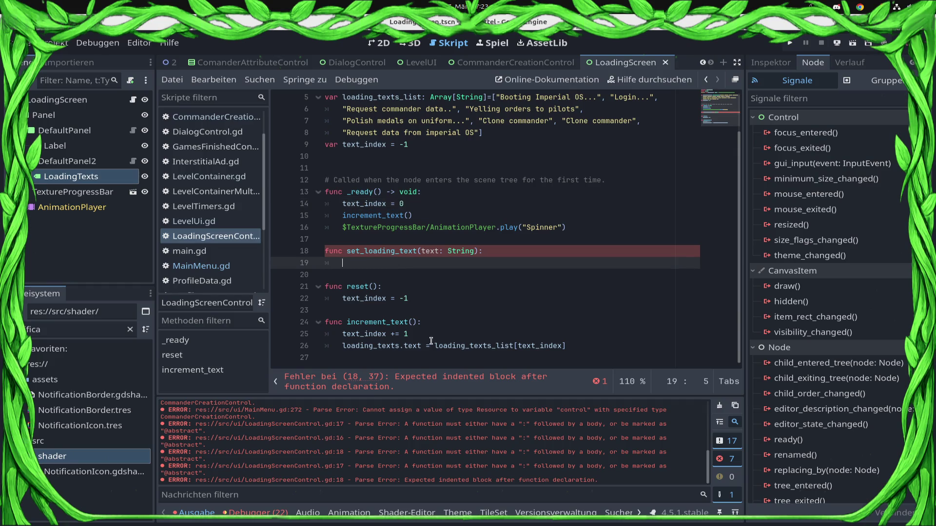
{"action": "mouse_move", "coordinate": [425, 345]}
{"action": "left_mouse_down"}
{"action": "mouse_move", "coordinate": [326, 346]}
{"action": "mouse_move", "coordinate": [342, 345]}
{"action": "left_mouse_up"}
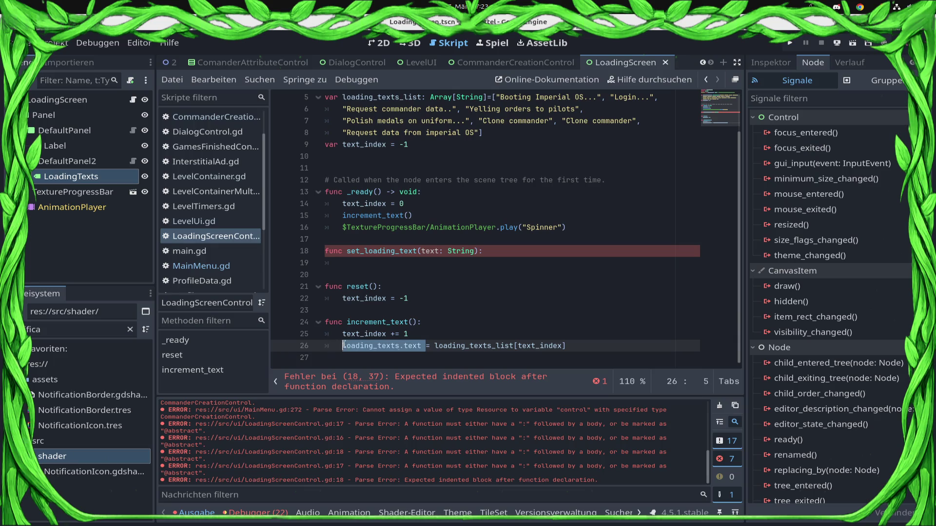
{"action": "key", "text": "ctrl+c"}
{"action": "left_click", "coordinate": [357, 262]}
{"action": "key", "text": "ctrl+v"}
{"action": "type", "text": "="}
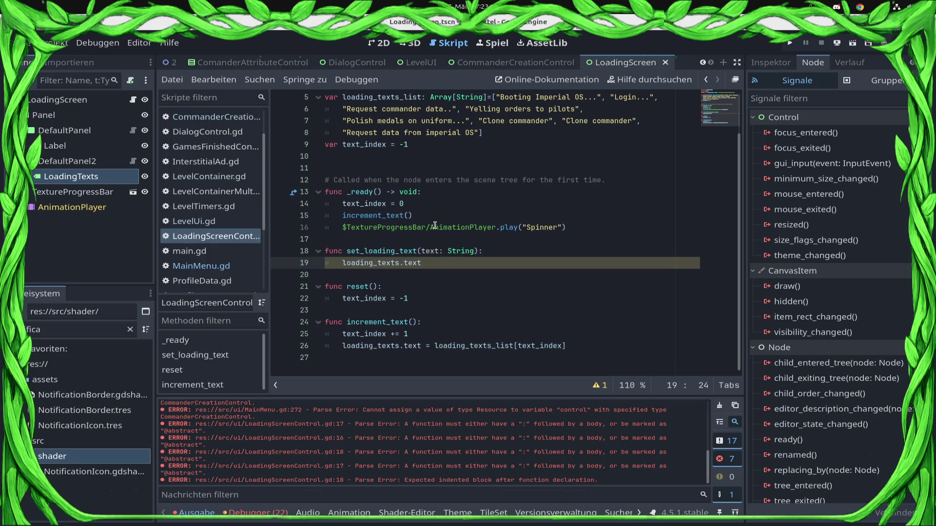
{"action": "type", "text": " text"}
{"action": "key", "text": "Up"}
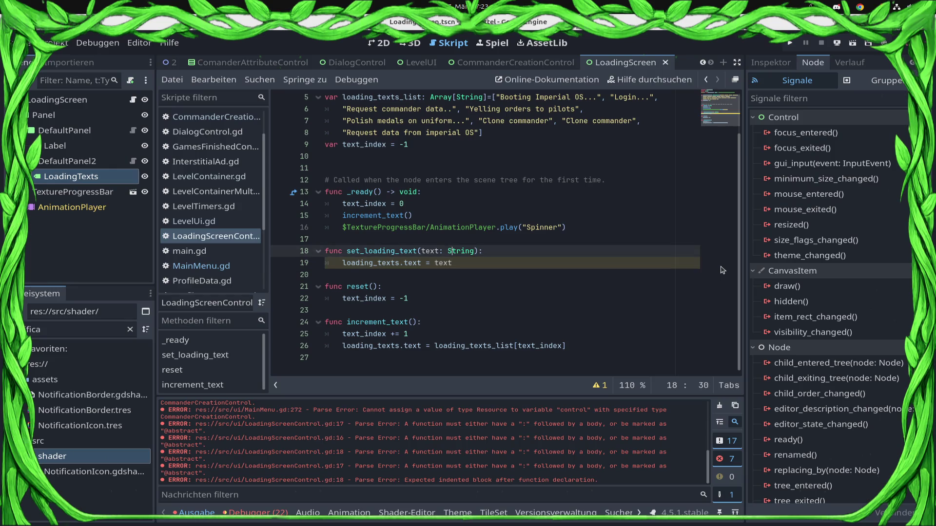
{"action": "key", "text": "Left"}
{"action": "type", "text": "p_"}
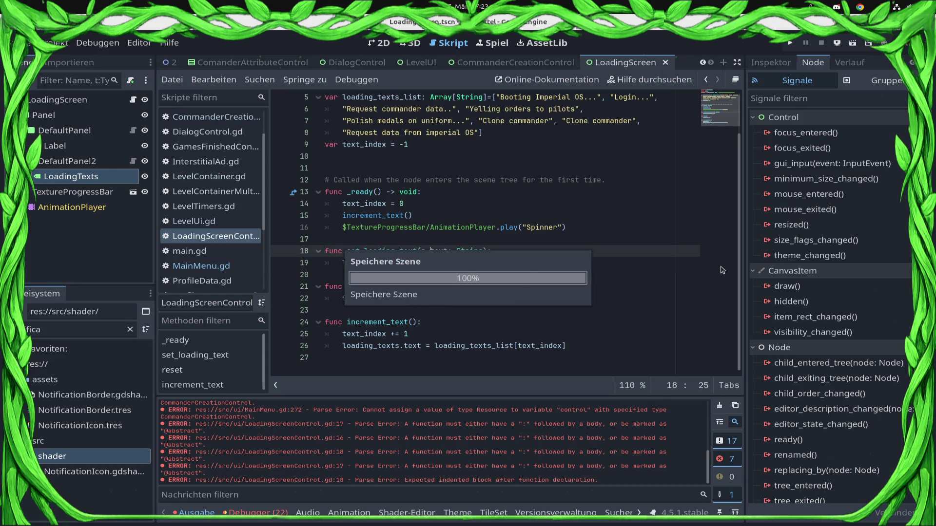
{"action": "double_click", "coordinate": [441, 263]}
{"action": "type", "text": "p_text"}
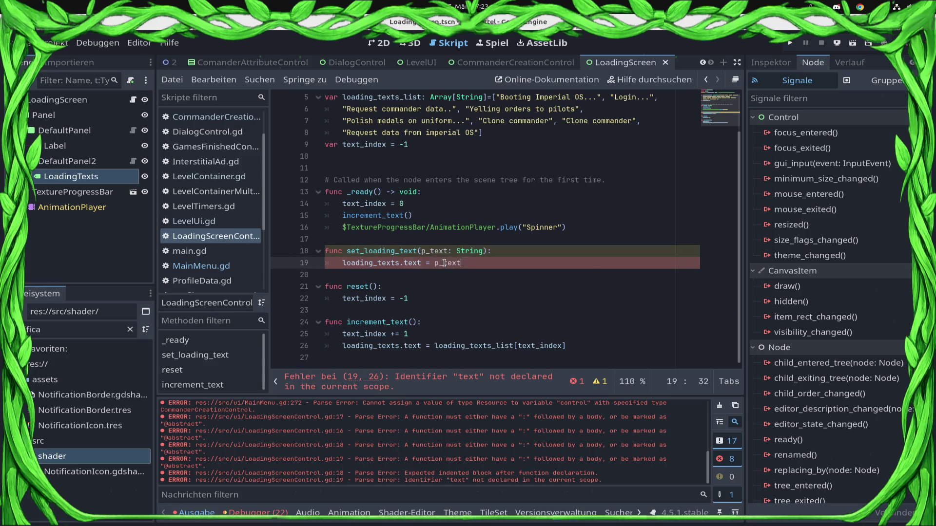
{"action": "left_click", "coordinate": [201, 265]}
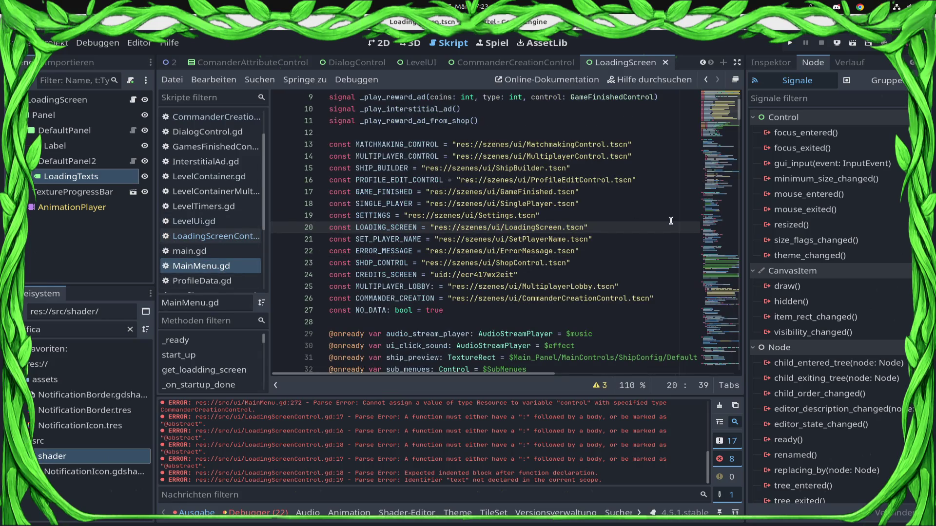
Start a loading_screen.set_ call on a new line below the loading_screen declaration.
{"action": "scroll", "coordinate": [543, 352], "scroll_direction": "down", "scroll_amount": 20}
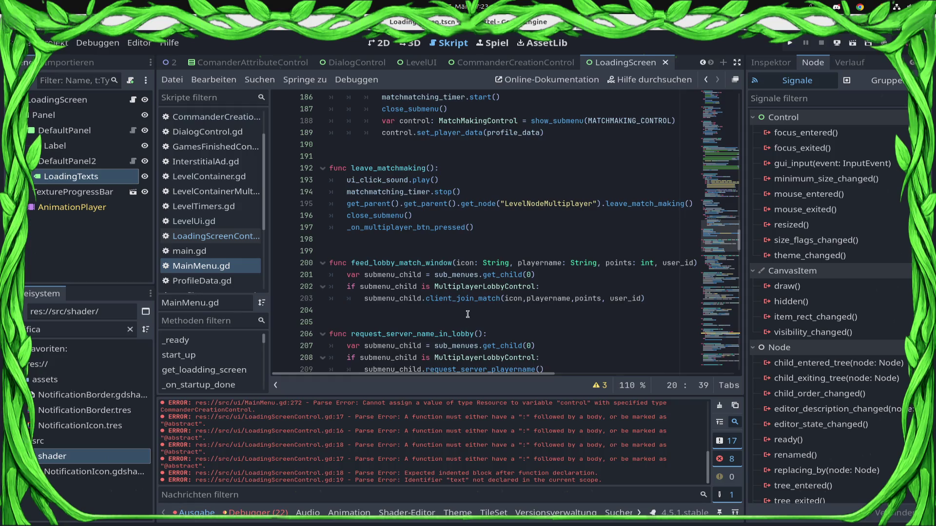
{"action": "scroll", "coordinate": [461, 305], "scroll_direction": "down", "scroll_amount": 10}
{"action": "scroll", "coordinate": [458, 298], "scroll_direction": "down", "scroll_amount": 12}
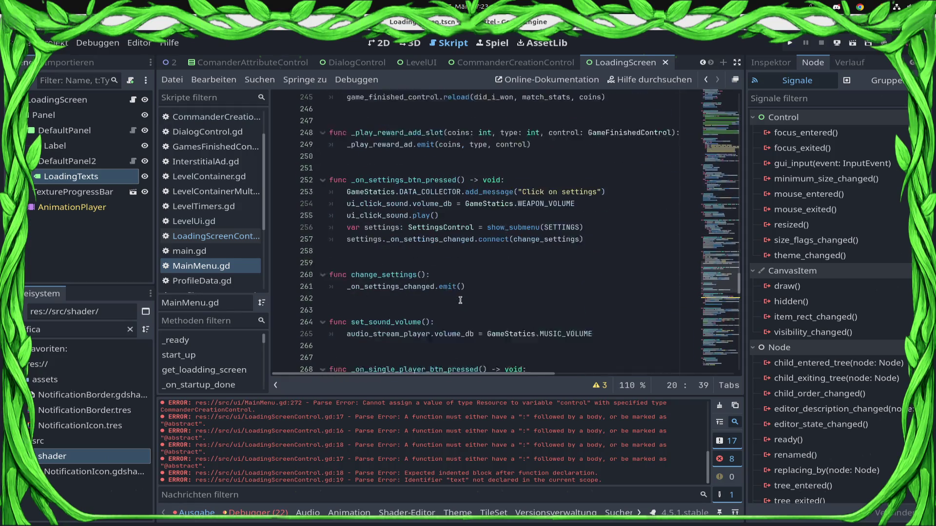
{"action": "scroll", "coordinate": [440, 244], "scroll_direction": "down", "scroll_amount": 5}
{"action": "scroll", "coordinate": [488, 292], "scroll_direction": "up", "scroll_amount": 3}
{"action": "left_click", "coordinate": [579, 186]}
{"action": "key", "text": "Return"}
{"action": "type", "text": "load"}
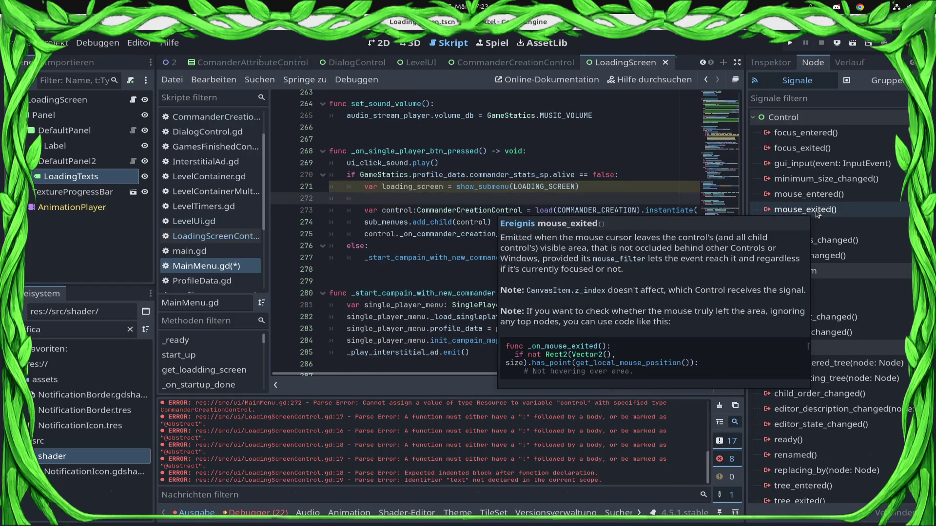
{"action": "key", "text": "Return"}
{"action": "type", "text": ".set_te"}
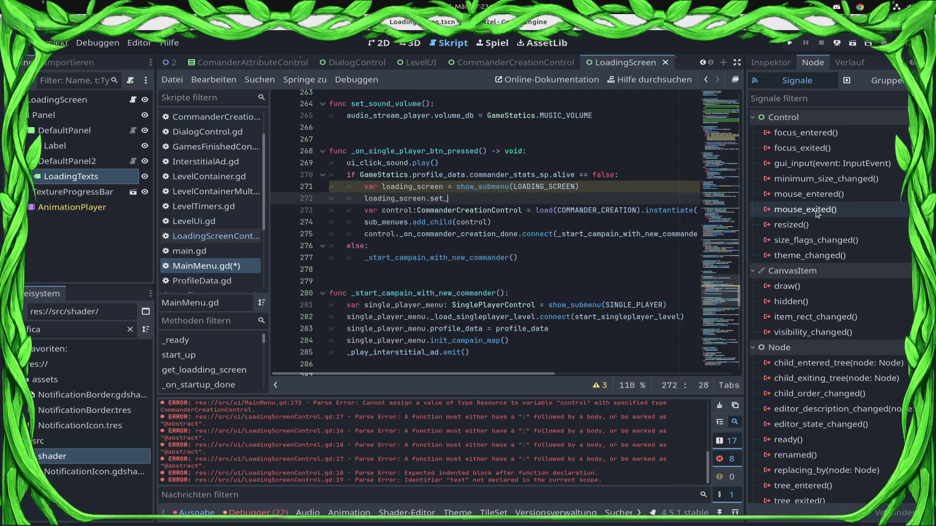
Type loading_screen as LoadingScreen and complete the call as loading_screen.set_loading_text().
{"action": "key", "text": "Up"}
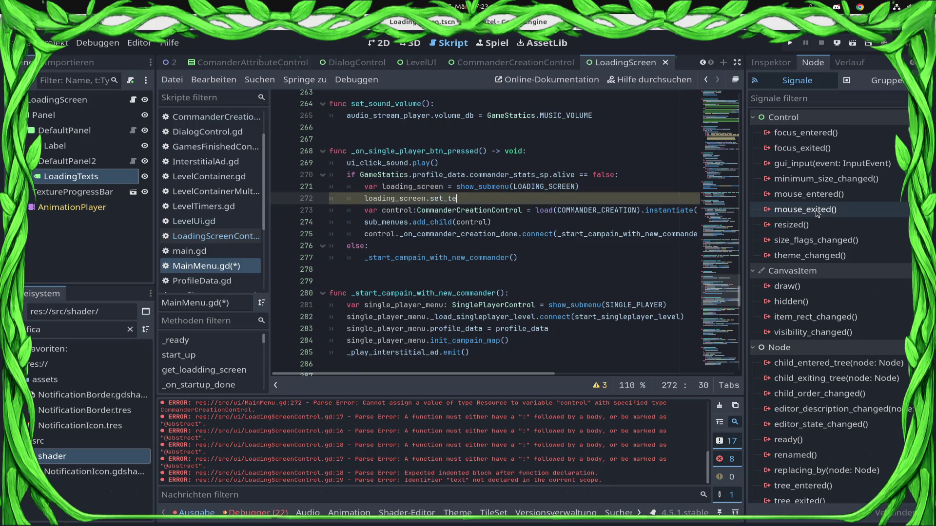
{"action": "key", "text": "Left"}
{"action": "key", "text": "Left"}
{"action": "key", "text": "Left"}
{"action": "type", "text": ":Load"}
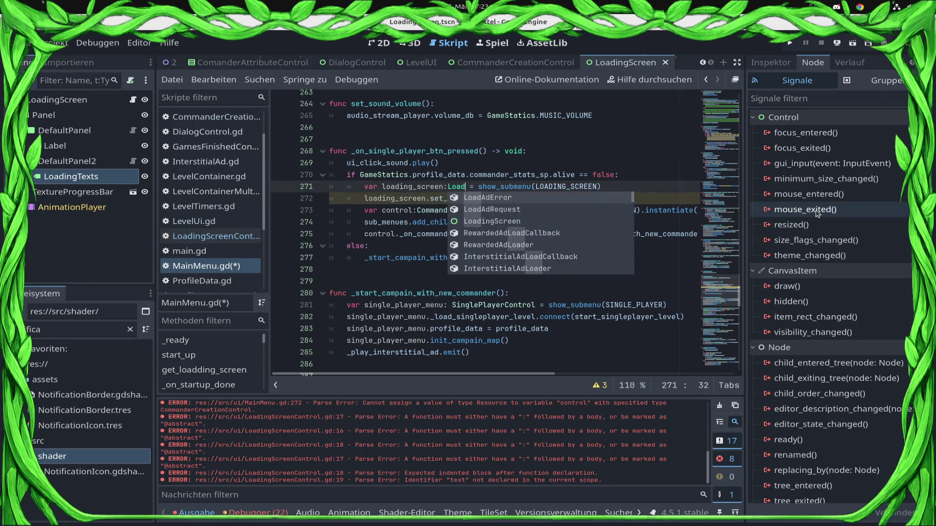
{"action": "key", "text": "Down"}
{"action": "key", "text": "Down"}
{"action": "key", "text": "Return"}
{"action": "key", "text": "Down"}
{"action": "key", "text": "ctrl+space"}
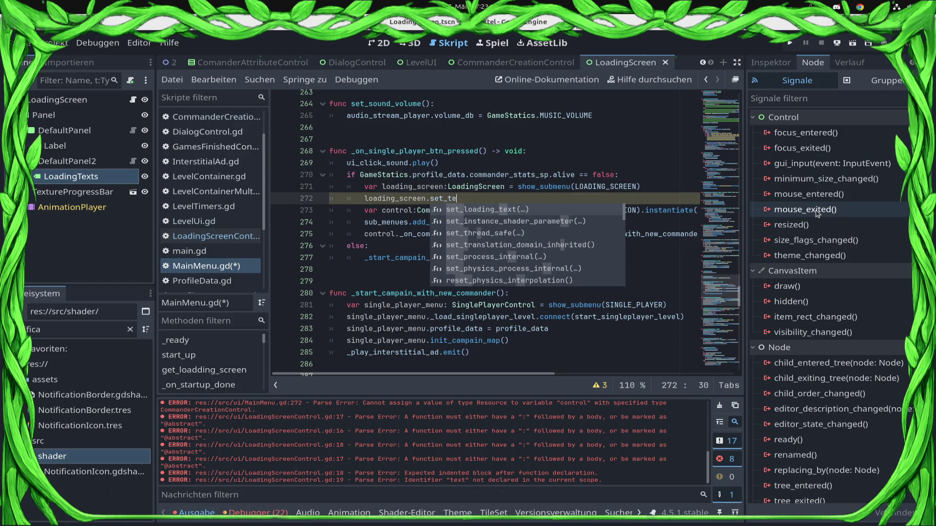
{"action": "key", "text": "Return"}
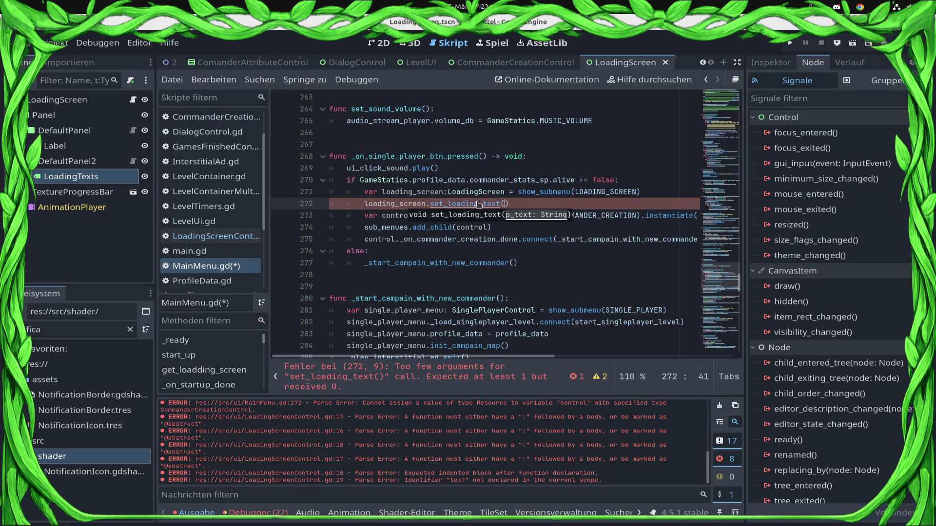
Jump from MainMenu.gd to the set_loading_text definition.
{"action": "left_click", "coordinate": [472, 210], "text": "ctrl"}
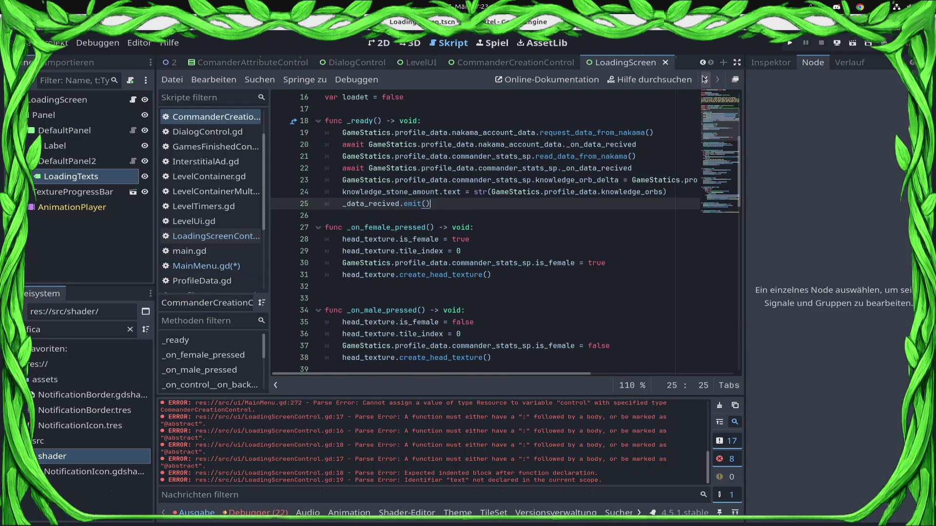
{"action": "left_click", "coordinate": [705, 80]}
{"action": "left_click", "coordinate": [482, 208], "text": "ctrl"}
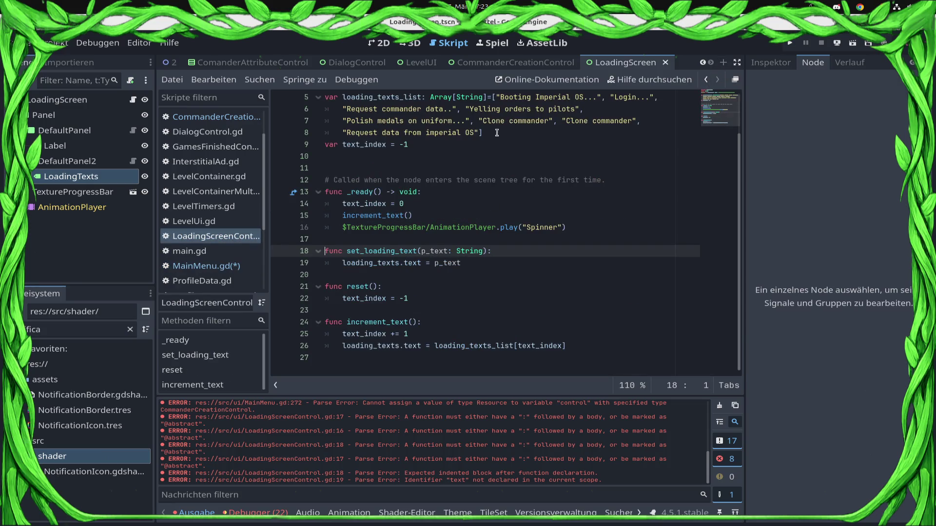
Append '...' ellipses to the Clone commander and pilots loading texts in LoadingScreenControl.gd.
{"action": "left_click", "coordinate": [471, 135]}
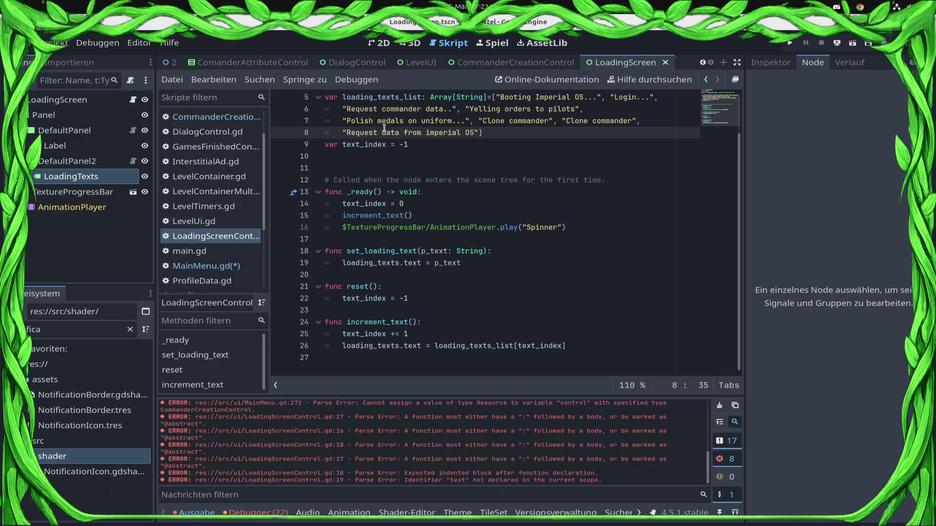
{"action": "type", "text": "..."}
{"action": "key", "text": "Up"}
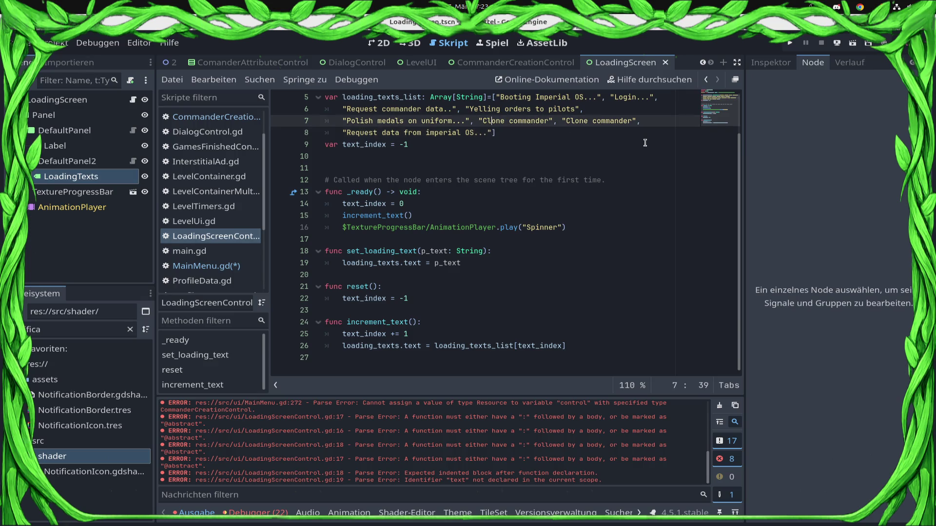
{"action": "type", "text": ".."}
{"action": "key", "text": "Up"}
{"action": "key", "text": "Down"}
{"action": "type", "text": "."}
{"action": "key", "text": "Up"}
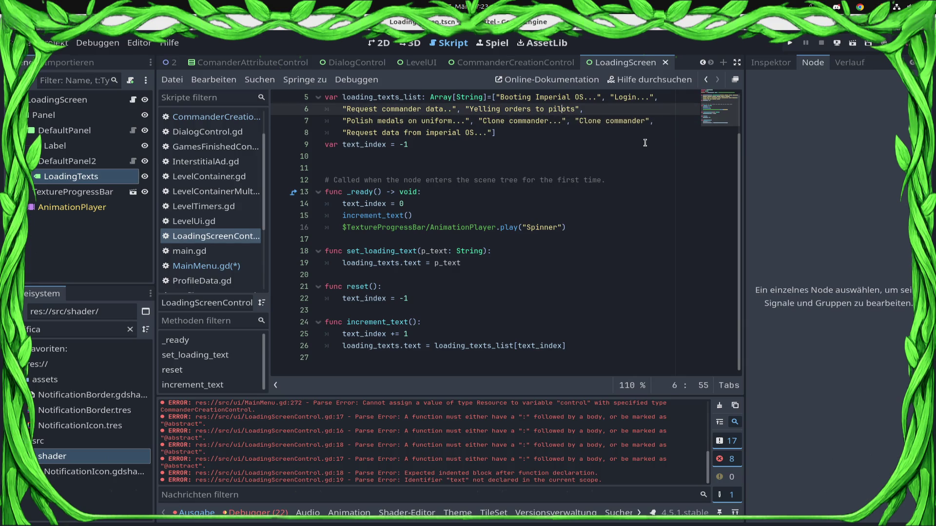
{"action": "type", "text": "..."}
{"action": "key", "text": "Down"}
{"action": "key", "text": "Down"}
{"action": "key", "text": "Up"}
{"action": "key", "text": "End"}
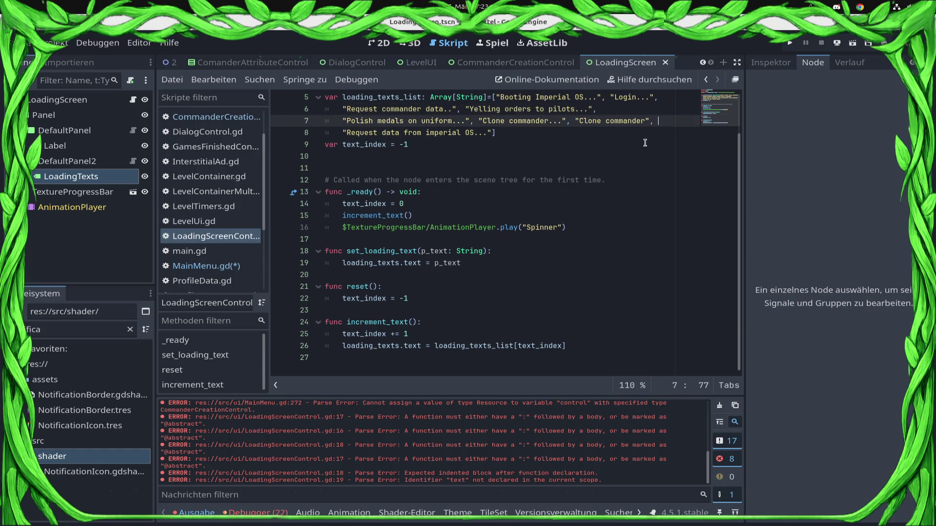
{"action": "type", "text": "..."}
Change 'imperial OS' to 'imperial Server...', copy that string, and return to MainMenu.gd.
{"action": "key", "text": "Down"}
{"action": "key", "text": "Left"}
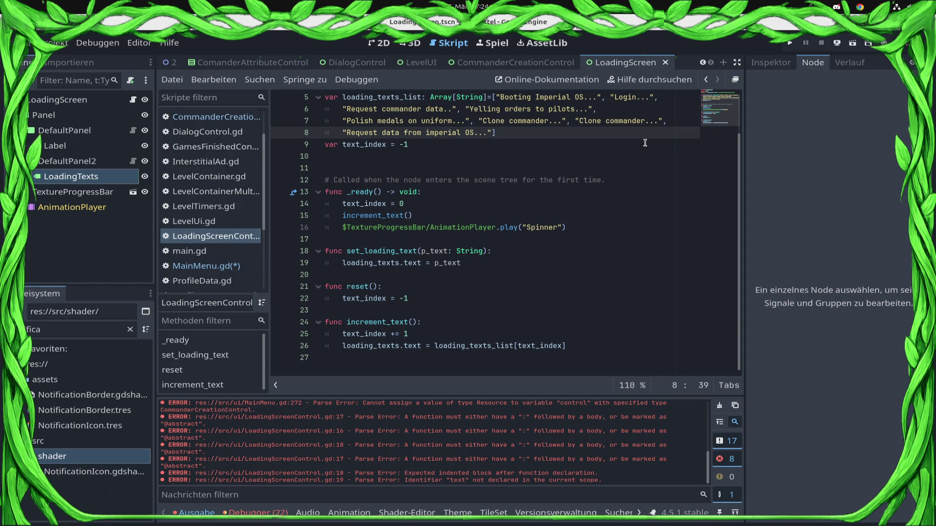
{"action": "key", "text": "BackSpace"}
{"action": "key", "text": "Delete"}
{"action": "type", "text": "Server"}
{"action": "key", "text": "shift+Home"}
{"action": "key", "text": "shift+Right"}
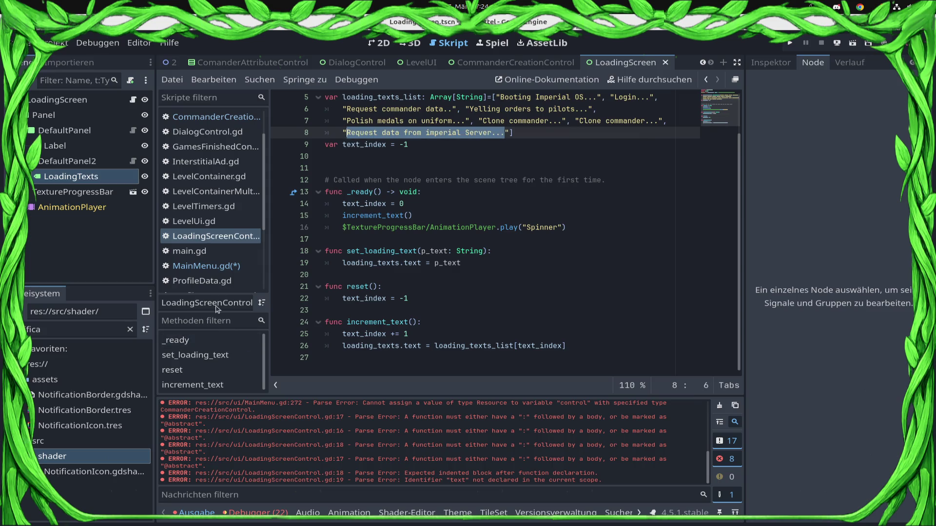
{"action": "left_click", "coordinate": [204, 269]}
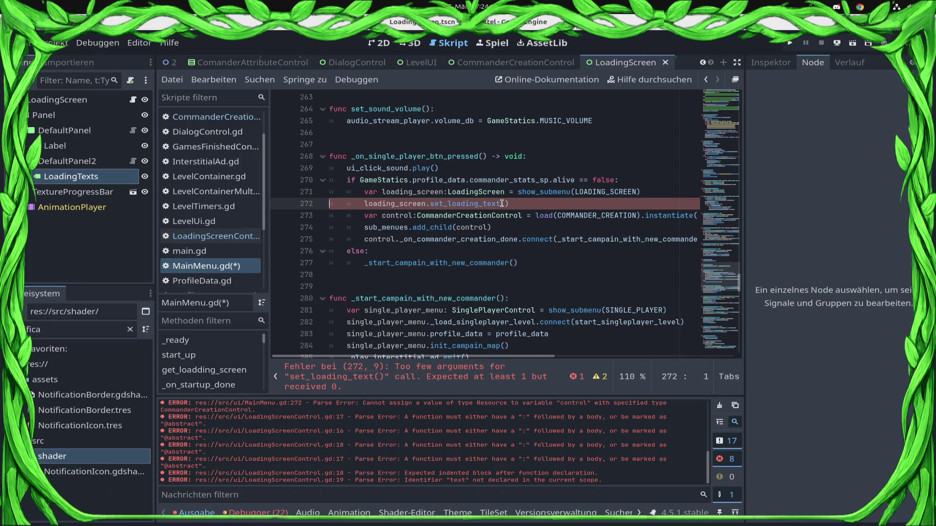
Paste 'Request data from imperial Server...' into the set_loading_text() call and save.
{"action": "key", "text": "ctrl+v"}
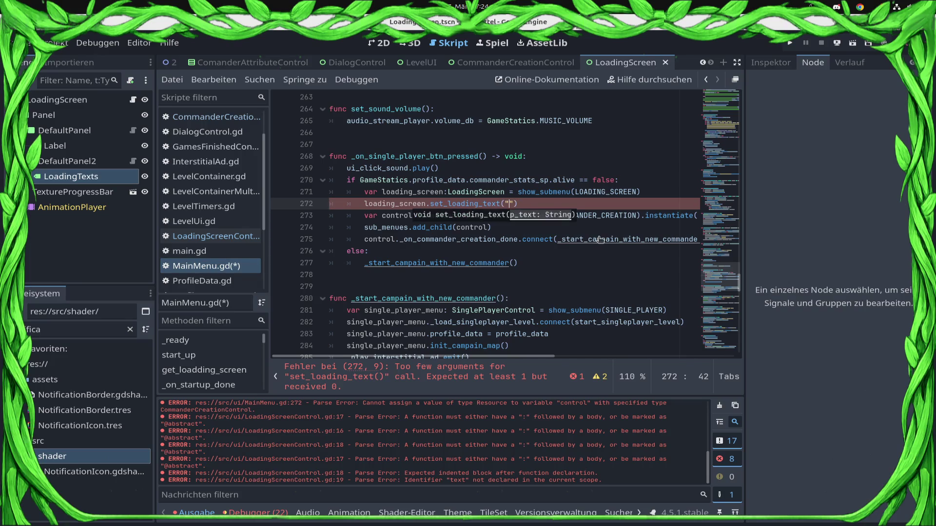
{"action": "type", "text": "Request data from imperial Server..."}
{"action": "key", "text": "ctrl+s"}
{"action": "left_click", "coordinate": [415, 203]}
{"action": "left_click", "coordinate": [429, 203]}
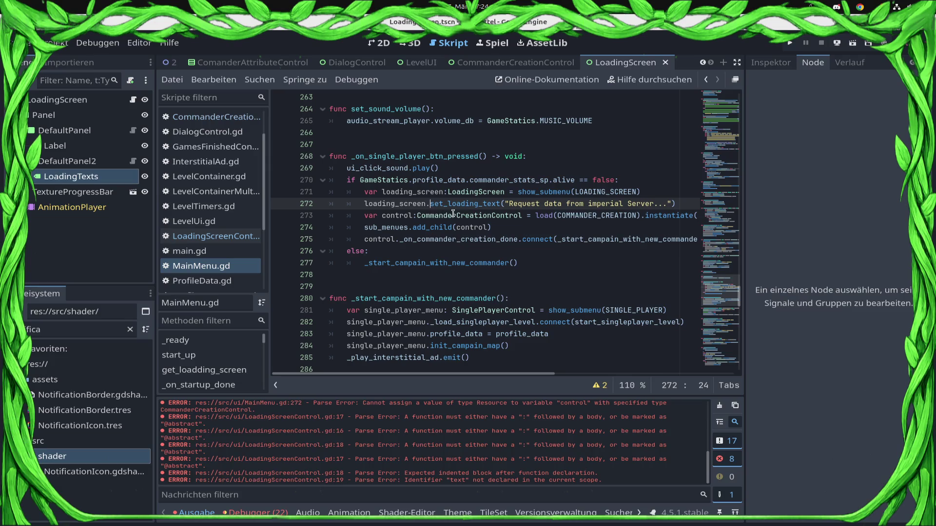
{"action": "left_click", "coordinate": [542, 215]}
{"action": "left_click", "coordinate": [533, 228]}
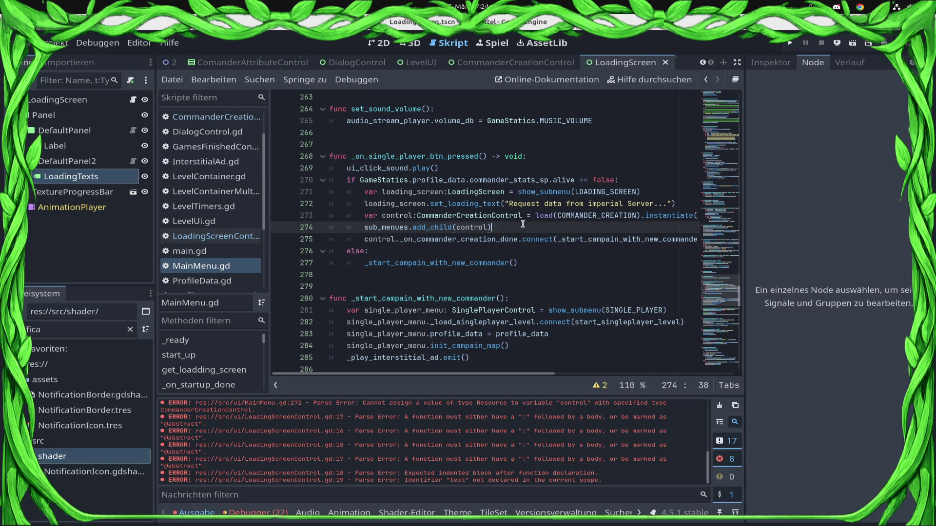
{"action": "key", "text": "Return"}
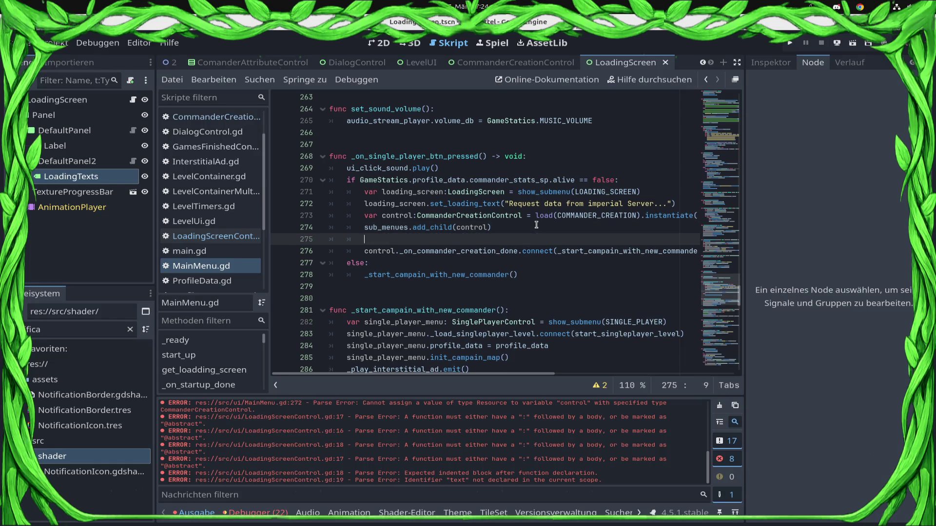
{"action": "key", "text": "BackSpace"}
{"action": "key", "text": "Down"}
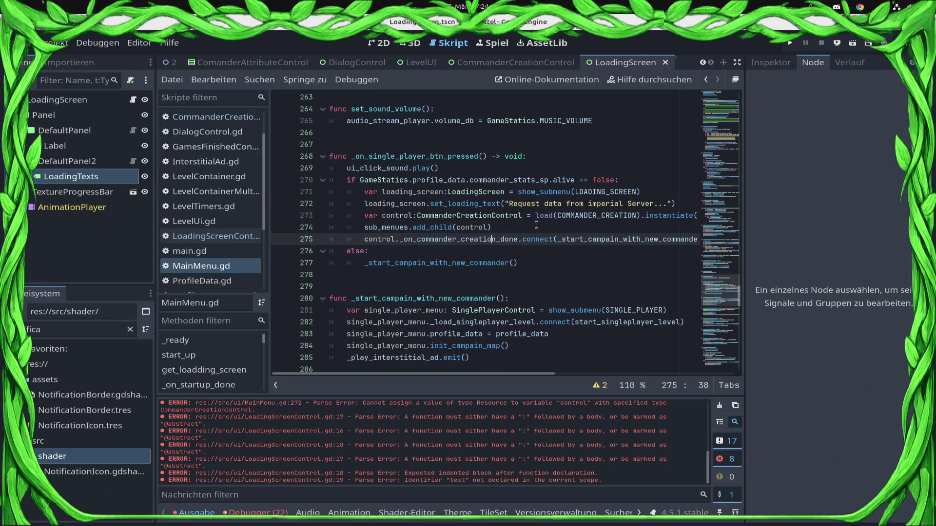
{"action": "key", "text": "Up"}
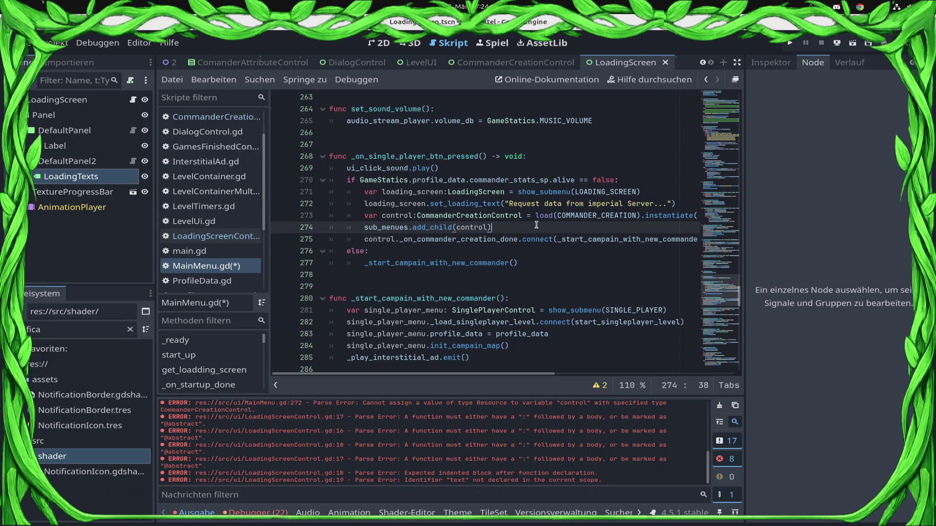
Hide the commander control with control.visible = false after the instantiate line.
{"action": "key", "text": "Up"}
{"action": "key", "text": "End"}
{"action": "key", "text": "Return"}
{"action": "type", "text": "control"}
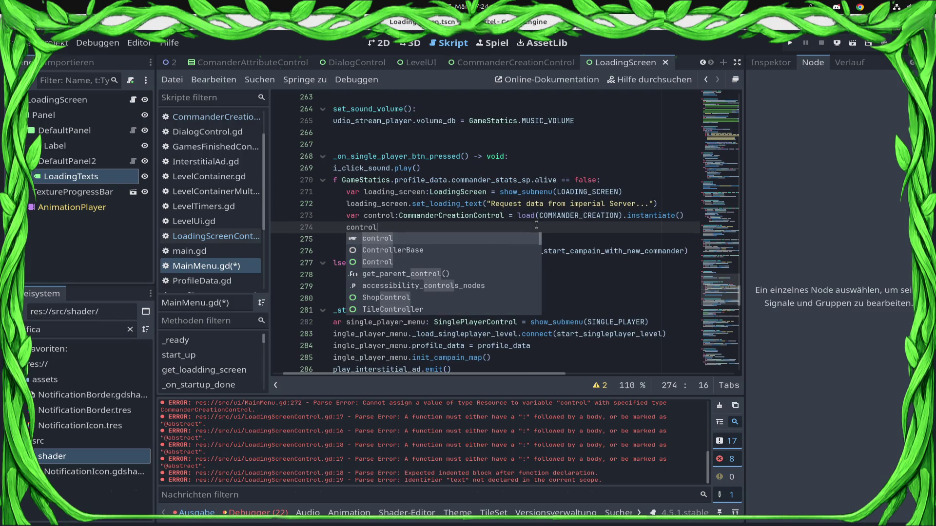
{"action": "type", "text": ".vi"}
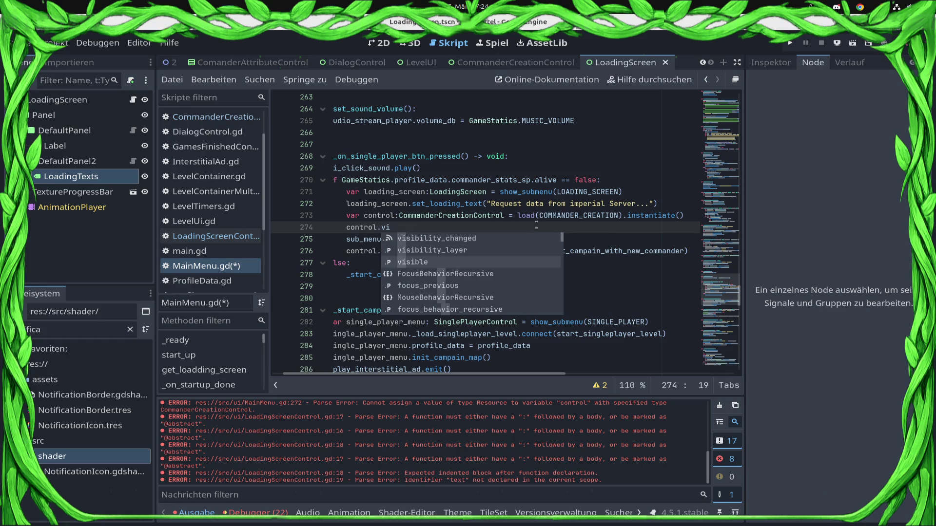
{"action": "key", "text": "Return"}
{"action": "type", "text": "= false"}
{"action": "key", "text": "ctrl+s"}
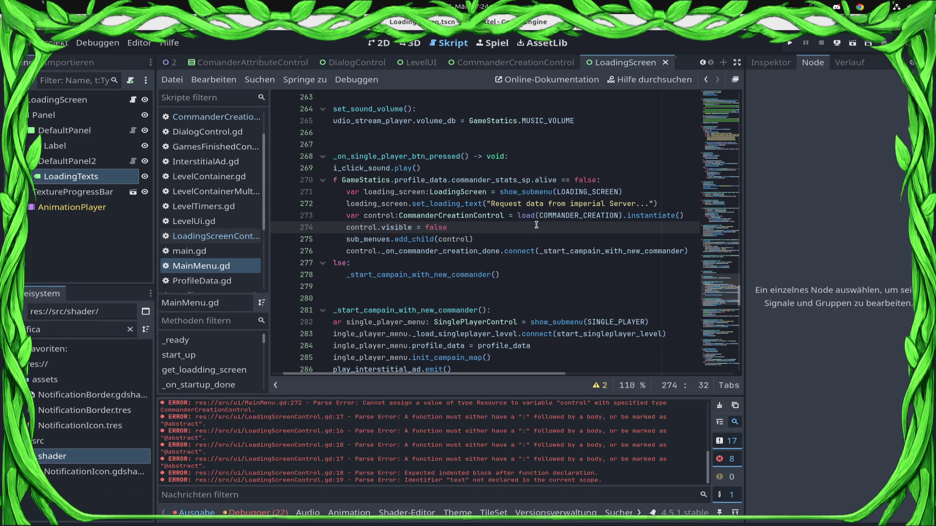
Add 'await control._data_recived' after the control is added.
{"action": "key", "text": "Return"}
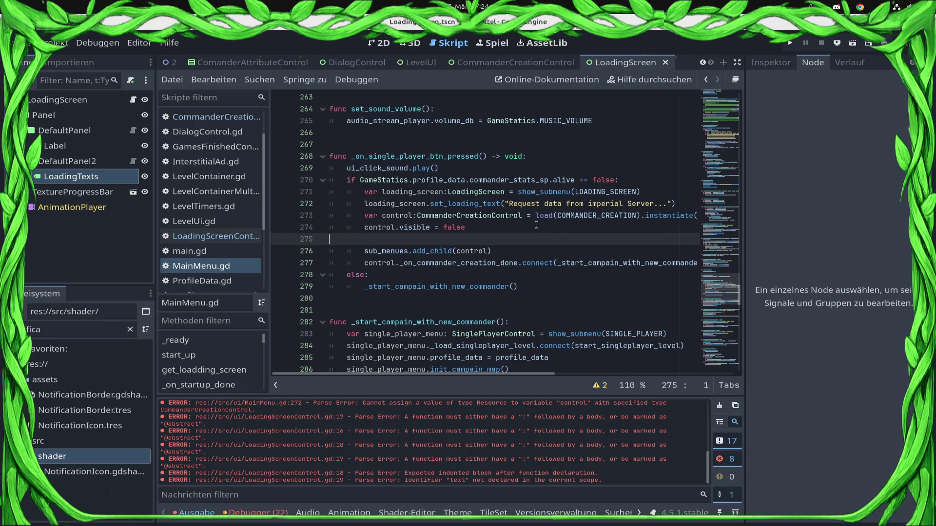
{"action": "key", "text": "BackSpace"}
{"action": "key", "text": "BackSpace"}
{"action": "key", "text": "BackSpace"}
{"action": "key", "text": "Down"}
{"action": "key", "text": "End"}
{"action": "key", "text": "Return"}
{"action": "type", "text": "await con"}
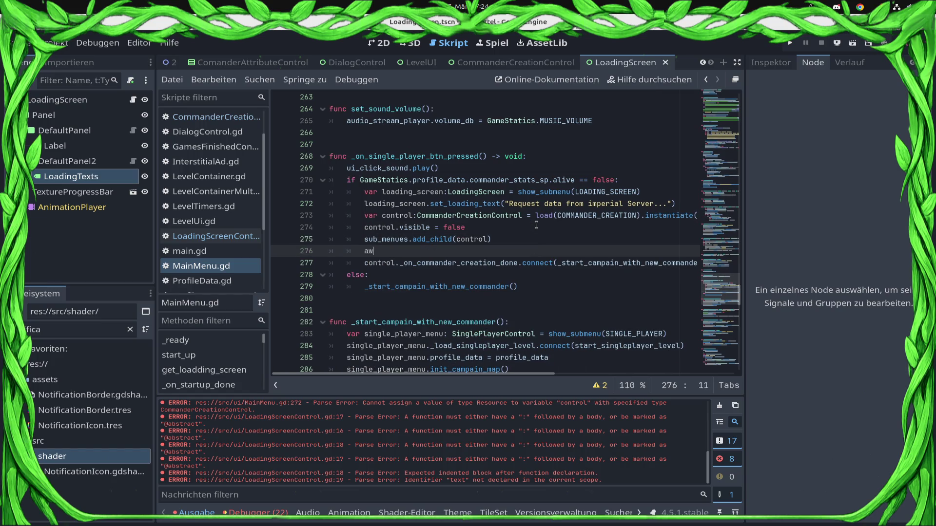
{"action": "key", "text": "Return"}
{"action": "type", "text": ".da"}
{"action": "key", "text": "Return"}
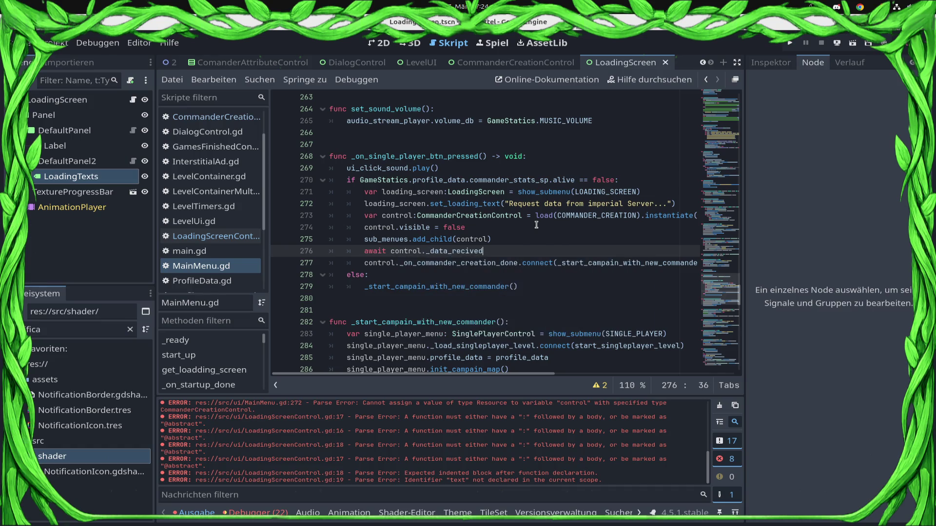
Free the loading screen with loading_screen.queue_free() once the data arrives.
{"action": "key", "text": "Down"}
{"action": "key", "text": "End"}
{"action": "key", "text": "Return"}
{"action": "type", "text": "load"}
{"action": "key", "text": "Return"}
{"action": "type", "text": ".qu"}
{"action": "key", "text": "Return"}
{"action": "key", "text": "BackSpace"}
{"action": "key", "text": "BackSpace"}
{"action": "key", "text": "BackSpace"}
{"action": "key", "text": "BackSpace"}
{"action": "key", "text": "BackSpace"}
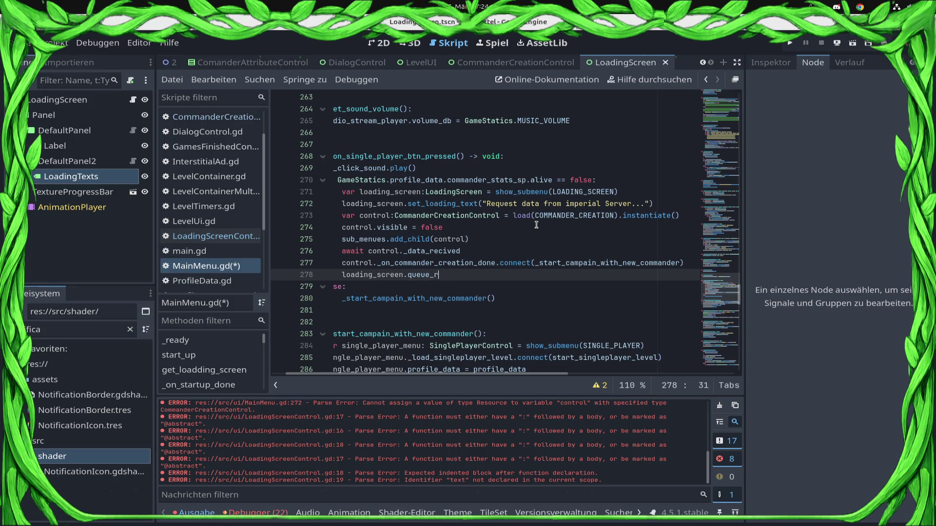
{"action": "key", "text": "Return"}
{"action": "key", "text": "Return"}
Show the control again with control.visible = true, save, and run the game.
{"action": "type", "text": "control.visi"}
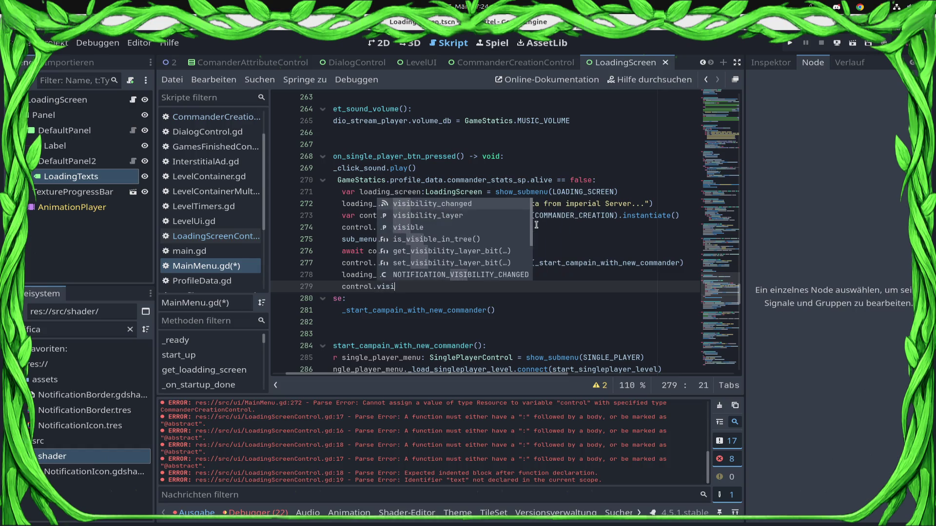
{"action": "key", "text": "Down"}
{"action": "key", "text": "Down"}
{"action": "key", "text": "Return"}
{"action": "type", "text": "true"}
{"action": "key", "text": "ctrl+s"}
{"action": "left_click", "coordinate": [557, 111]}
{"action": "mouse_move", "coordinate": [587, 191]}
{"action": "left_mouse_down"}
{"action": "mouse_move", "coordinate": [334, 180]}
{"action": "mouse_move", "coordinate": [329, 203]}
{"action": "left_mouse_up"}
{"action": "left_click", "coordinate": [789, 43]}
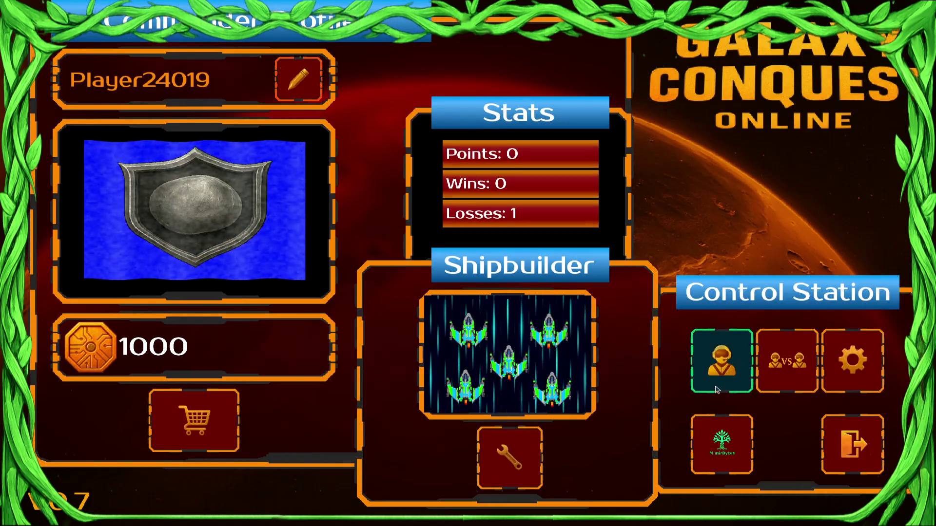
Open commander creation, go back, open the ranked leaderboard, return, then exit the game.
{"action": "left_click", "coordinate": [717, 365]}
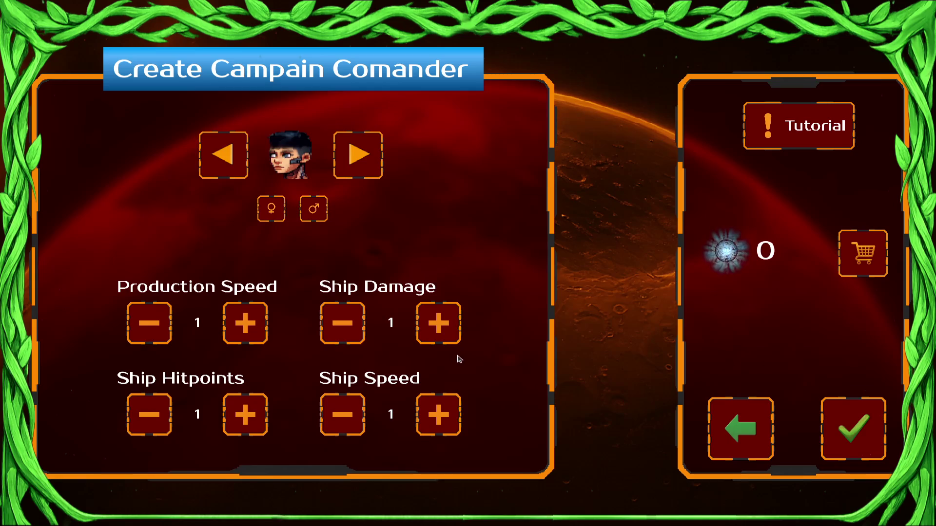
{"action": "left_click", "coordinate": [747, 428]}
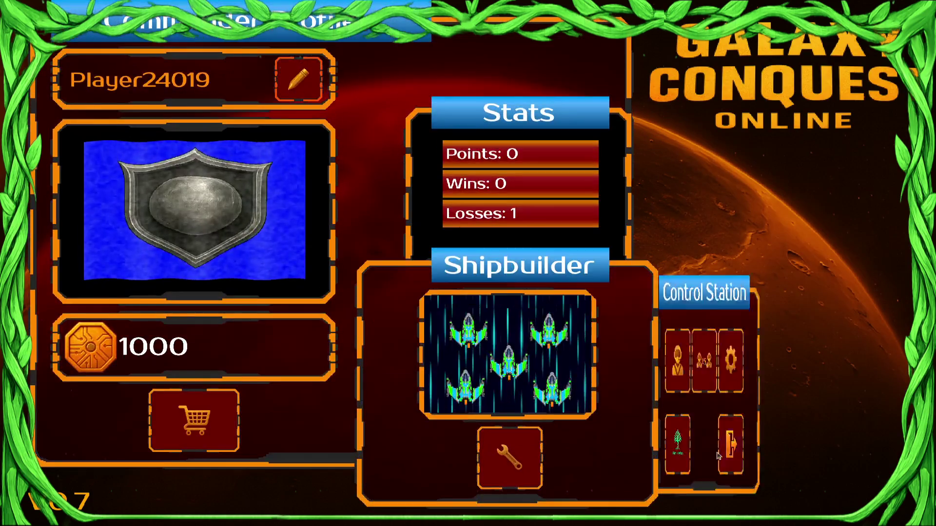
{"action": "left_click", "coordinate": [775, 375]}
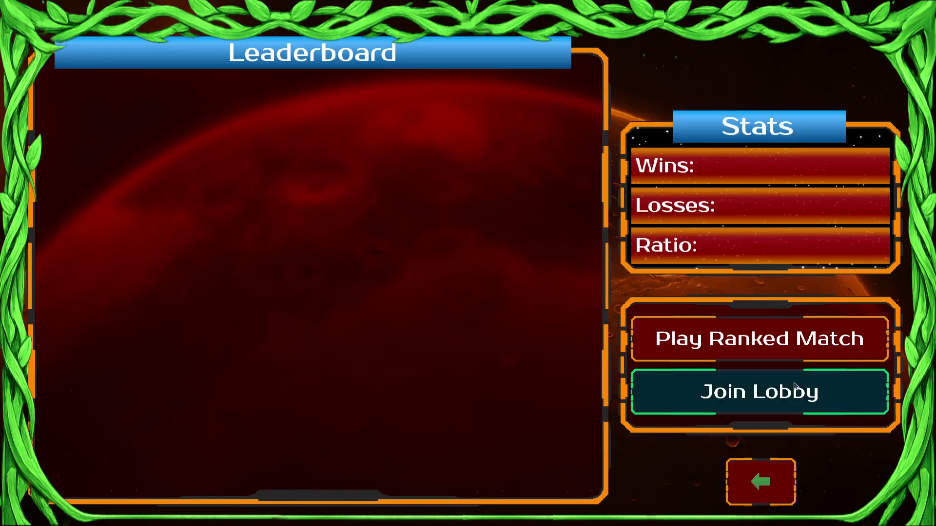
{"action": "left_click", "coordinate": [778, 501]}
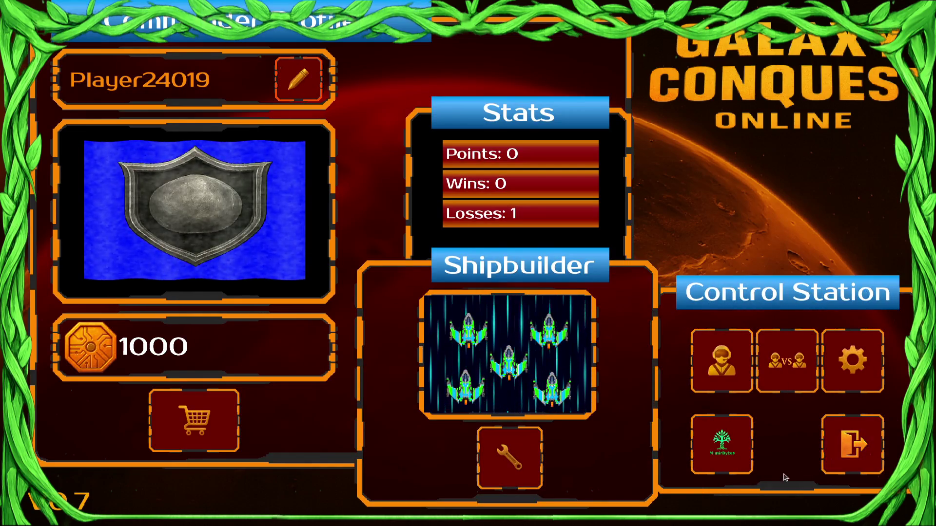
{"action": "left_click", "coordinate": [835, 467]}
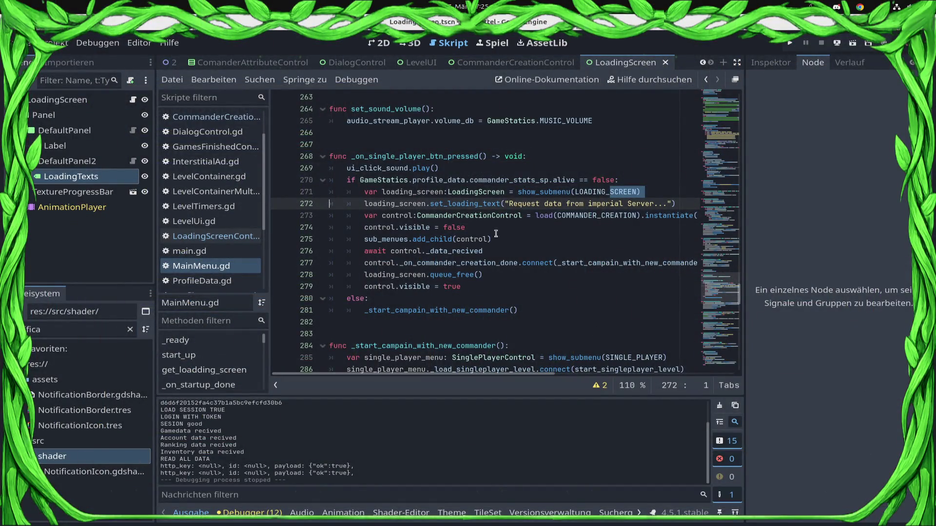
Add a with_loading_screen: bool = false parameter to the show_submenu signature.
{"action": "mouse_move", "coordinate": [681, 205]}
{"action": "left_mouse_down"}
{"action": "mouse_move", "coordinate": [341, 203]}
{"action": "mouse_move", "coordinate": [269, 193]}
{"action": "left_mouse_up"}
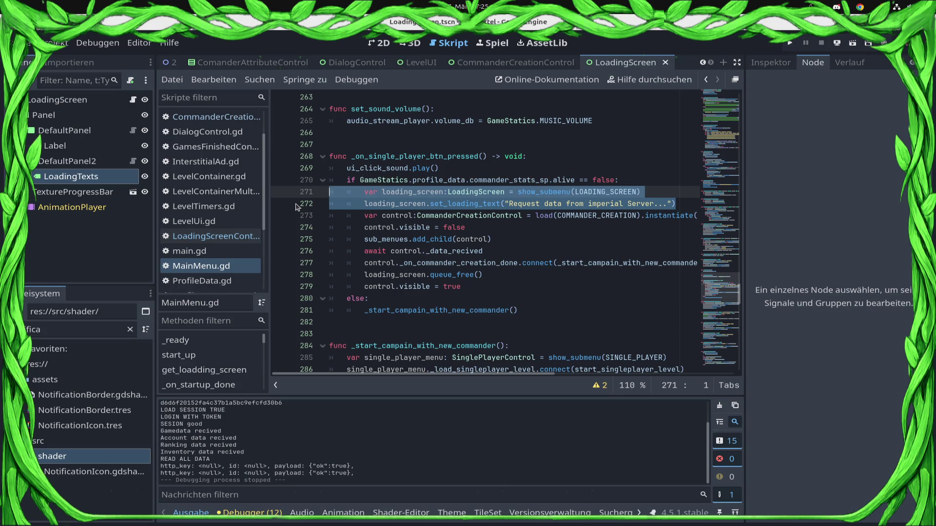
{"action": "scroll", "coordinate": [425, 251], "scroll_direction": "up", "scroll_amount": 2}
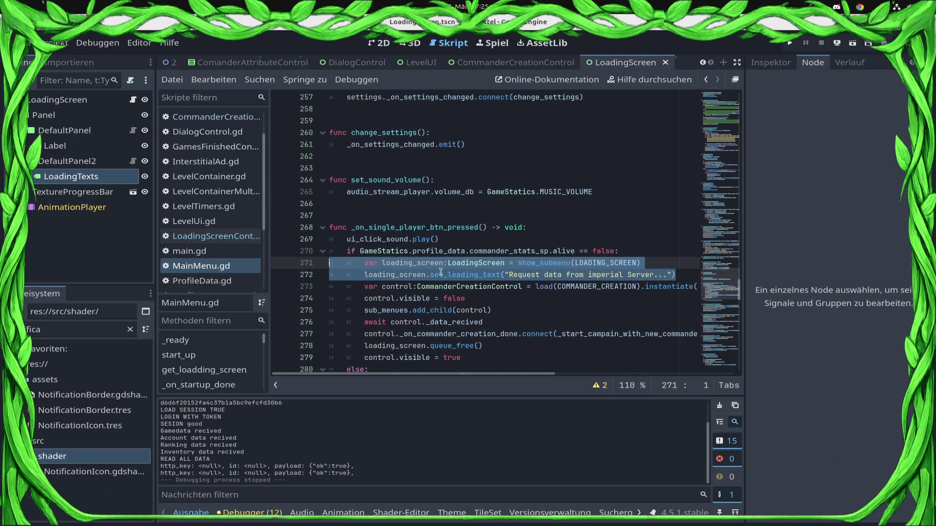
{"action": "scroll", "coordinate": [577, 257], "scroll_direction": "down", "scroll_amount": 1}
{"action": "left_click", "coordinate": [578, 257]}
{"action": "left_click", "coordinate": [538, 229], "text": "ctrl"}
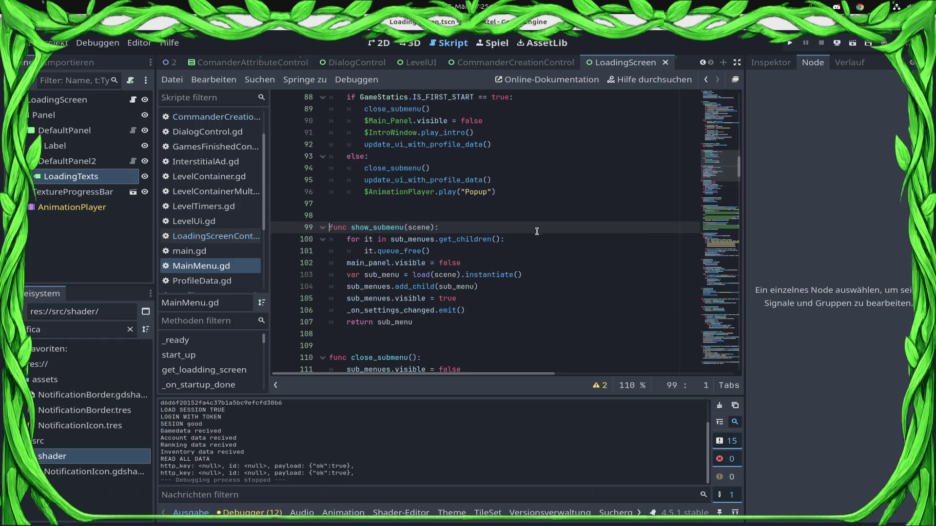
{"action": "left_click", "coordinate": [430, 227]}
{"action": "type", "text": "String, with_loading_screen:"}
{"action": "key", "text": "ctrl+s"}
{"action": "type", "text": "bool = false"}
{"action": "key", "text": "ctrl+s"}
Insert 'if with_loading_screen == true:' above the main_panel.visible line in show_submenu.
{"action": "key", "text": "Down"}
{"action": "key", "text": "Down"}
{"action": "key", "text": "Down"}
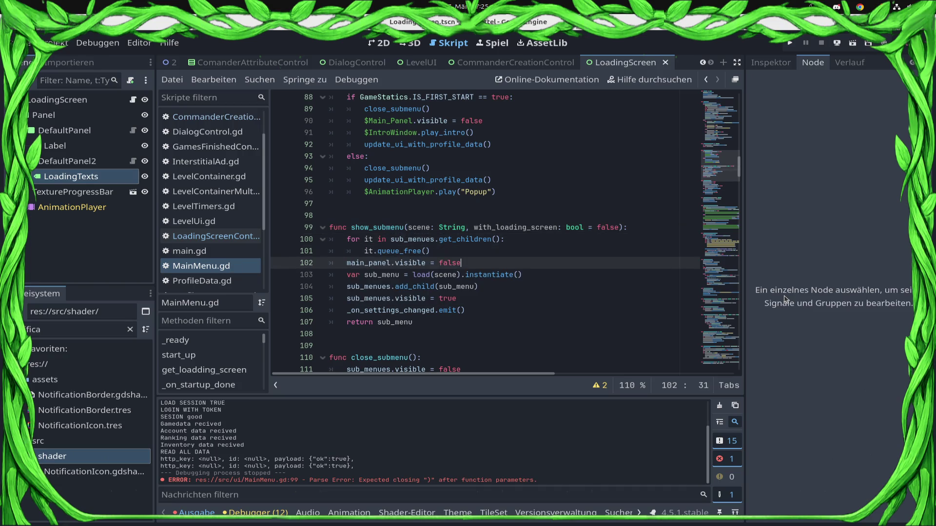
{"action": "key", "text": "Up"}
{"action": "key", "text": "Up"}
{"action": "key", "text": "Down"}
{"action": "key", "text": "Return"}
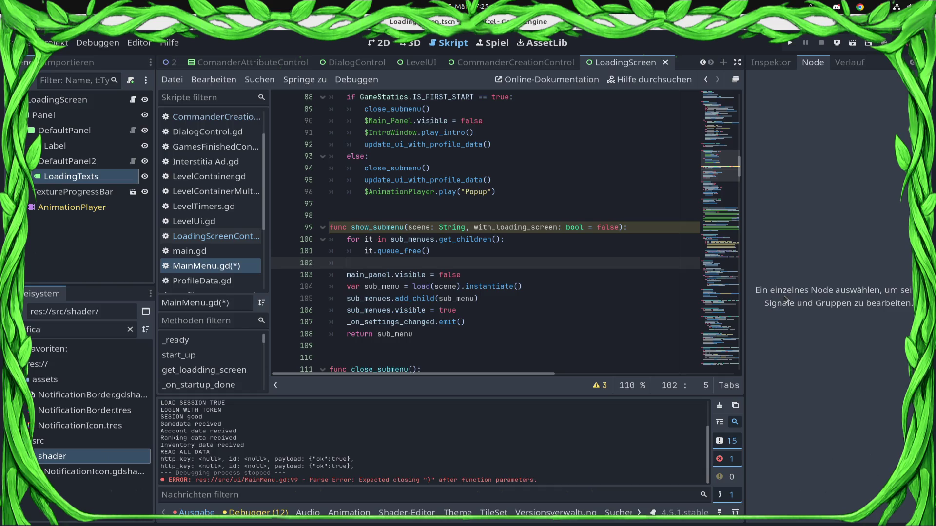
{"action": "key", "text": "BackSpace"}
{"action": "type", "text": "wi"}
{"action": "key", "text": "Return"}
{"action": "type", "text": "== true:"}
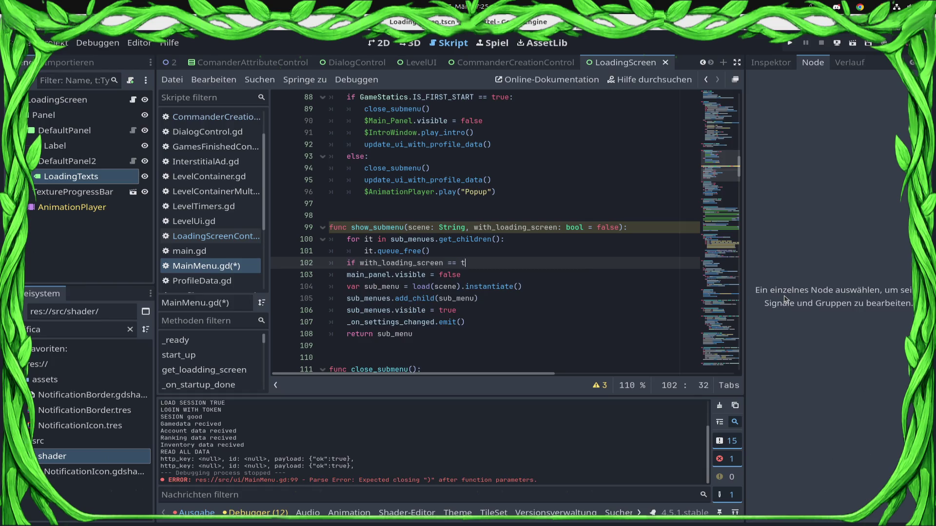
{"action": "key", "text": "Return"}
Cut the two loading-screen lines out of _on_single_player_btn_pressed and save.
{"action": "scroll", "coordinate": [557, 293], "scroll_direction": "down", "scroll_amount": 20}
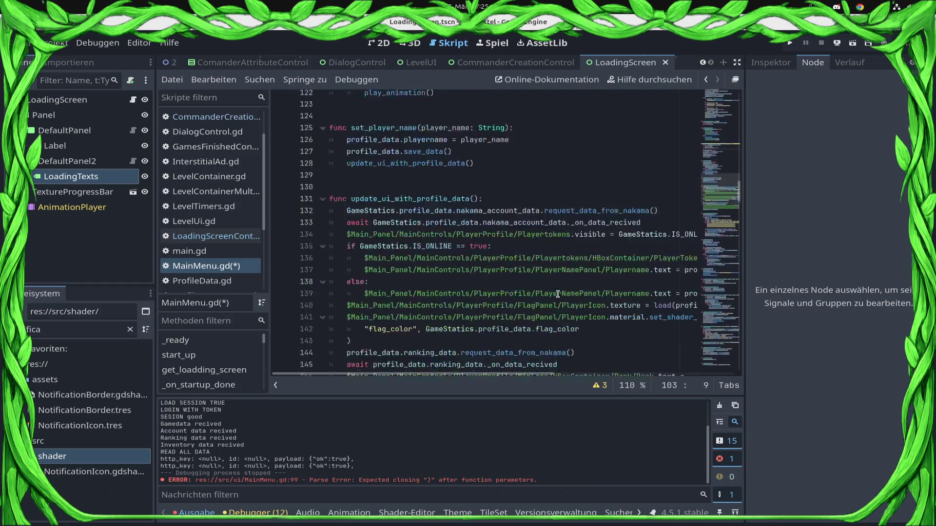
{"action": "scroll", "coordinate": [558, 294], "scroll_direction": "down", "scroll_amount": 15}
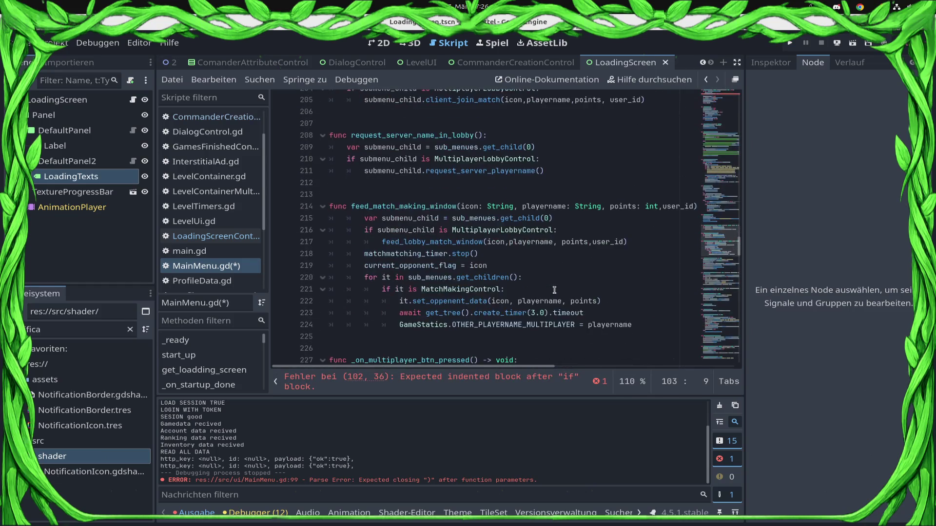
{"action": "scroll", "coordinate": [554, 290], "scroll_direction": "down", "scroll_amount": 3}
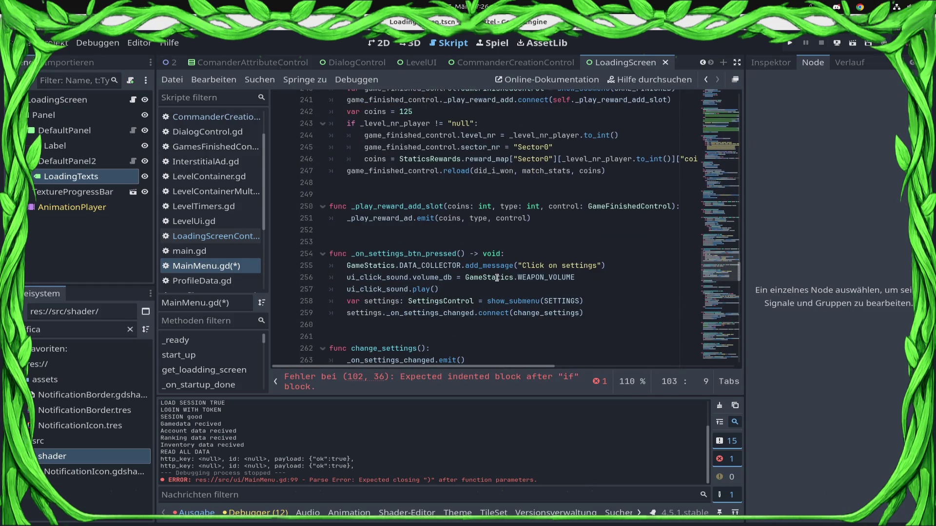
{"action": "scroll", "coordinate": [496, 278], "scroll_direction": "down", "scroll_amount": 8}
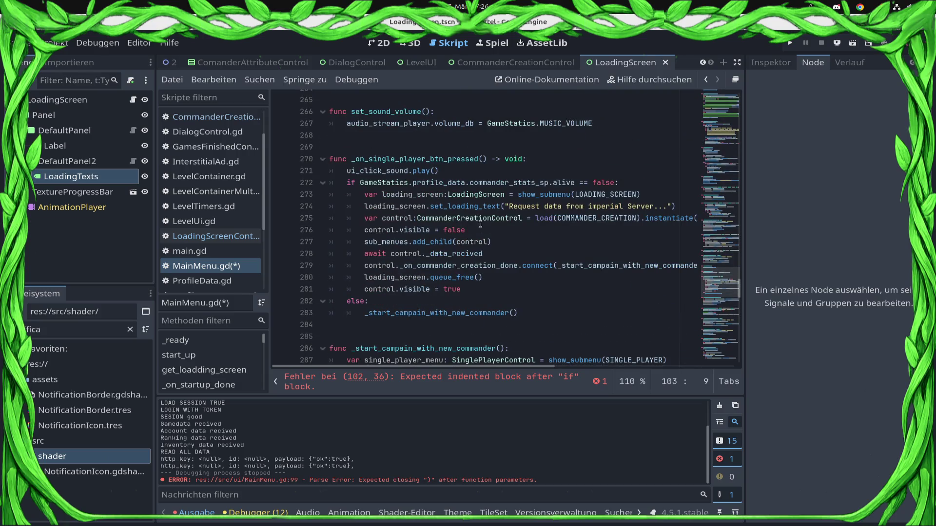
{"action": "mouse_move", "coordinate": [678, 207]}
{"action": "left_mouse_down"}
{"action": "mouse_move", "coordinate": [370, 206]}
{"action": "mouse_move", "coordinate": [258, 193]}
{"action": "left_mouse_up"}
{"action": "key", "text": "ctrl+c"}
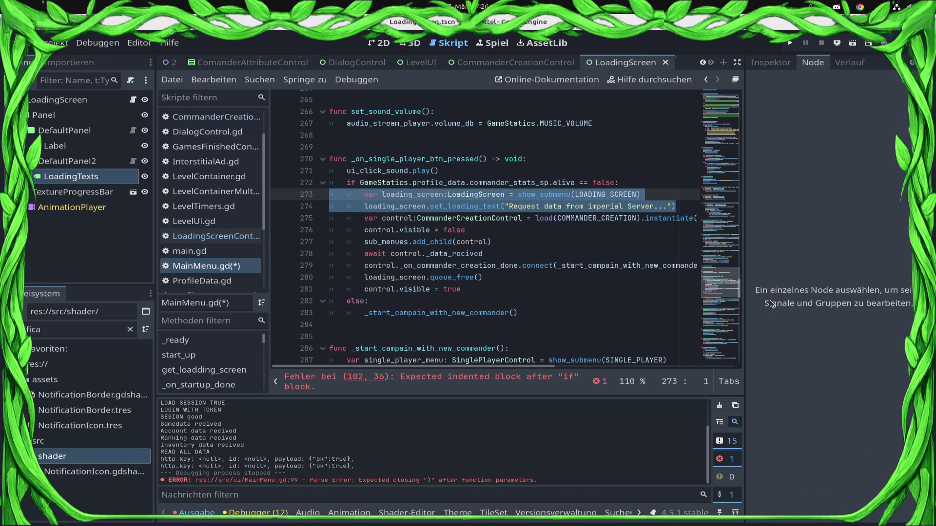
{"action": "key", "text": "Delete"}
{"action": "key", "text": "ctrl+s"}
{"action": "left_click", "coordinate": [730, 135]}
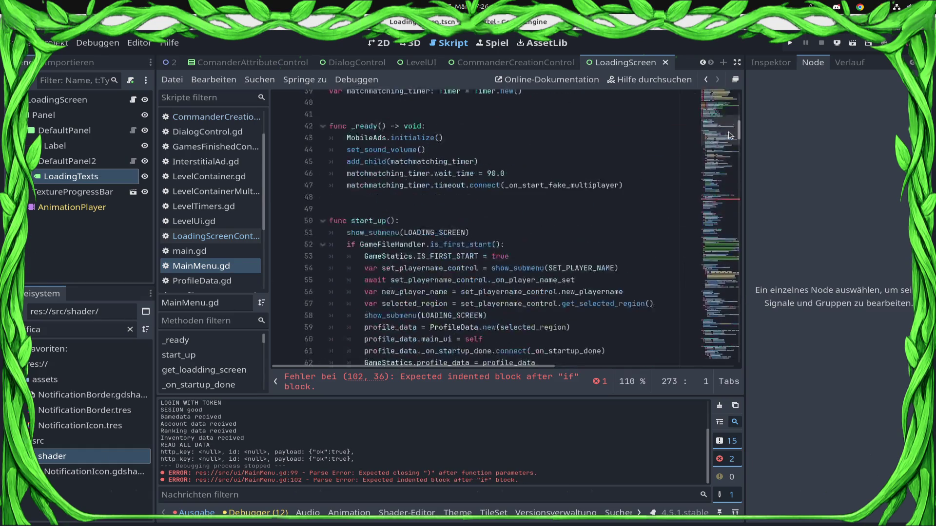
{"action": "mouse_move", "coordinate": [729, 135]}
{"action": "left_mouse_down"}
{"action": "mouse_move", "coordinate": [729, 163]}
{"action": "mouse_move", "coordinate": [730, 98]}
{"action": "mouse_move", "coordinate": [728, 173]}
{"action": "left_mouse_up"}
Paste the loading-screen lines into the if block and fix their indentation.
{"action": "left_click", "coordinate": [385, 216]}
{"action": "key", "text": "ctrl+v"}
{"action": "left_click", "coordinate": [385, 218]}
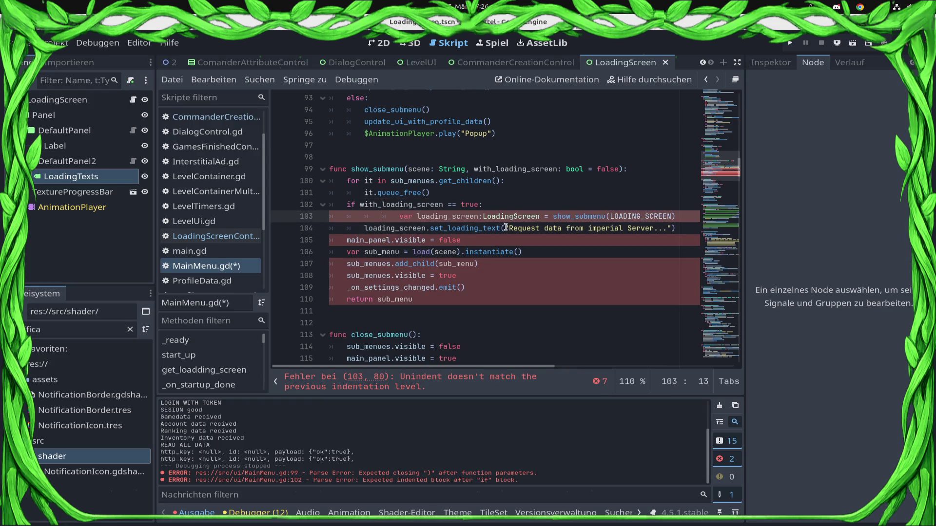
{"action": "key", "text": "Right"}
{"action": "key", "text": "BackSpace"}
{"action": "key", "text": "BackSpace"}
{"action": "key", "text": "ctrl+s"}
{"action": "key", "text": "Down"}
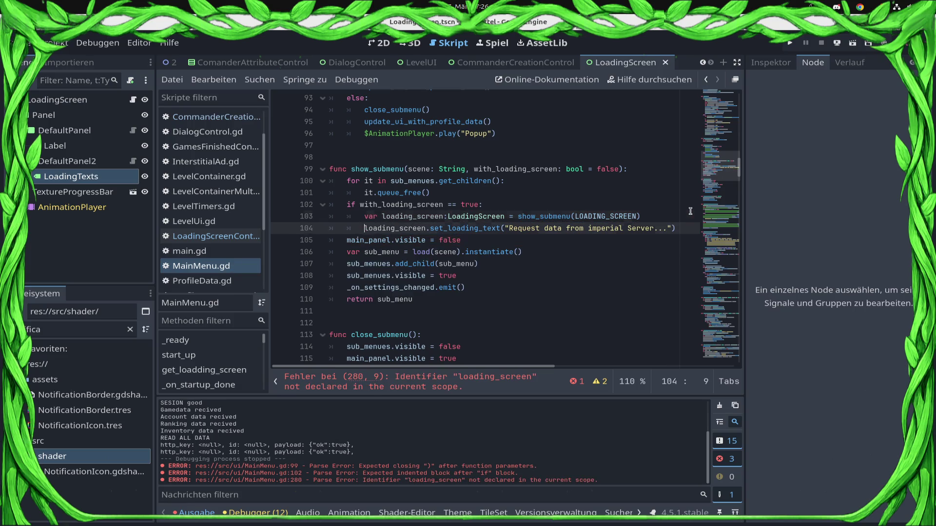
Add a loading_screen_text: String = "" parameter to the show_submenu signature.
{"action": "key", "text": "Up"}
{"action": "key", "text": "Up"}
{"action": "key", "text": "Up"}
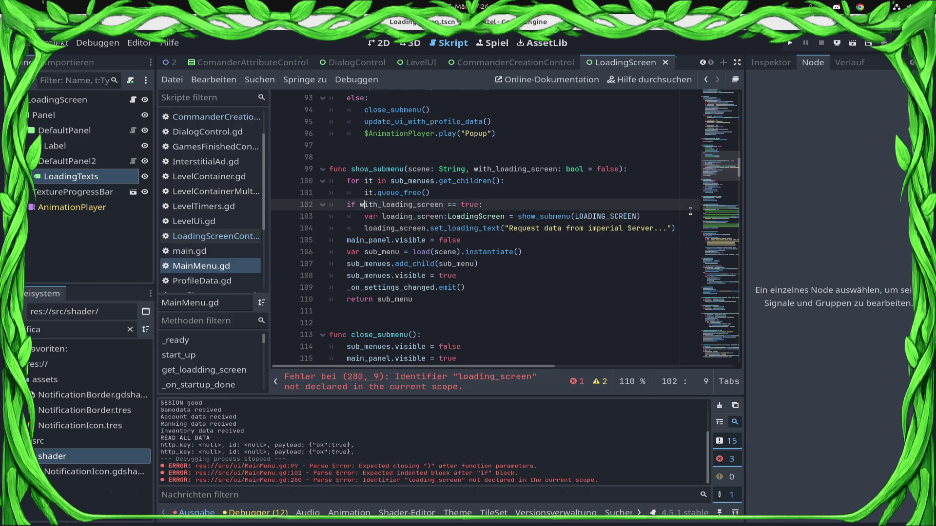
{"action": "type", "text": "loading_scre"}
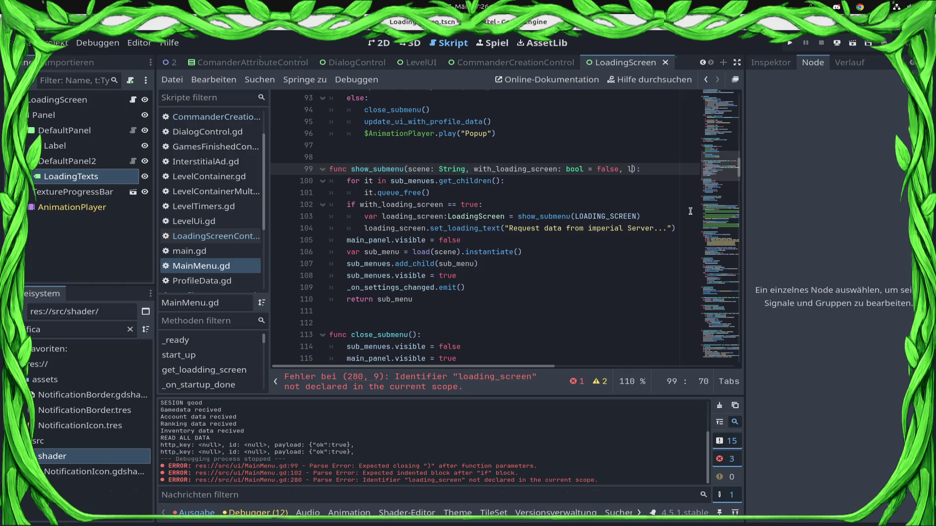
{"action": "type", "text": "en_:t"}
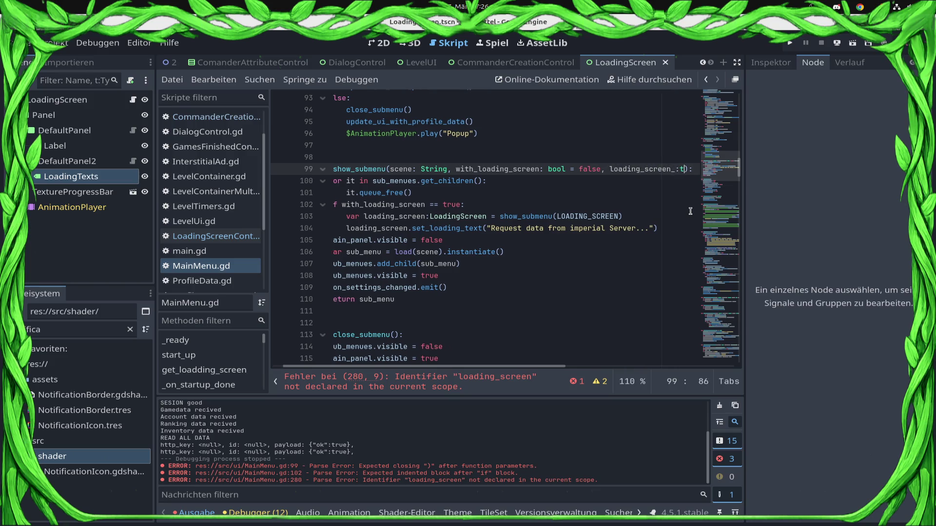
{"action": "type", "text": "ext: String"}
{"action": "key", "text": "Down"}
{"action": "key", "text": "ctrl+s"}
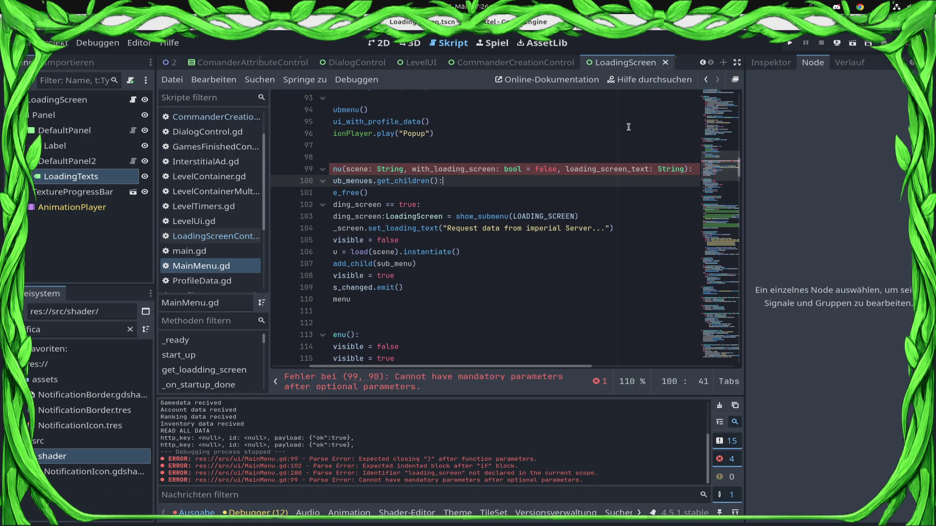
{"action": "left_click", "coordinate": [686, 170]}
{"action": "type", "text": "="}
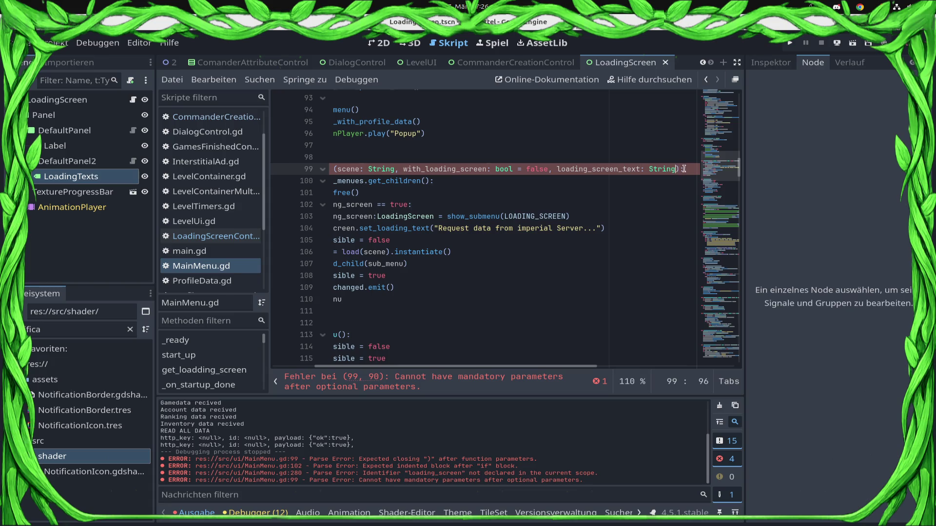
{"action": "key", "text": "BackSpace"}
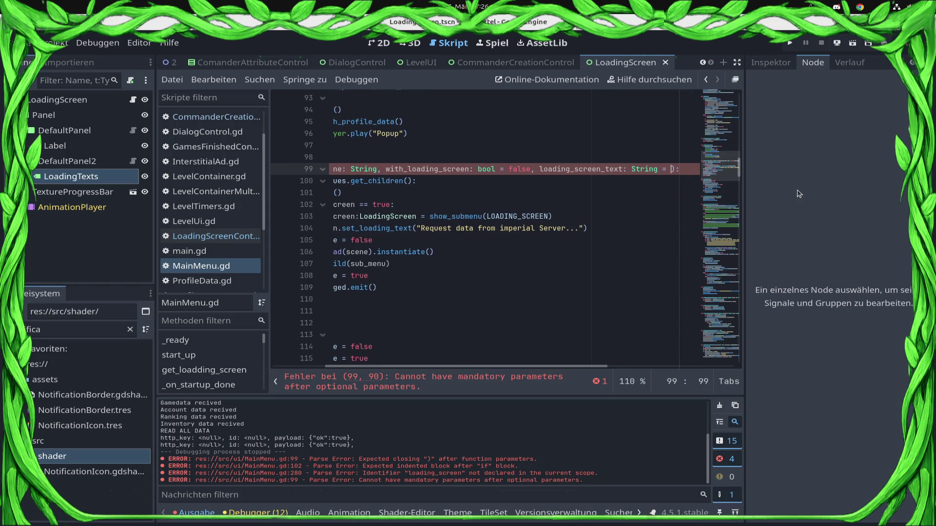
{"action": "type", "text": "\"\""}
{"action": "key", "text": "ctrl+s"}
Replace the hard-coded 'Request data' string in set_loading_text with loading_screen_text.
{"action": "double_click", "coordinate": [592, 169]}
{"action": "key", "text": "ctrl+c"}
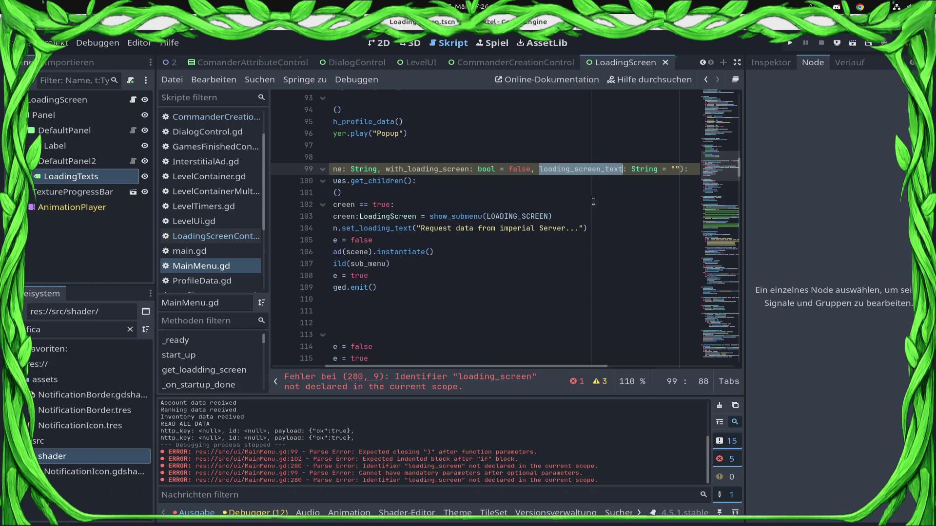
{"action": "left_click", "coordinate": [414, 228]}
{"action": "left_click", "coordinate": [583, 228], "text": "shift"}
{"action": "key", "text": "ctrl+v"}
{"action": "key", "text": "ctrl+s"}
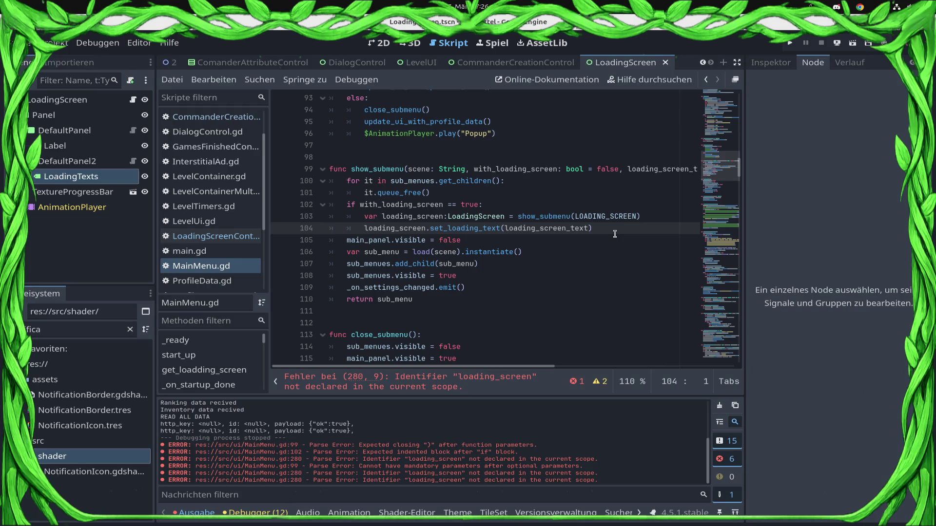
{"action": "key", "text": "Up"}
{"action": "key", "text": "Down"}
{"action": "key", "text": "Down"}
{"action": "key", "text": "Down"}
{"action": "key", "text": "Down"}
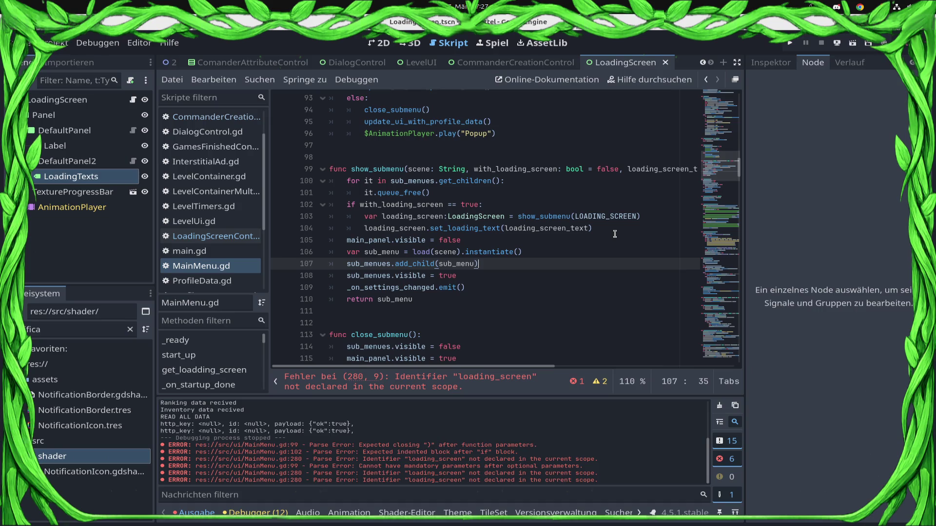
Add an 'if with_loading_screen == true:' block after add_child, starting with sub_menu.
{"action": "key", "text": "Return"}
{"action": "key", "text": "Return"}
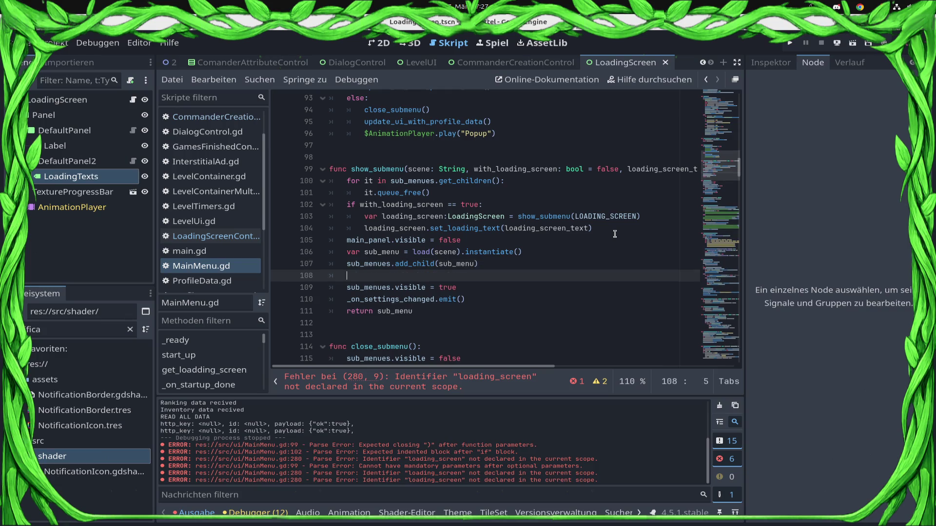
{"action": "key", "text": "Up"}
{"action": "key", "text": "Up"}
{"action": "key", "text": "Down"}
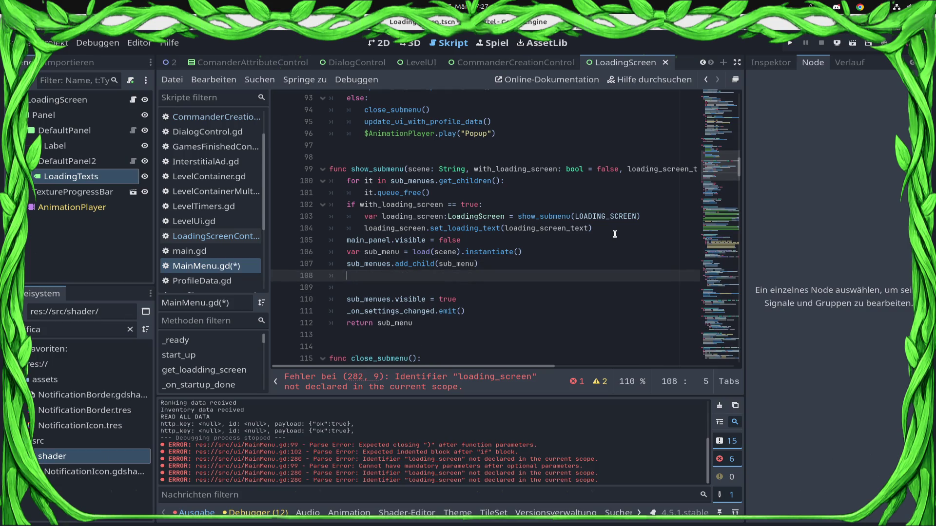
{"action": "type", "text": "if wi"}
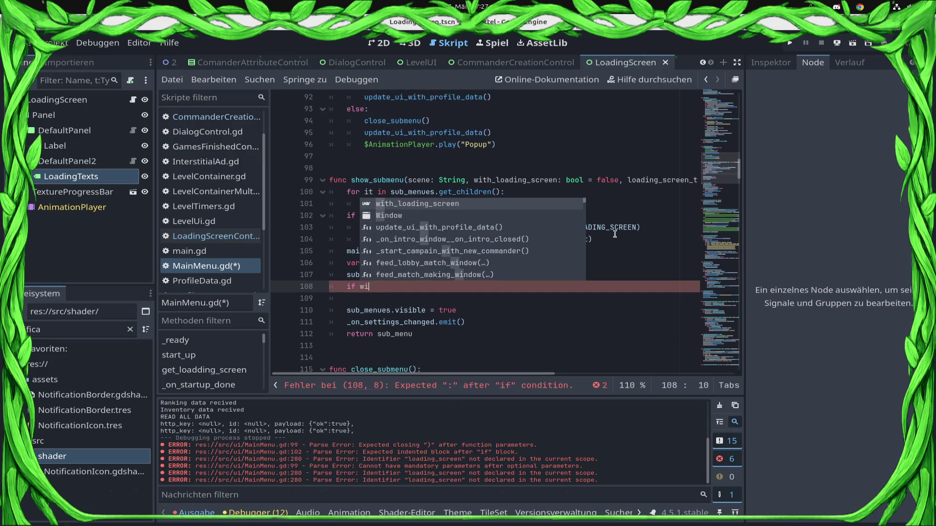
{"action": "type", "text": "th_loading_screen == true:"}
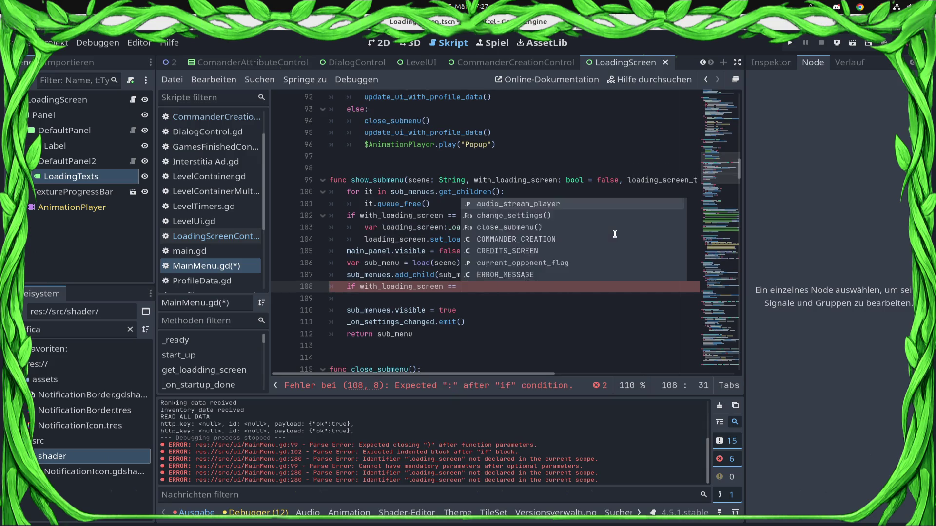
{"action": "key", "text": "Return"}
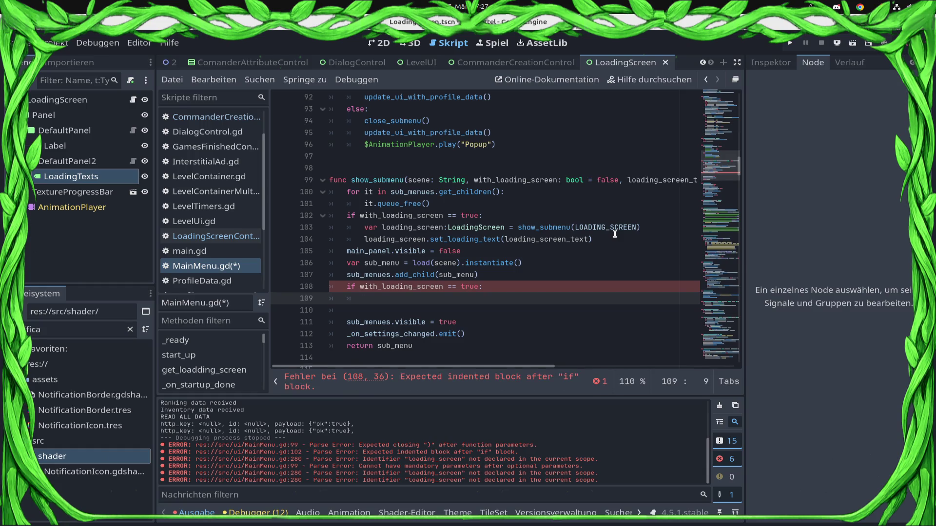
{"action": "type", "text": "submen"}
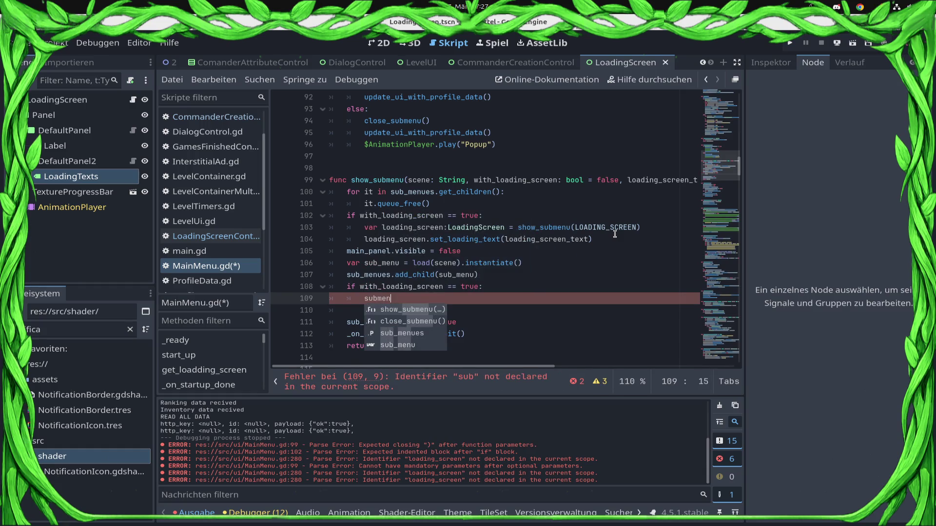
{"action": "key", "text": "Down"}
{"action": "key", "text": "Down"}
{"action": "key", "text": "Down"}
{"action": "key", "text": "Return"}
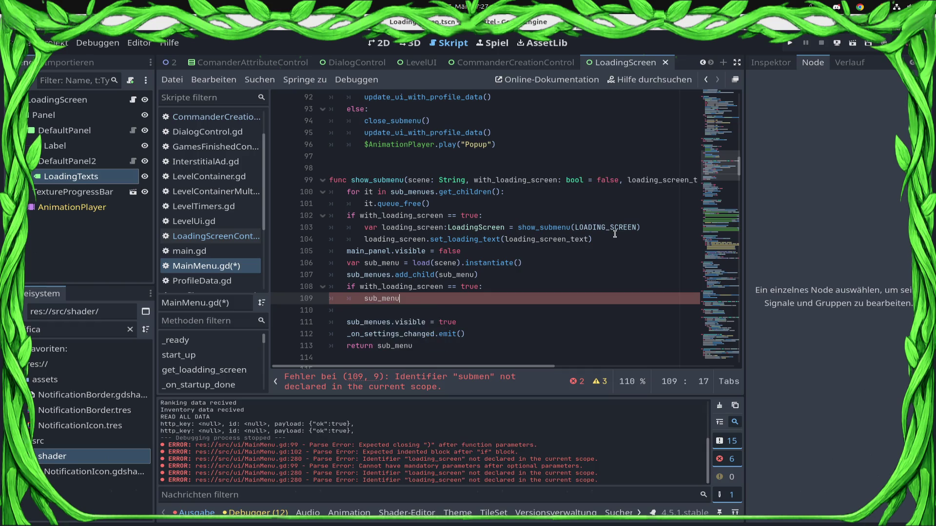
Complete line 109 as 'await sub_menu._data_recived'.
{"action": "scroll", "coordinate": [549, 212], "scroll_direction": "down", "scroll_amount": 20}
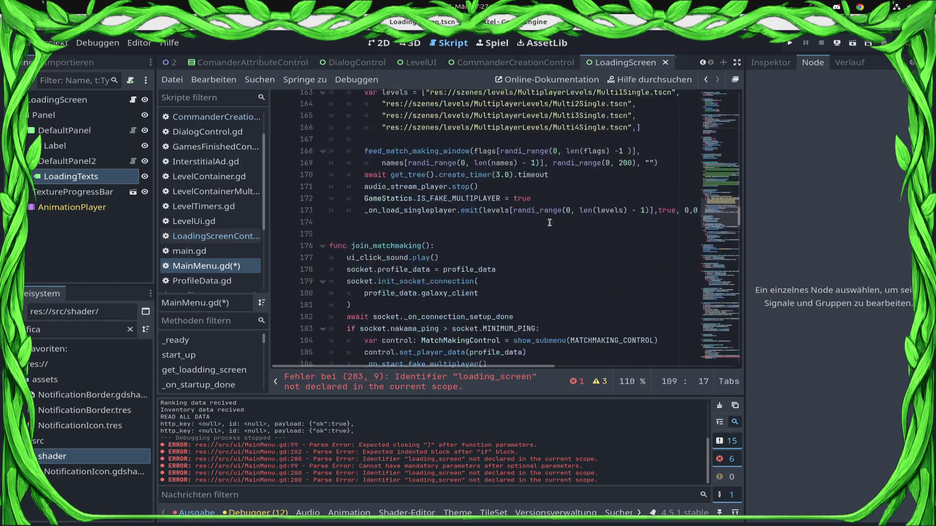
{"action": "scroll", "coordinate": [549, 212], "scroll_direction": "down", "scroll_amount": 20}
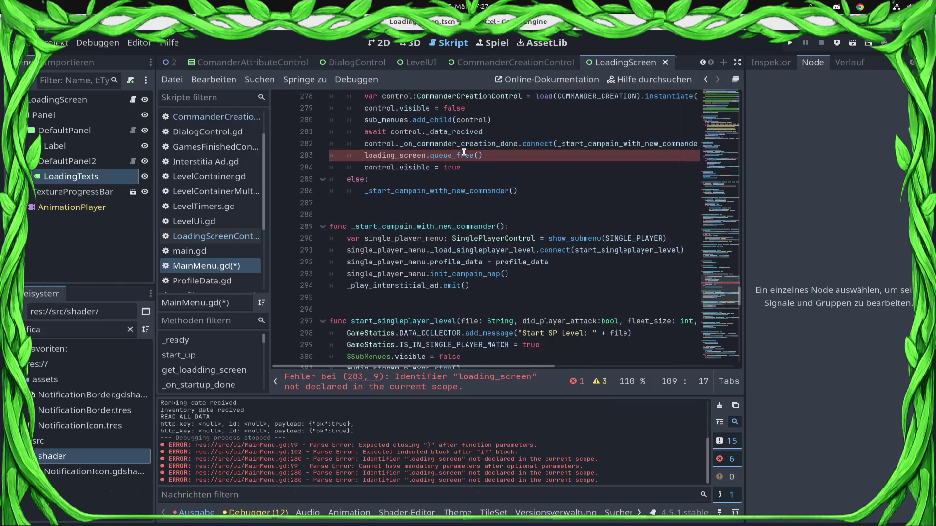
{"action": "double_click", "coordinate": [444, 131]}
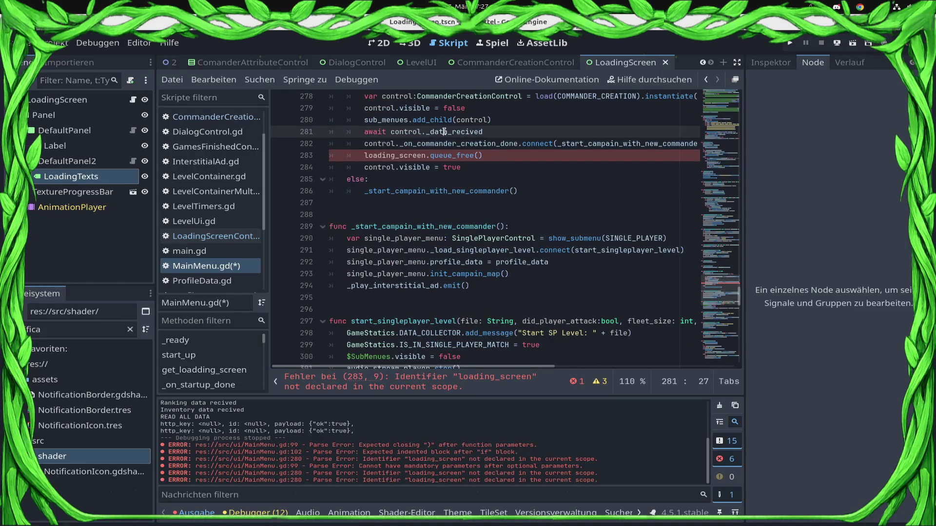
{"action": "left_click_drag", "start_coordinate": [740, 308], "coordinate": [744, 167]}
{"action": "mouse_move", "coordinate": [738, 136]}
{"action": "left_mouse_down"}
{"action": "mouse_move", "coordinate": [737, 97]}
{"action": "mouse_move", "coordinate": [738, 166]}
{"action": "left_mouse_up"}
{"action": "left_click", "coordinate": [435, 245]}
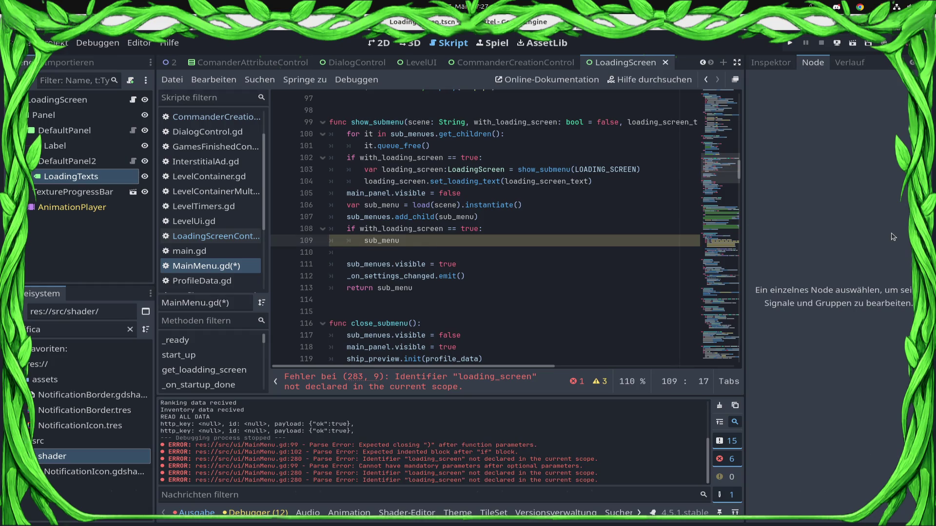
{"action": "type", "text": "._data_recived"}
{"action": "key", "text": "Home"}
{"action": "type", "text": "await"}
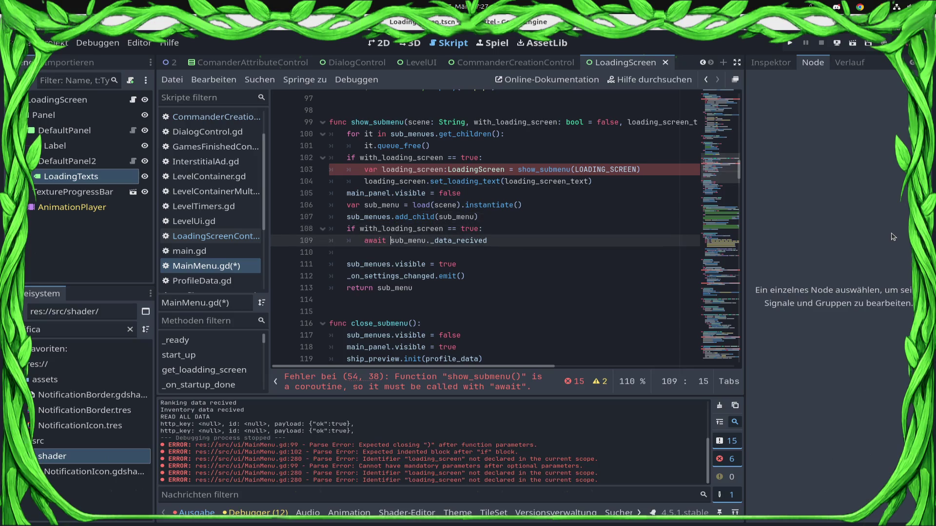
Add 'sub_menues.visible = false' to the block and save MainMenu.gd.
{"action": "key", "text": "Up"}
{"action": "key", "text": "Up"}
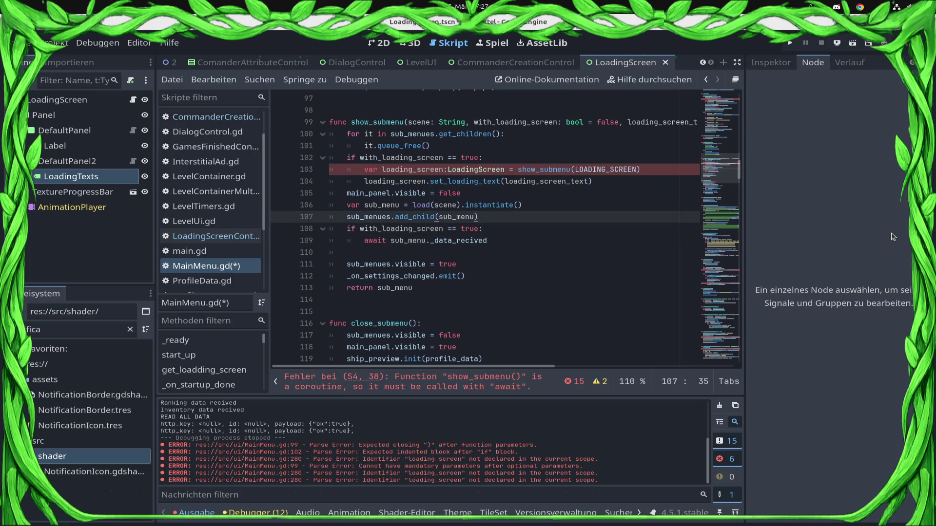
{"action": "key", "text": "Down"}
{"action": "key", "text": "Return"}
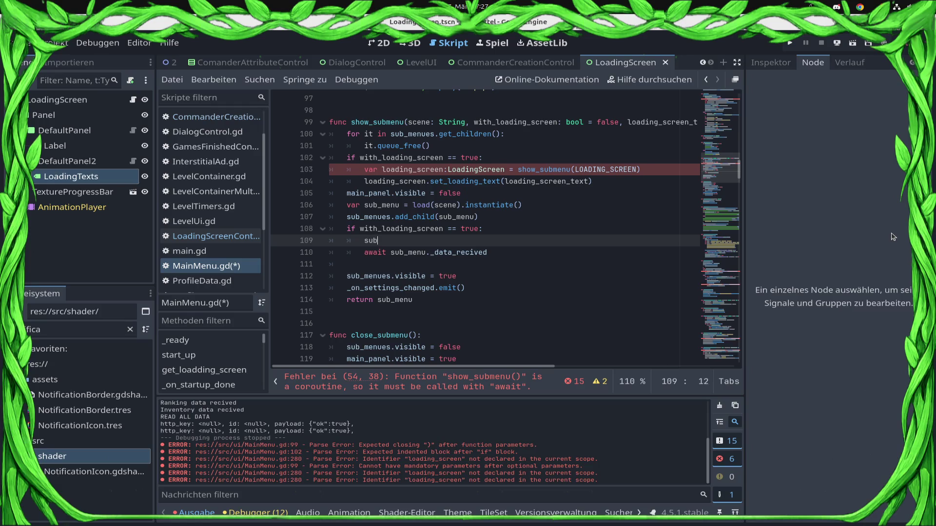
{"action": "type", "text": "_menues.visible"}
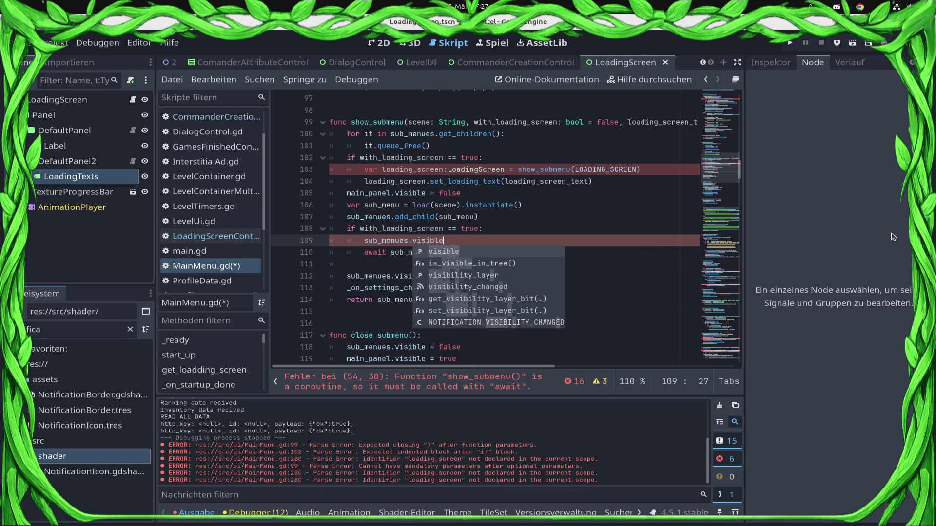
{"action": "type", "text": " = false"}
{"action": "key", "text": "ctrl+s"}
{"action": "key", "text": "Up"}
{"action": "key", "text": "Up"}
{"action": "key", "text": "Up"}
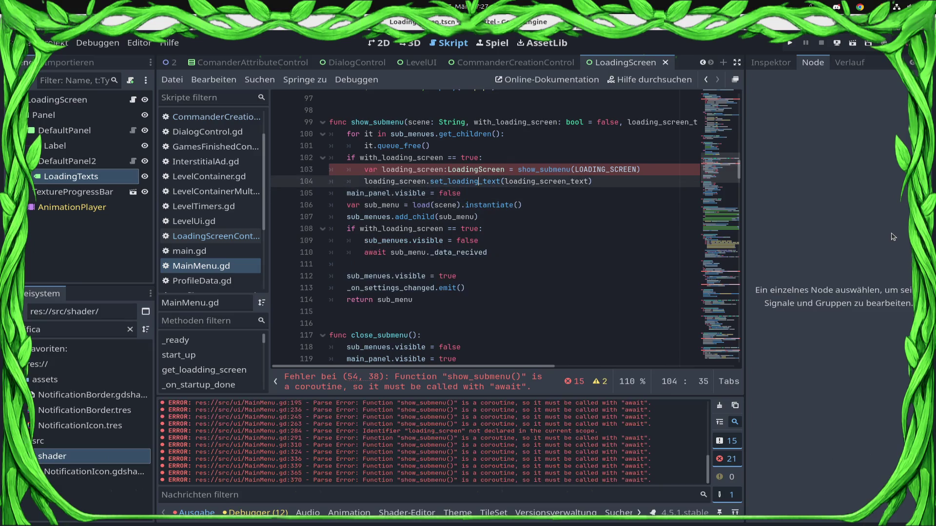
Add await before show_submenu on line 103 and save.
{"action": "key", "text": "Up"}
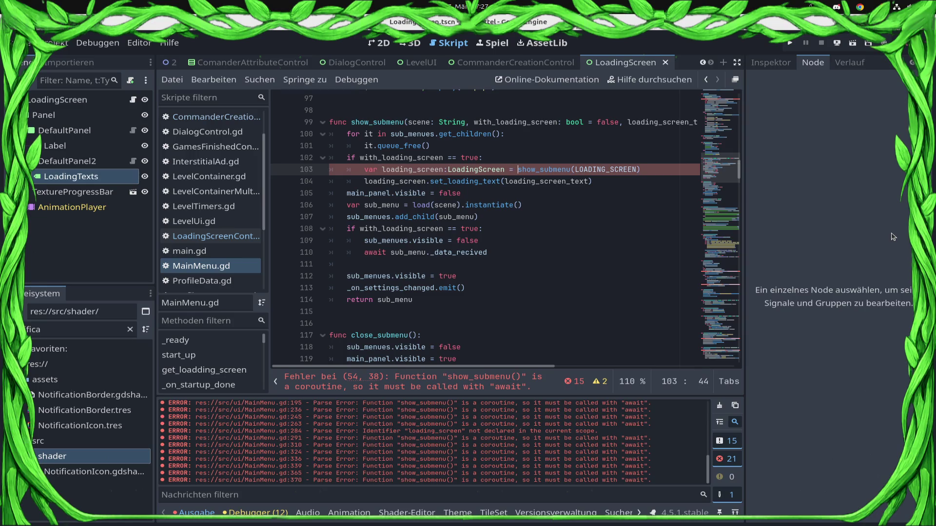
{"action": "key", "text": "Down"}
{"action": "key", "text": "Down"}
{"action": "key", "text": "Down"}
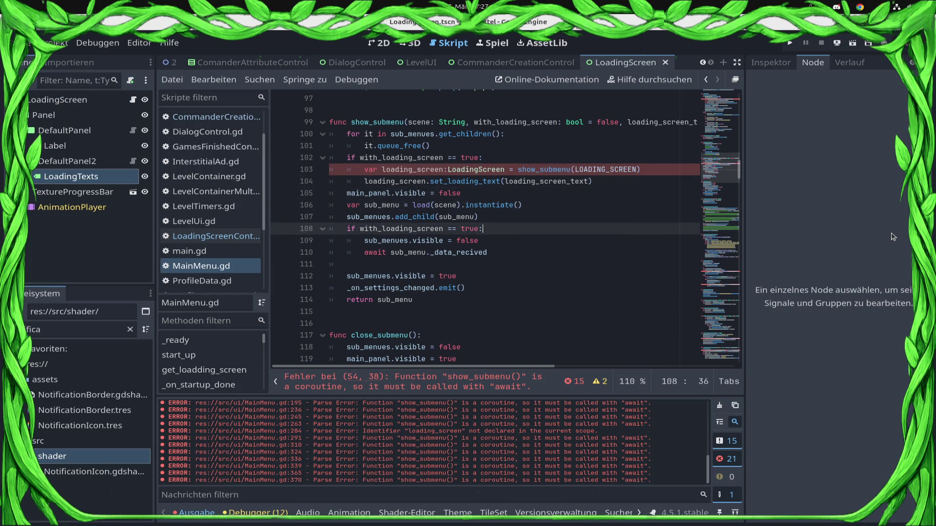
{"action": "key", "text": "Up"}
{"action": "key", "text": "Up"}
{"action": "key", "text": "Up"}
{"action": "key", "text": "Up"}
{"action": "key", "text": "Up"}
{"action": "key", "text": "Up"}
{"action": "type", "text": "await"}
{"action": "key", "text": "ctrl+s"}
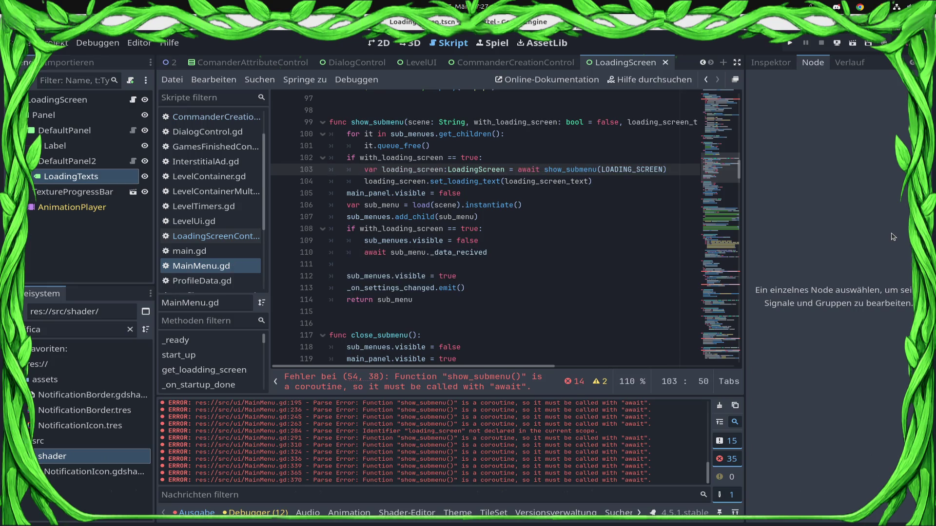
Using the error list, add await before show_submenu on lines 54 and 185, saving each.
{"action": "left_click", "coordinate": [574, 382]}
{"action": "left_click", "coordinate": [292, 357]}
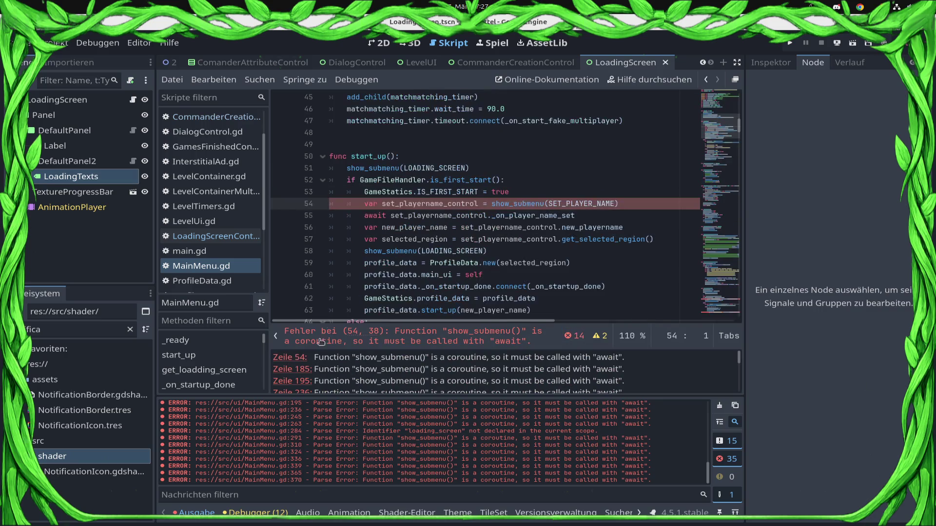
{"action": "left_click", "coordinate": [491, 204]}
{"action": "type", "text": "await"}
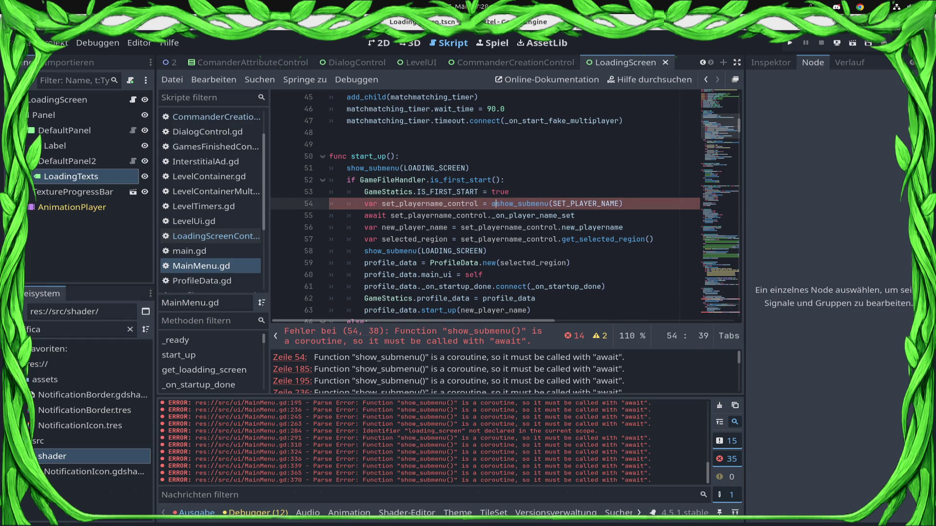
{"action": "key", "text": "ctrl+s"}
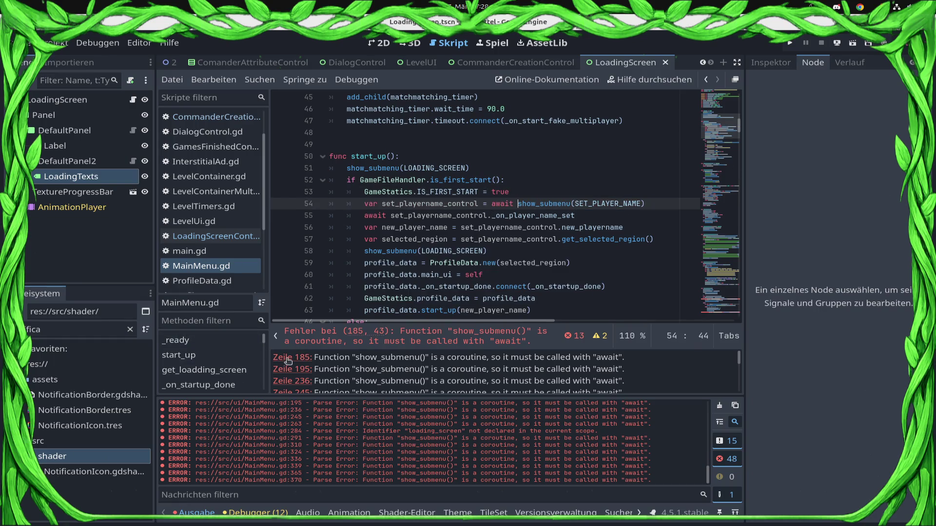
{"action": "left_click", "coordinate": [290, 358]}
{"action": "left_click", "coordinate": [509, 204]}
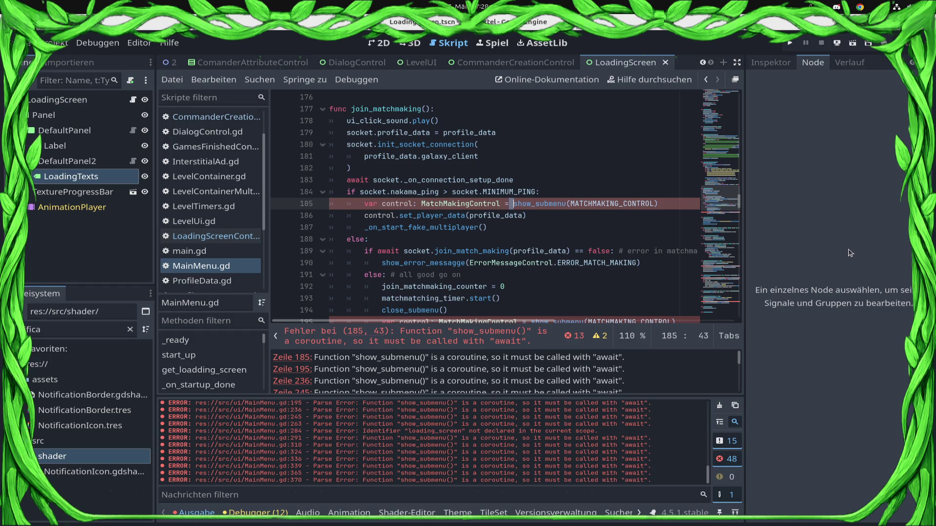
{"action": "type", "text": "await"}
{"action": "key", "text": "ctrl+s"}
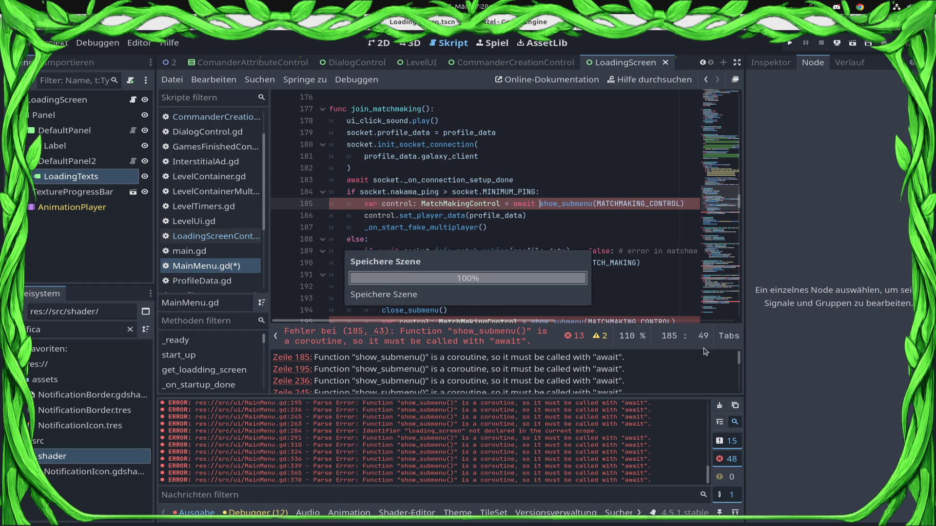
Add await before show_submenu on lines 195 and 236, saving each.
{"action": "left_click", "coordinate": [304, 357]}
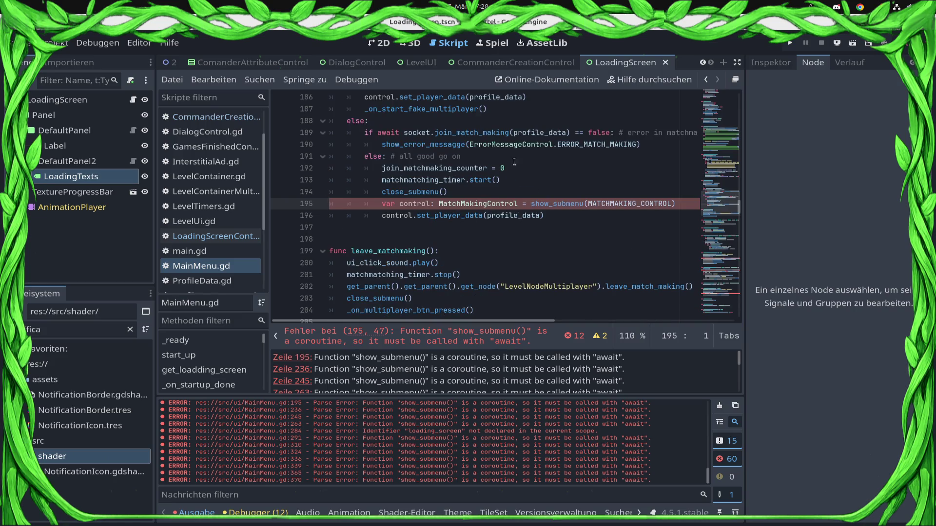
{"action": "left_click", "coordinate": [526, 204]}
{"action": "type", "text": "await"}
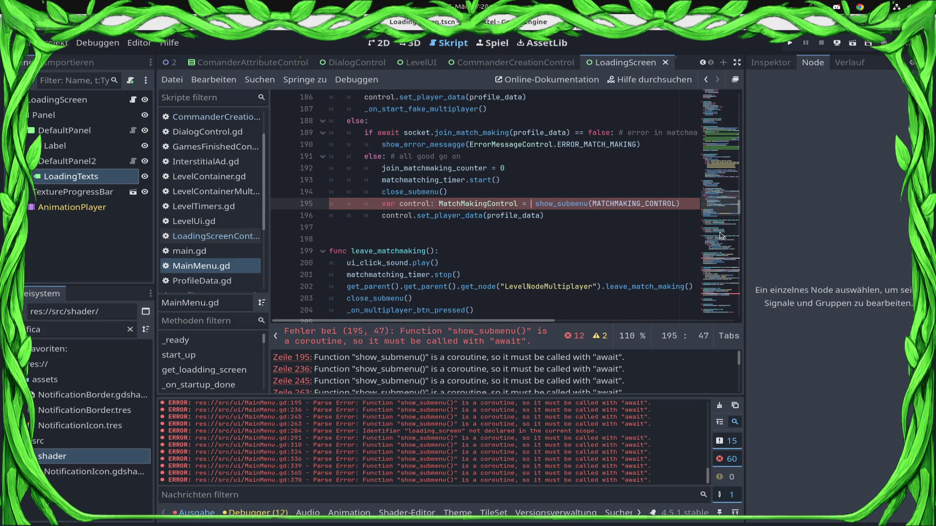
{"action": "key", "text": "ctrl+s"}
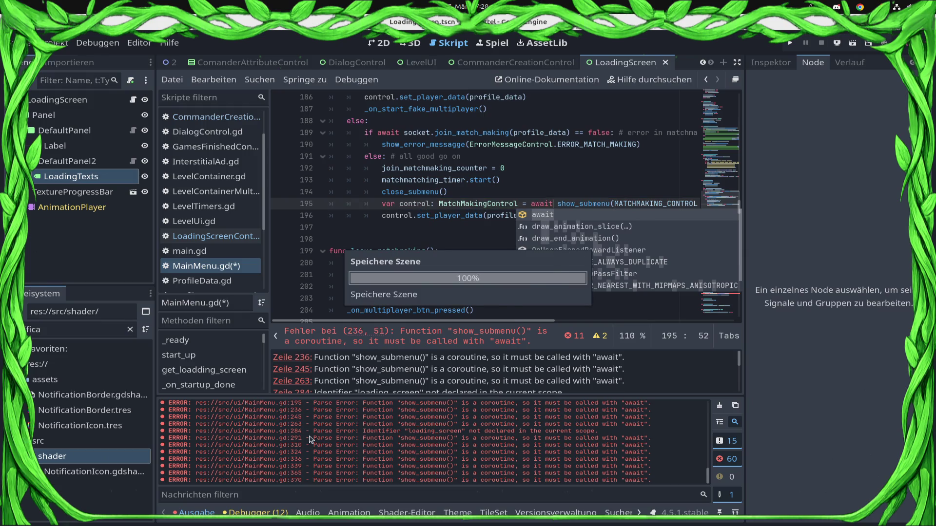
{"action": "left_click", "coordinate": [303, 357]}
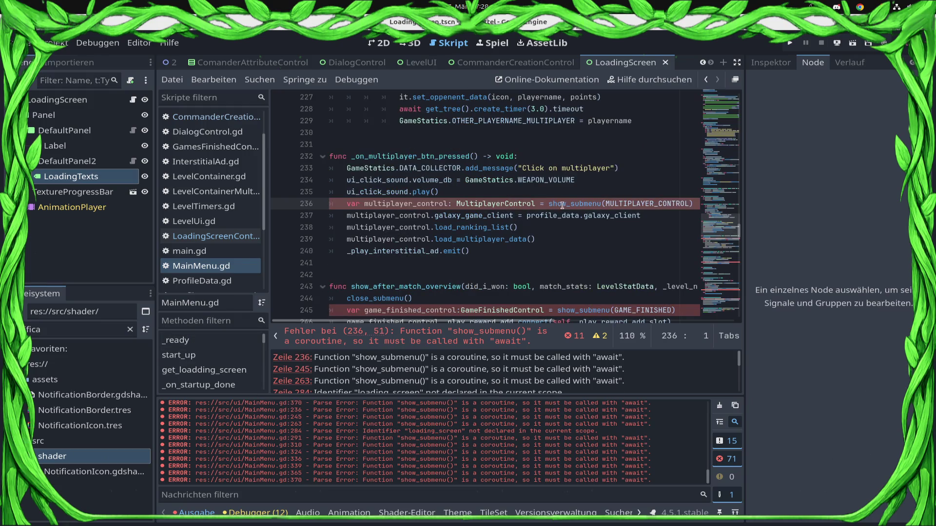
{"action": "type", "text": "await"}
{"action": "key", "text": "ctrl+s"}
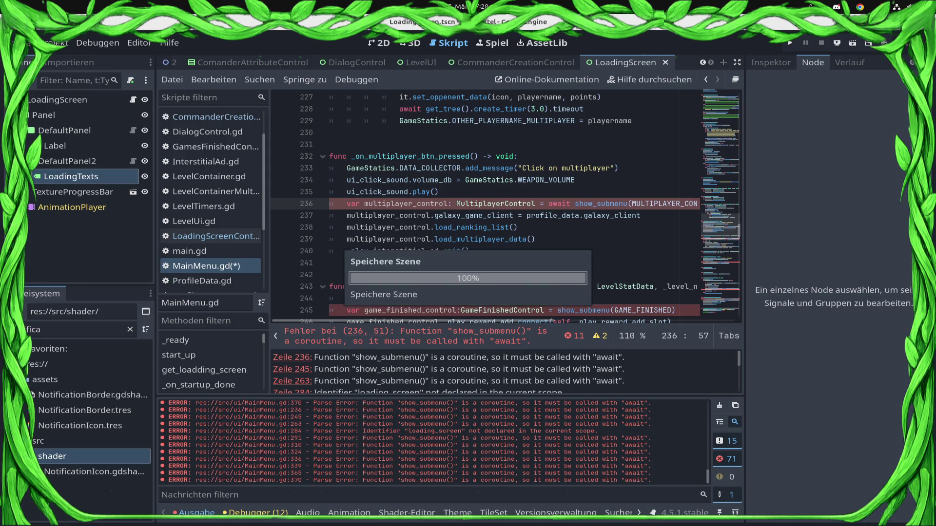
Select the '= show_submenu' text on line 245.
{"action": "double_click", "coordinate": [592, 314]}
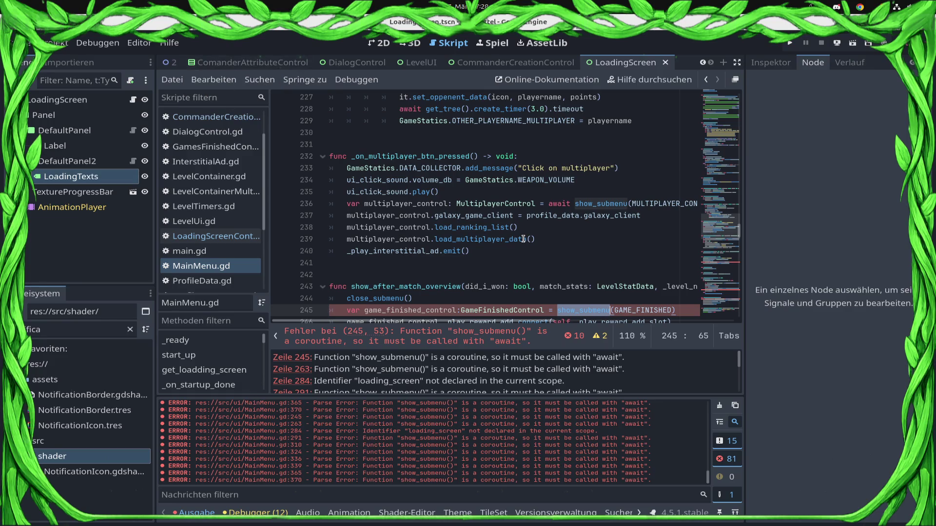
{"action": "scroll", "coordinate": [523, 239], "scroll_direction": "down", "scroll_amount": 2}
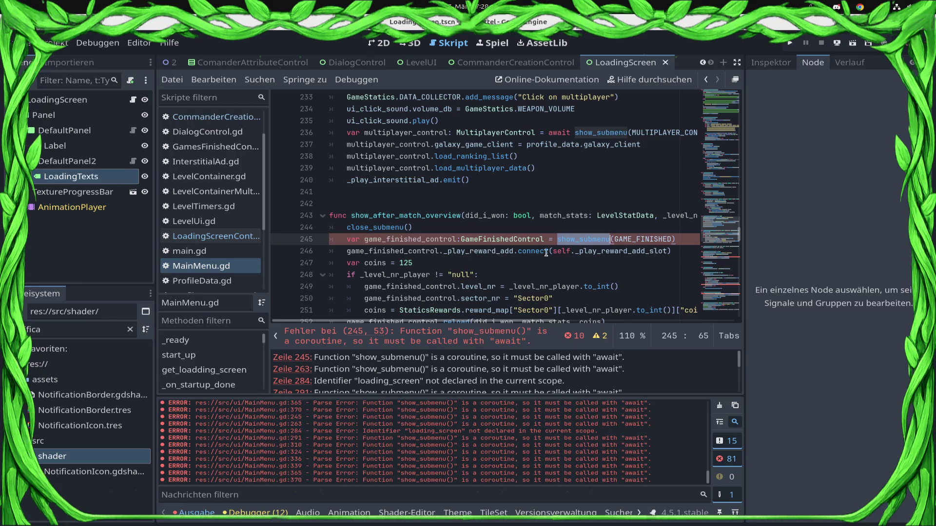
{"action": "left_click", "coordinate": [548, 238]}
{"action": "left_click", "coordinate": [610, 238], "text": "shift"}
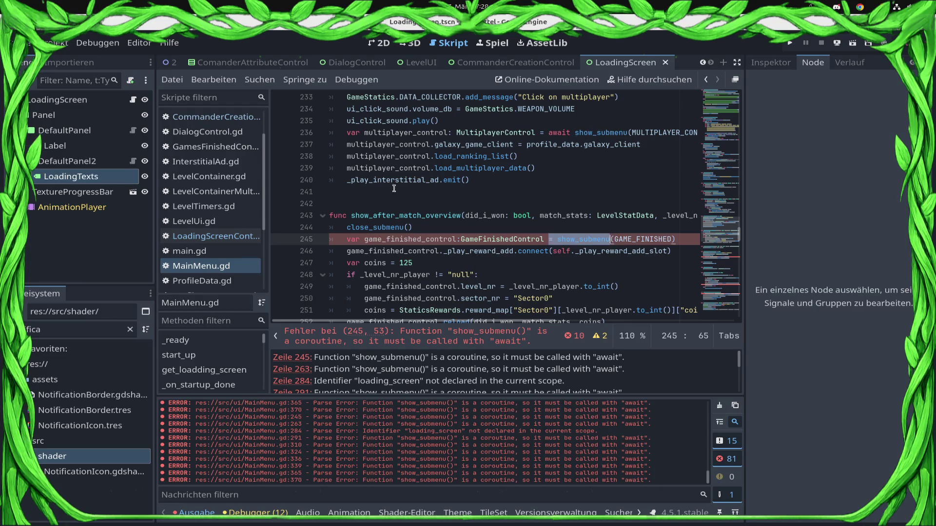
Start a replace-in-files of '= show_submenu' with '= await show_submenu' and list the matches.
{"action": "left_click", "coordinate": [259, 81]}
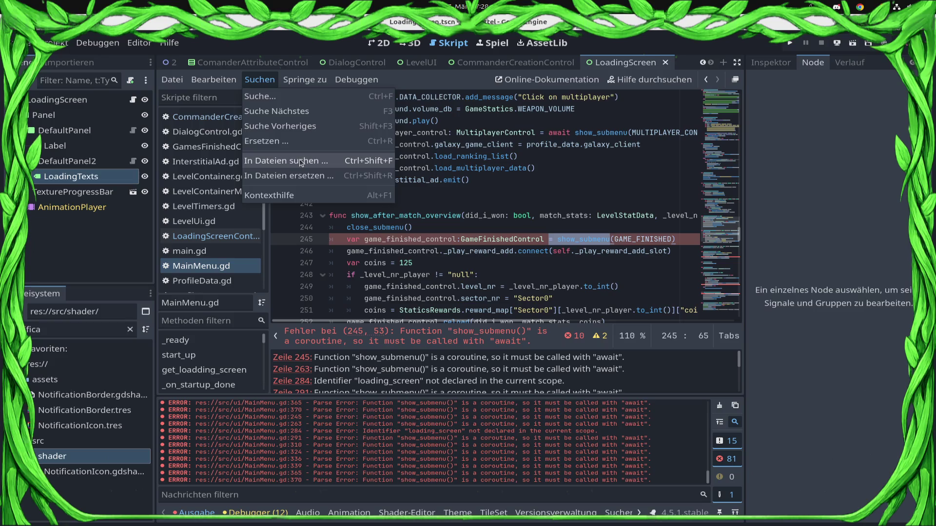
{"action": "left_click", "coordinate": [300, 162]}
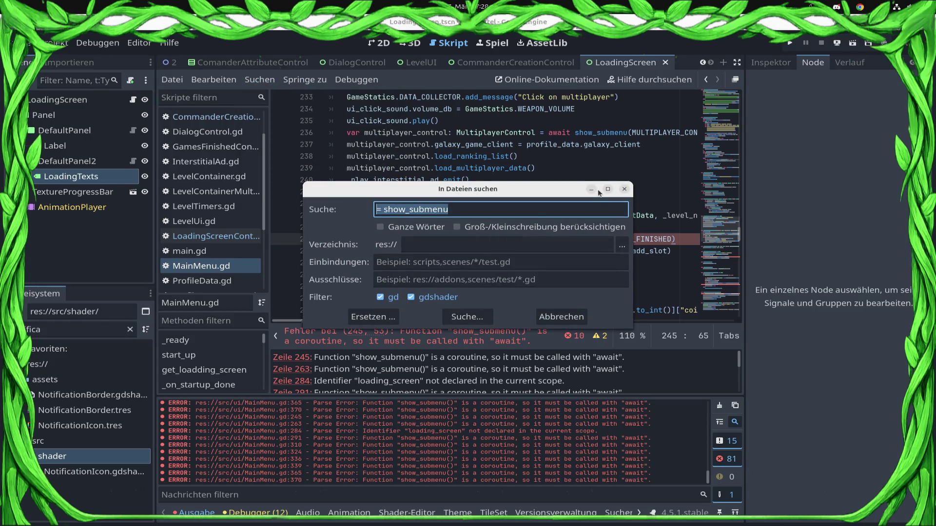
{"action": "key", "text": "Escape"}
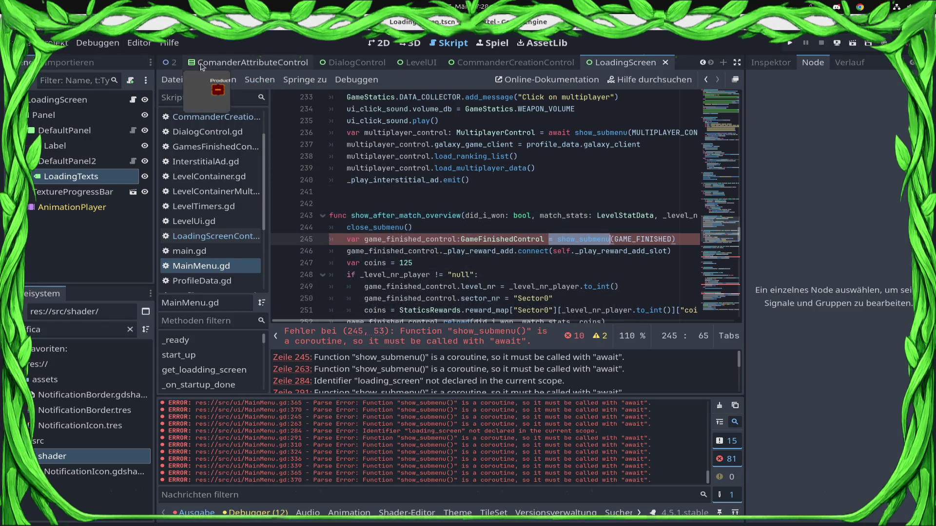
{"action": "left_click", "coordinate": [259, 80]}
{"action": "left_click", "coordinate": [285, 178]}
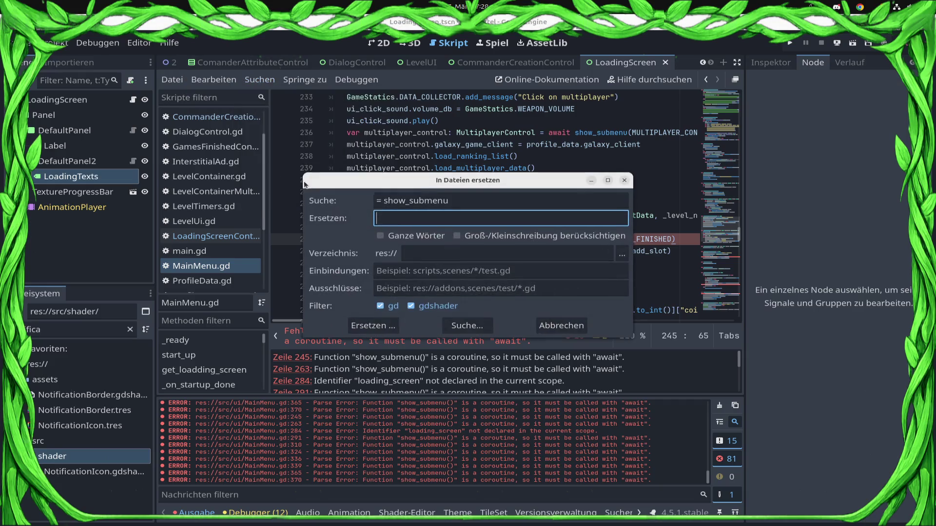
{"action": "type", "text": "= show_submenu"}
{"action": "type", "text": "await"}
{"action": "left_click", "coordinate": [489, 332]}
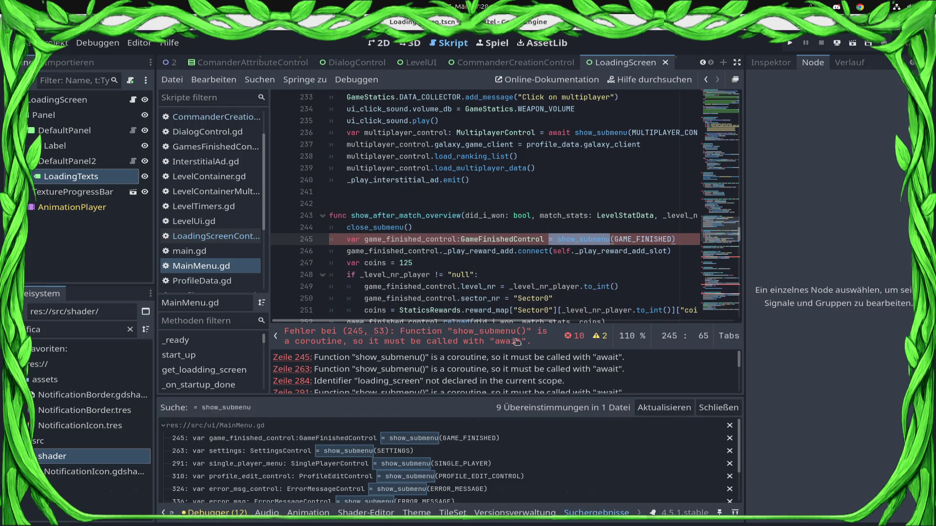
Redo the replace-in-files with '= await show_submenu' as replacement, listing 9 matches in MainMenu.gd.
{"action": "scroll", "coordinate": [487, 443], "scroll_direction": "down", "scroll_amount": 2}
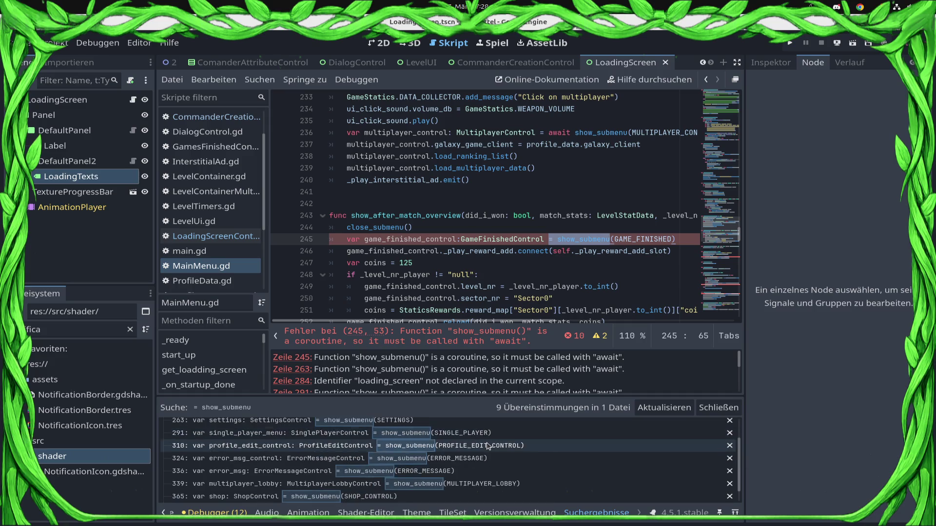
{"action": "scroll", "coordinate": [488, 446], "scroll_direction": "down", "scroll_amount": 1}
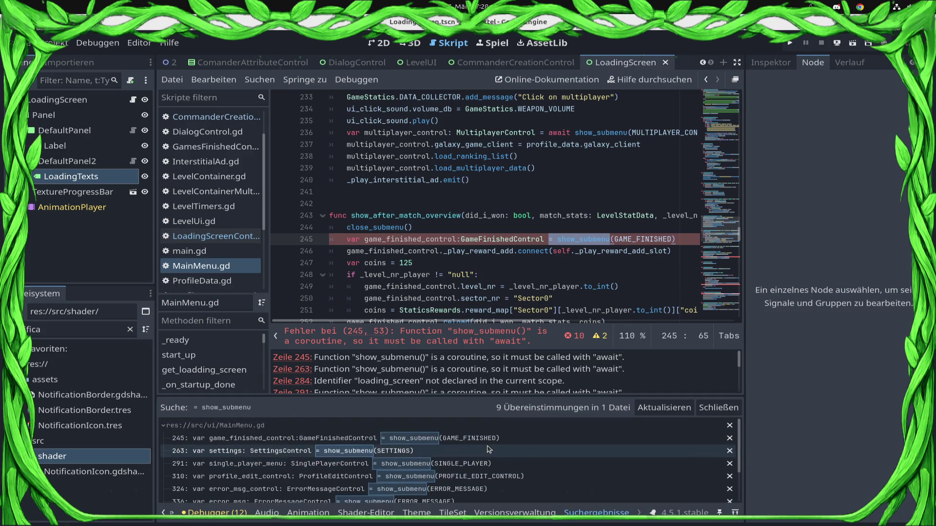
{"action": "scroll", "coordinate": [489, 448], "scroll_direction": "up", "scroll_amount": 2}
{"action": "scroll", "coordinate": [489, 448], "scroll_direction": "down", "scroll_amount": 2}
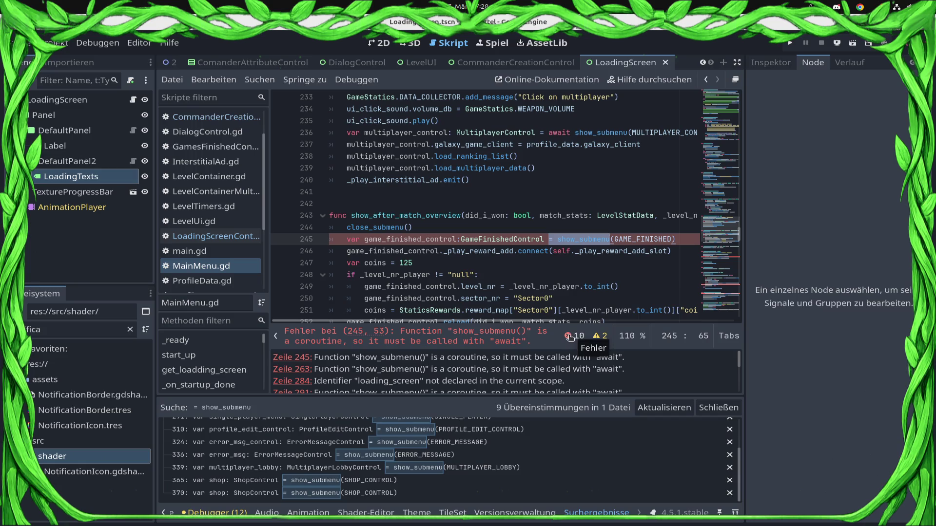
{"action": "scroll", "coordinate": [448, 460], "scroll_direction": "up", "scroll_amount": 3}
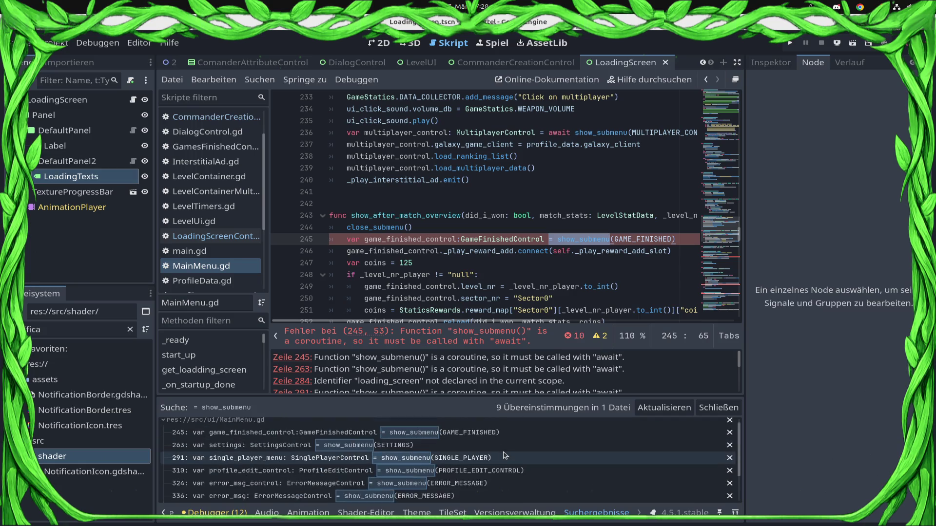
{"action": "left_click", "coordinate": [260, 79]}
{"action": "left_click", "coordinate": [286, 176]}
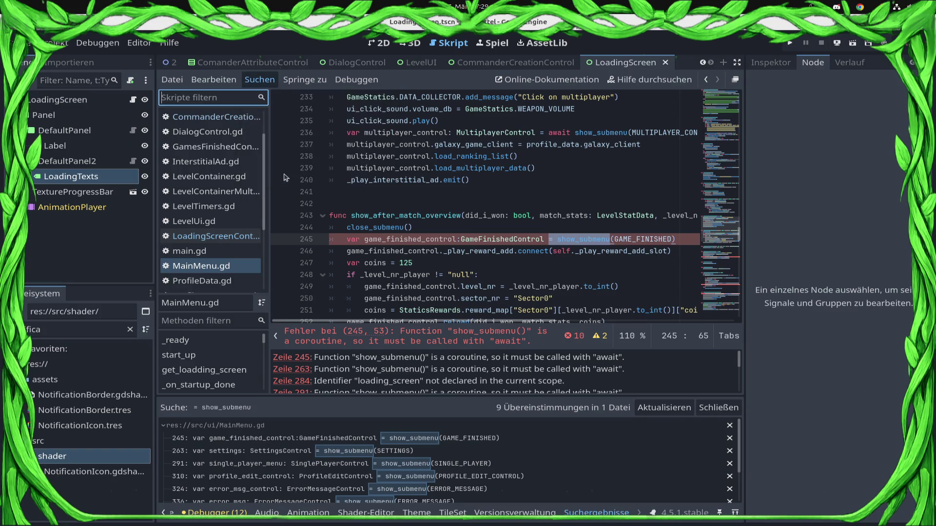
{"action": "type", "text": "= show_submenu"}
{"action": "type", "text": "awaut"}
{"action": "key", "text": "BackSpace"}
{"action": "key", "text": "BackSpace"}
{"action": "type", "text": "it"}
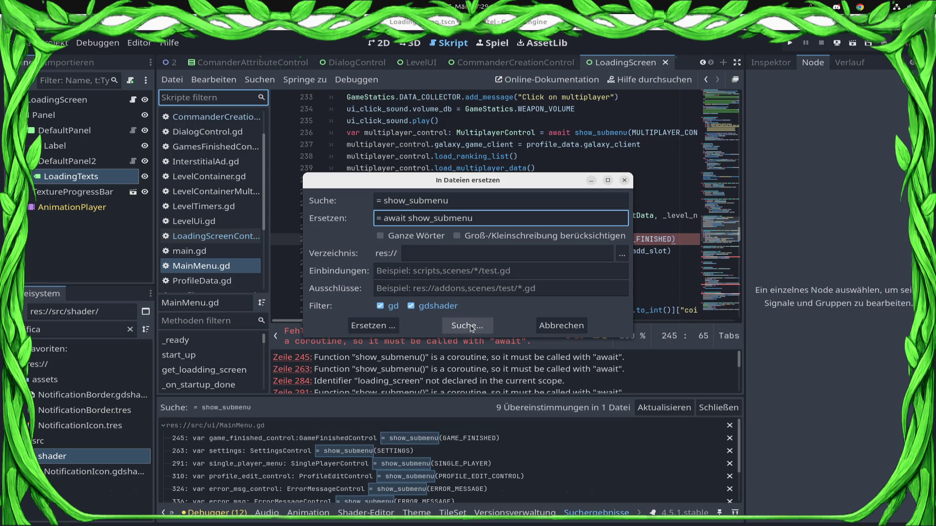
{"action": "left_click", "coordinate": [373, 326]}
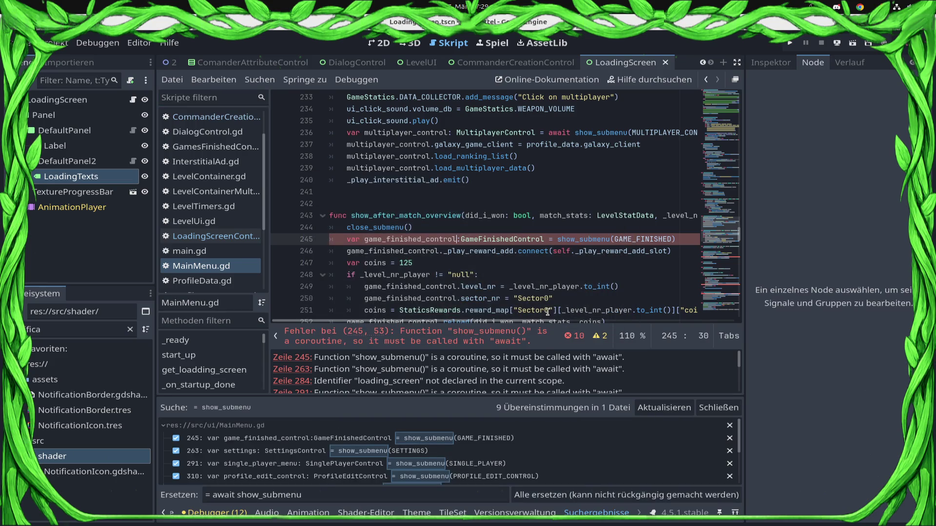
Refresh the match list and replace all '= show_submenu' with '= await show_submenu'.
{"action": "scroll", "coordinate": [536, 308], "scroll_direction": "down", "scroll_amount": 2}
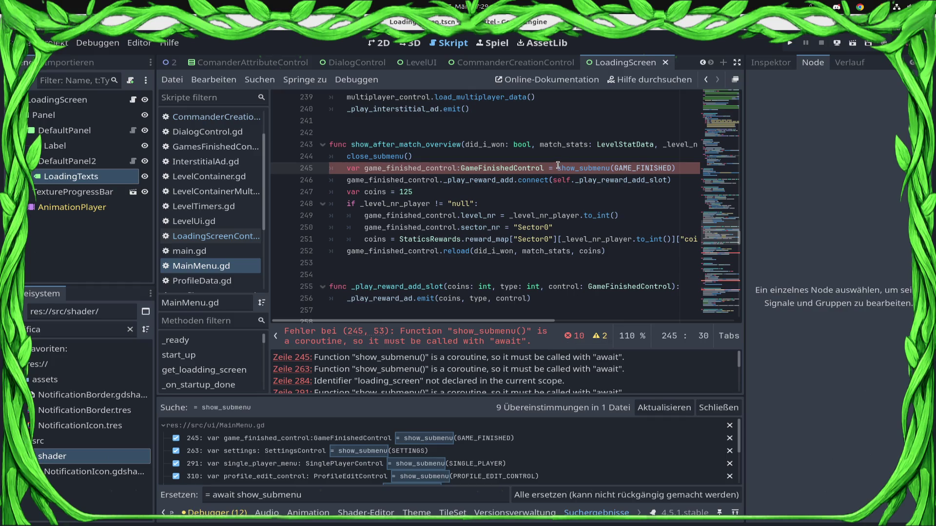
{"action": "left_click", "coordinate": [681, 407]}
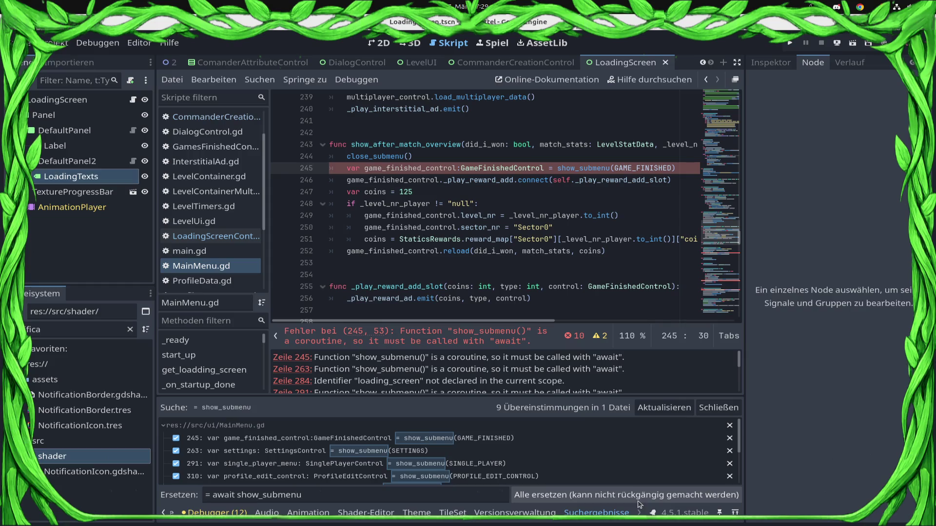
{"action": "scroll", "coordinate": [624, 468], "scroll_direction": "down", "scroll_amount": 5}
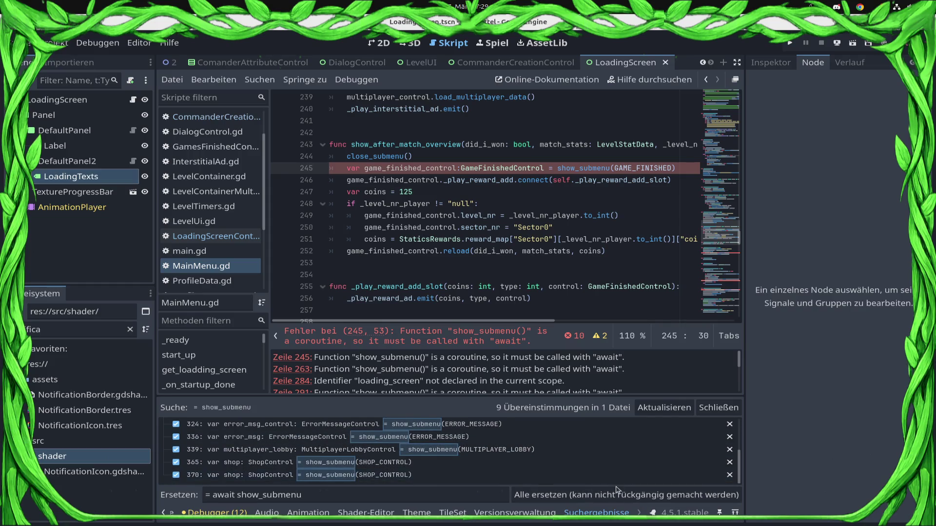
{"action": "left_click", "coordinate": [632, 498]}
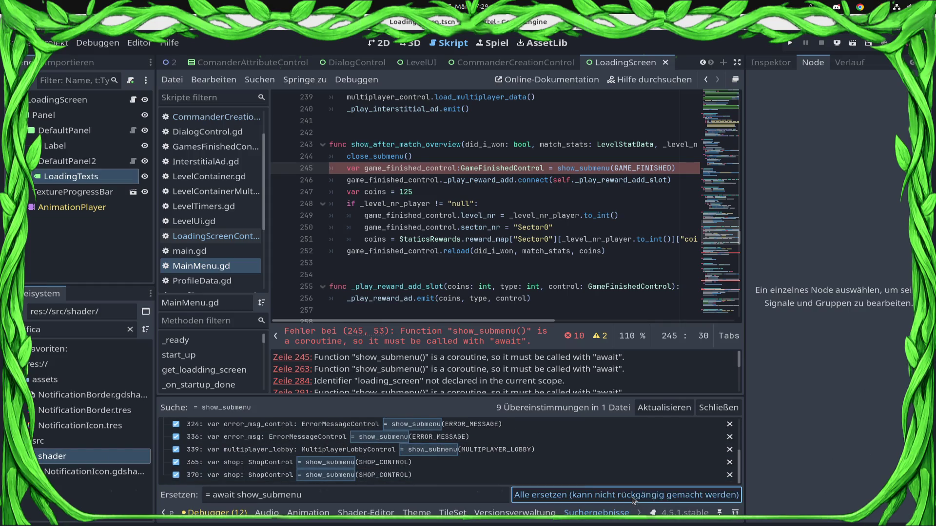
{"action": "left_click", "coordinate": [592, 275]}
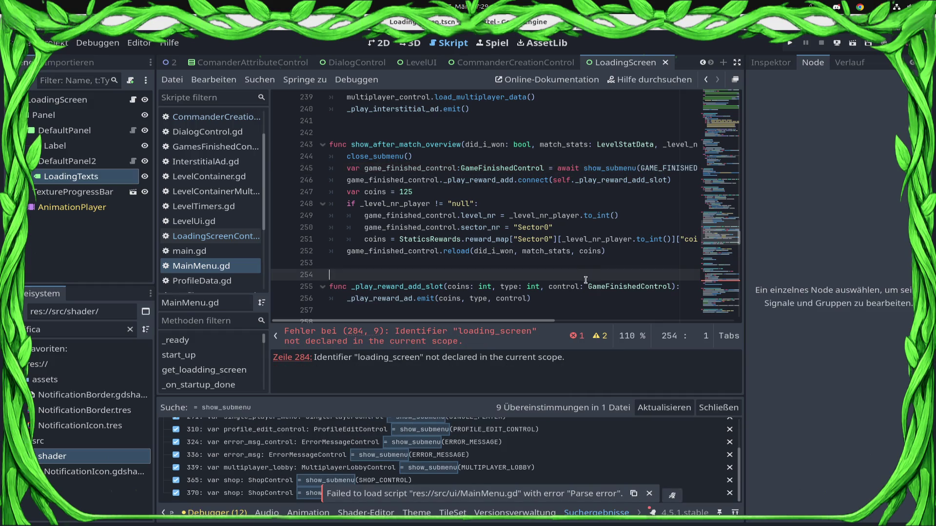
{"action": "scroll", "coordinate": [536, 273], "scroll_direction": "down", "scroll_amount": 2}
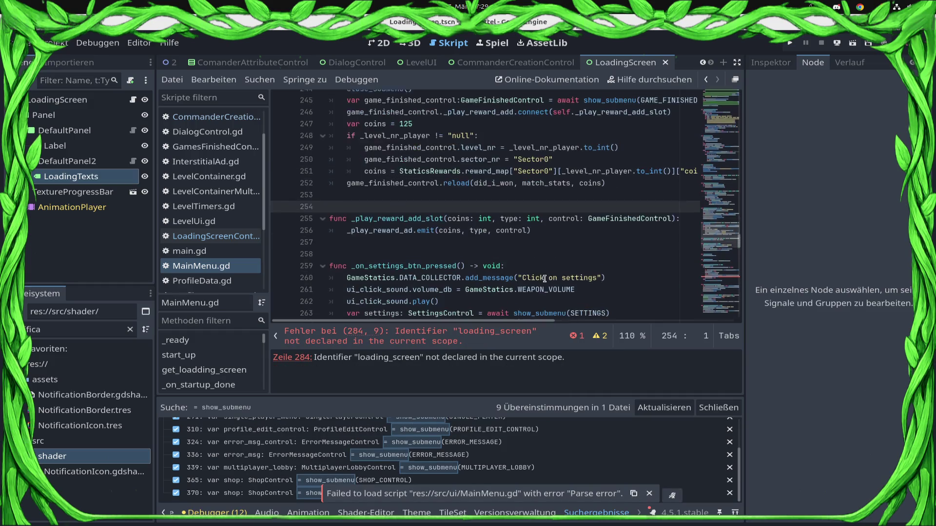
Jump to the line 284 error, delete the loading_screen.queue_free() line and save.
{"action": "left_click", "coordinate": [299, 358]}
{"action": "left_click", "coordinate": [489, 212]}
{"action": "left_click", "coordinate": [493, 208]}
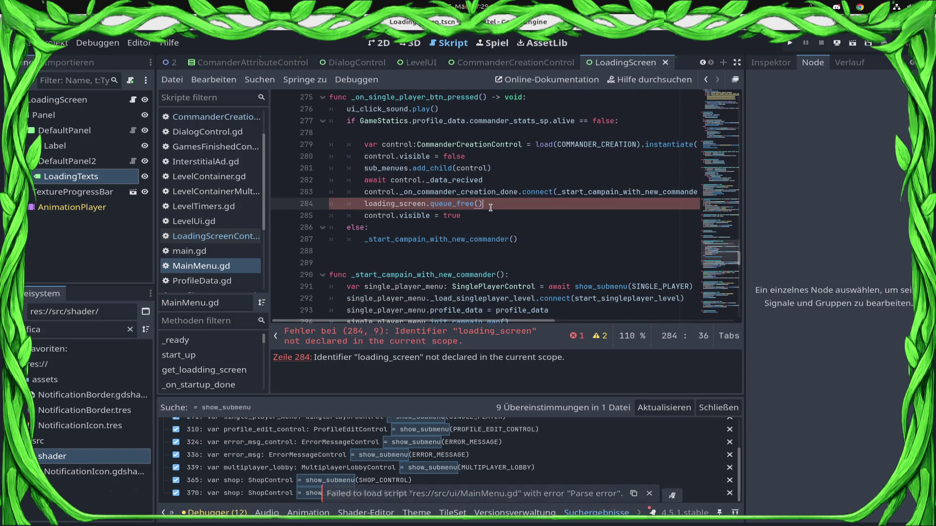
{"action": "scroll", "coordinate": [492, 210], "scroll_direction": "up", "scroll_amount": 1}
{"action": "scroll", "coordinate": [489, 210], "scroll_direction": "up", "scroll_amount": 1}
{"action": "left_click", "coordinate": [479, 215]}
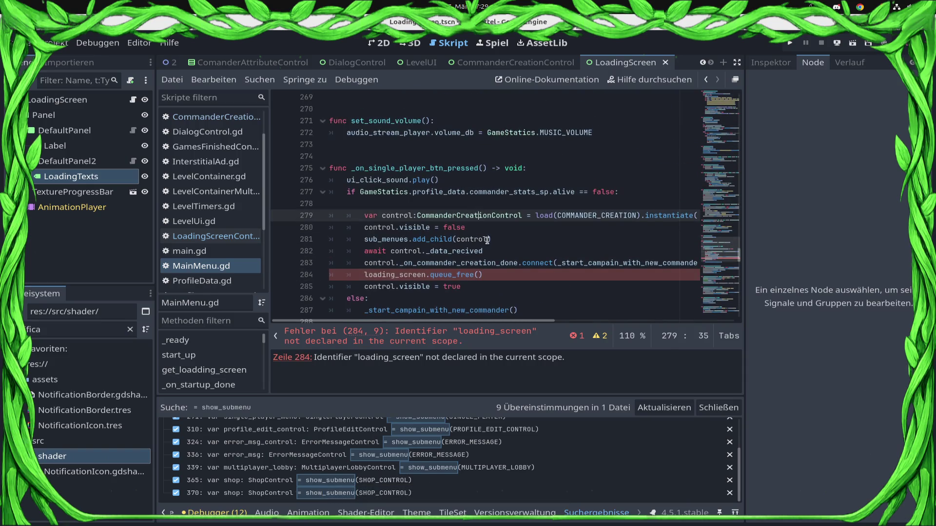
{"action": "left_click_drag", "start_coordinate": [503, 275], "coordinate": [329, 276]}
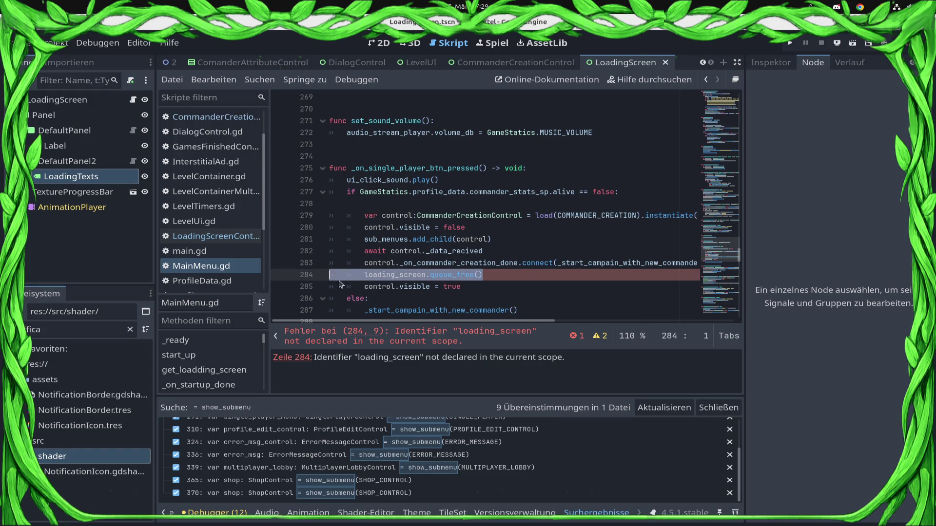
{"action": "key", "text": "BackSpace"}
{"action": "key", "text": "BackSpace"}
{"action": "key", "text": "ctrl+s"}
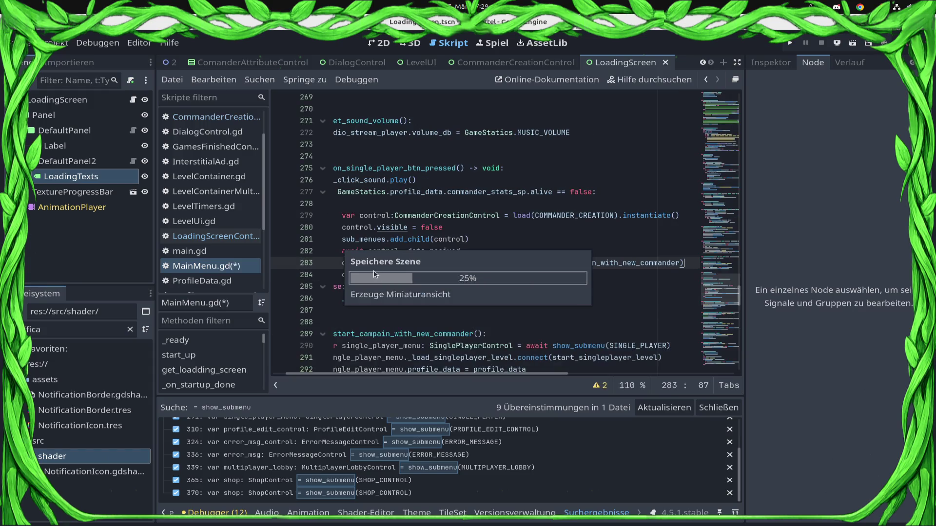
Search all project files for show_submenu, finding 19 matches in MainMenu.gd.
{"action": "left_click_drag", "start_coordinate": [390, 239], "coordinate": [329, 276]}
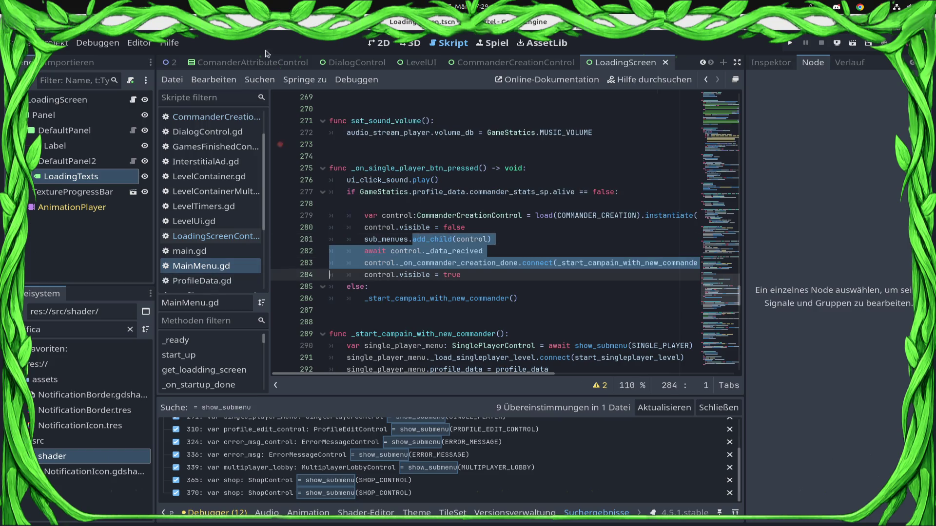
{"action": "left_click", "coordinate": [260, 79]}
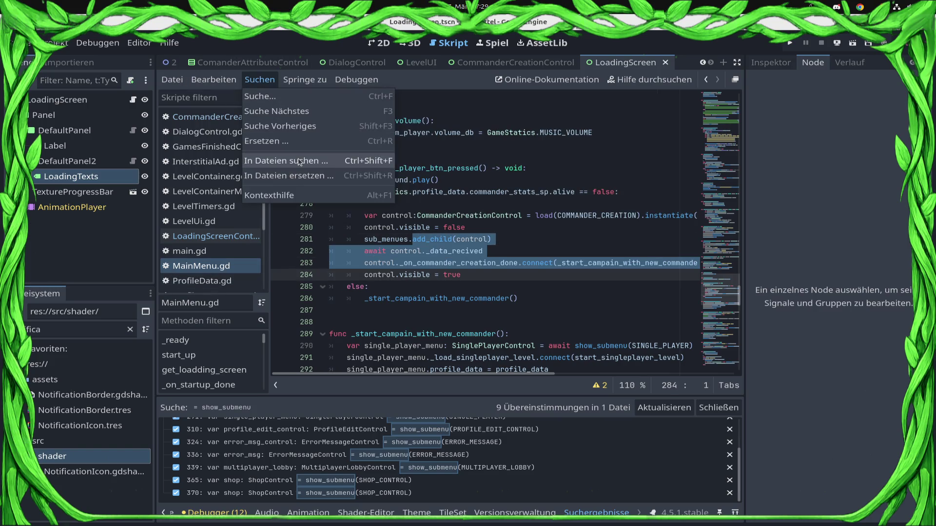
{"action": "left_click", "coordinate": [292, 160]}
{"action": "type", "text": "show_"}
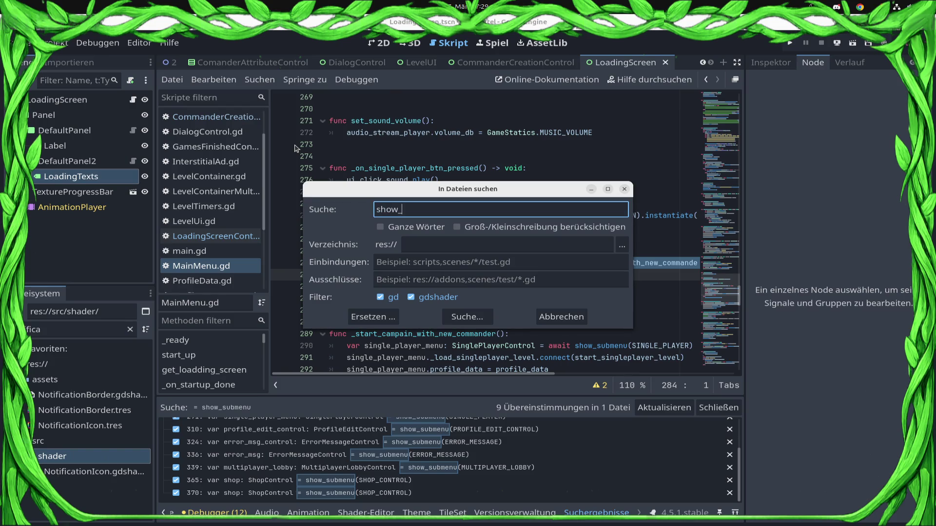
{"action": "type", "text": "submen"}
{"action": "key", "text": "Return"}
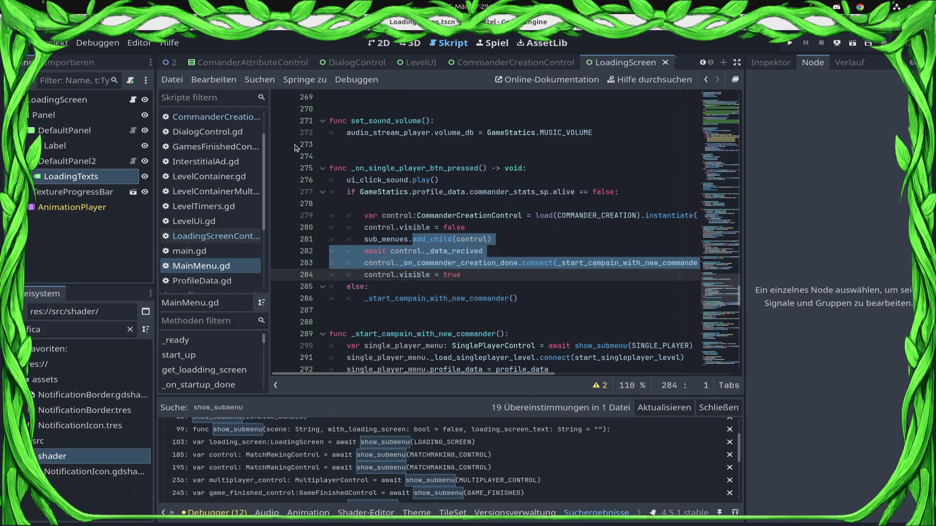
{"action": "scroll", "coordinate": [319, 470], "scroll_direction": "up", "scroll_amount": 2}
{"action": "scroll", "coordinate": [319, 469], "scroll_direction": "down", "scroll_amount": 6}
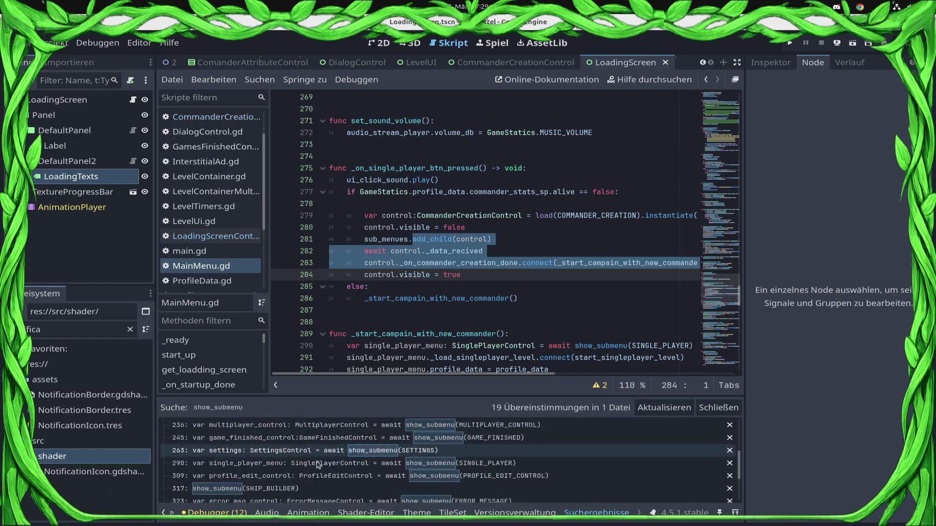
{"action": "scroll", "coordinate": [320, 466], "scroll_direction": "up", "scroll_amount": 3}
{"action": "scroll", "coordinate": [317, 464], "scroll_direction": "down", "scroll_amount": 3}
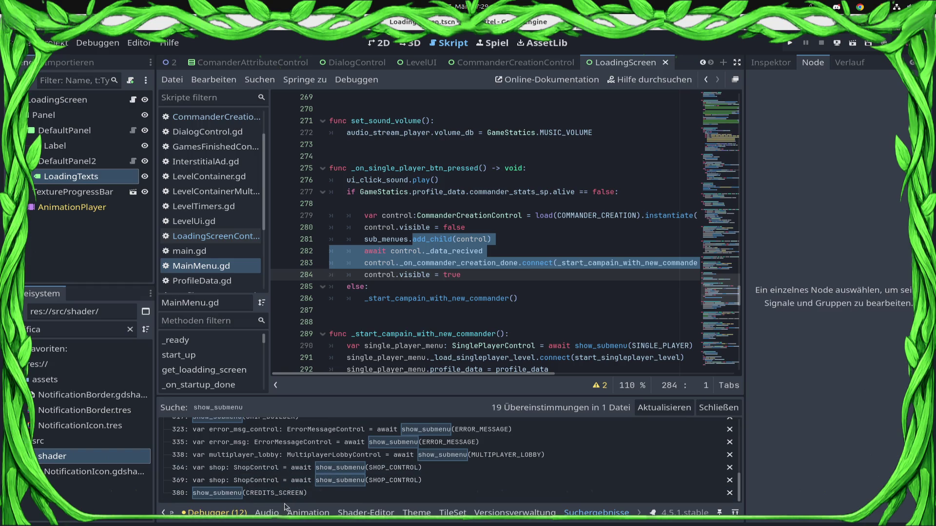
{"action": "left_click", "coordinate": [284, 496]}
{"action": "left_click", "coordinate": [357, 356]}
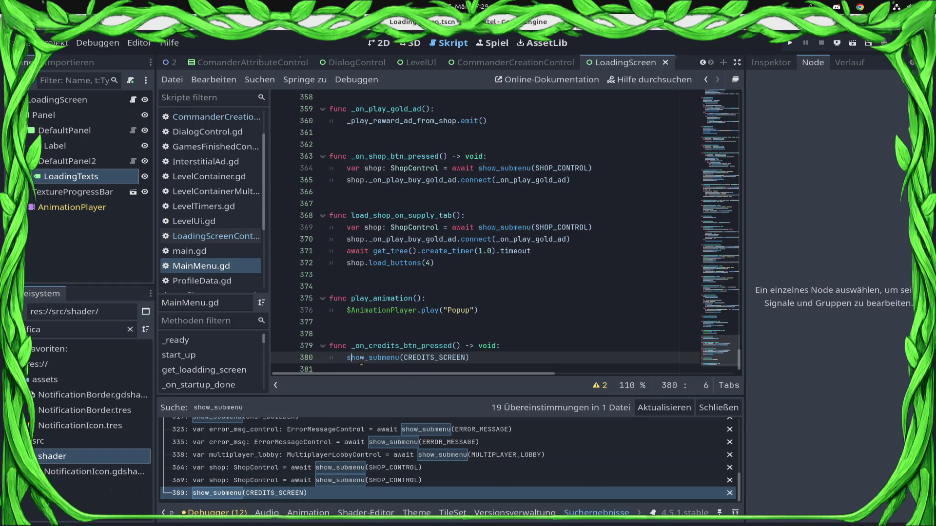
{"action": "left_click_drag", "start_coordinate": [488, 358], "coordinate": [269, 354]}
{"action": "left_click", "coordinate": [306, 354]}
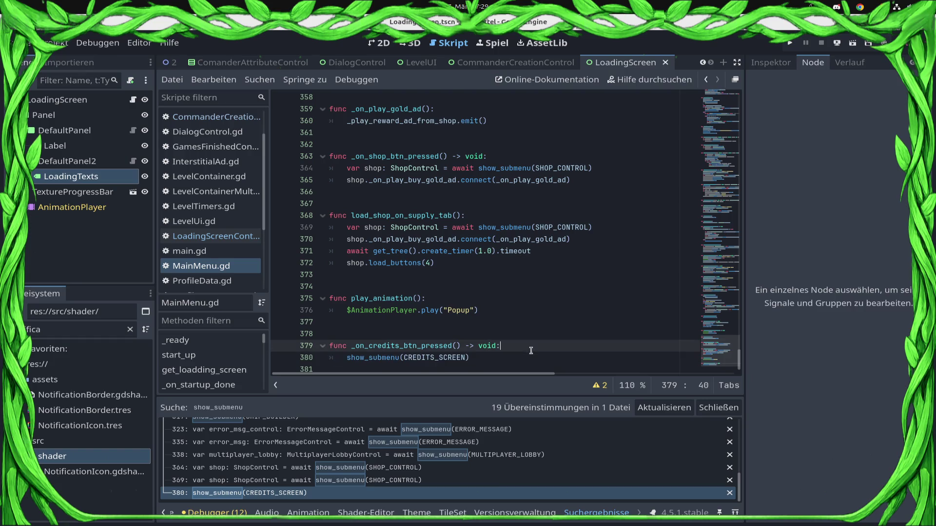
{"action": "left_click", "coordinate": [361, 468]}
{"action": "left_click", "coordinate": [367, 482]}
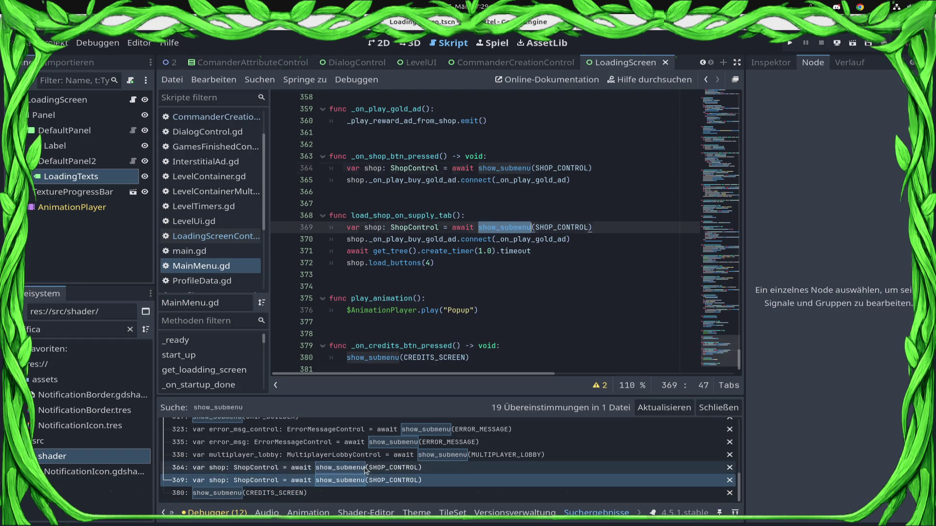
{"action": "left_click", "coordinate": [360, 469]}
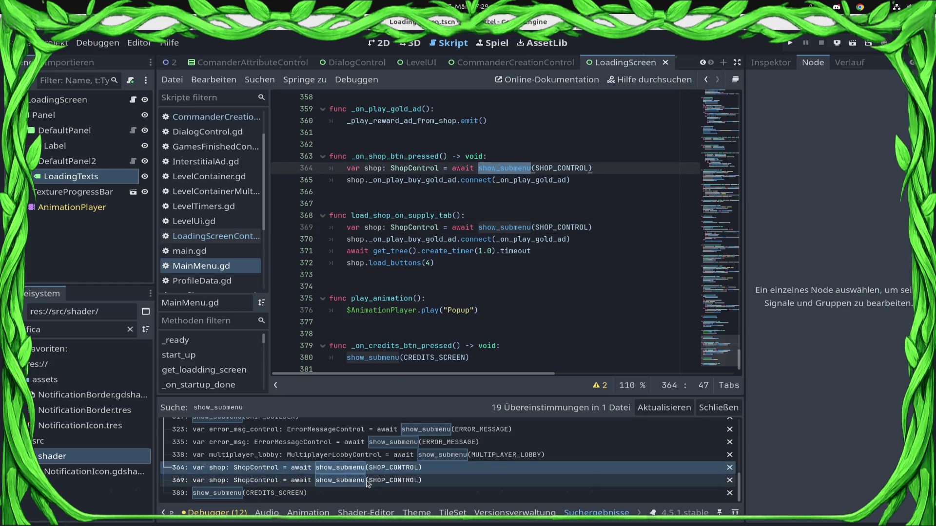
{"action": "left_click", "coordinate": [381, 455]}
{"action": "left_click", "coordinate": [381, 442]}
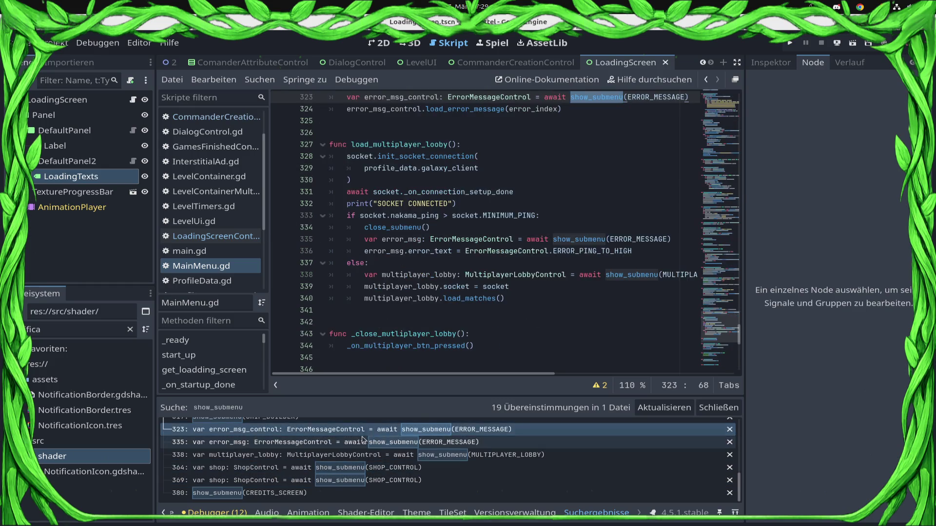
{"action": "left_click", "coordinate": [382, 429]}
{"action": "scroll", "coordinate": [459, 245], "scroll_direction": "up", "scroll_amount": 20}
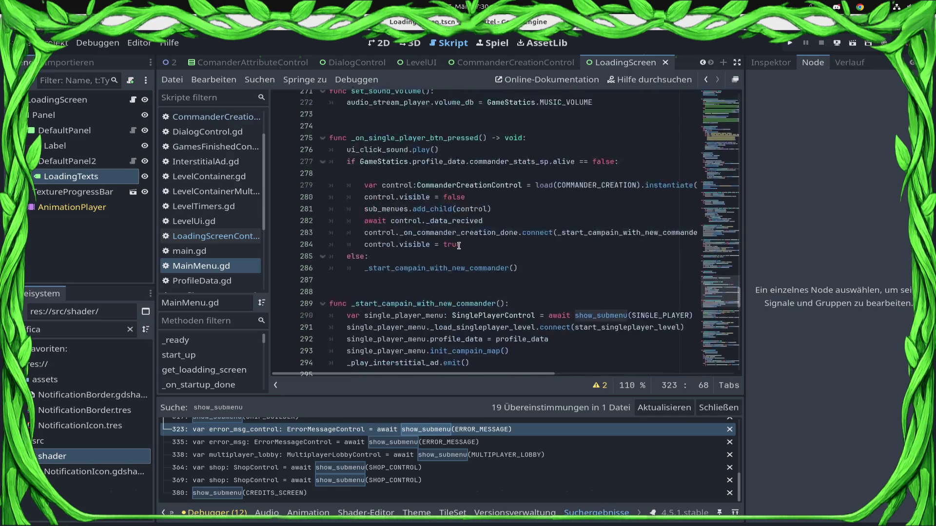
{"action": "scroll", "coordinate": [459, 245], "scroll_direction": "up", "scroll_amount": 20}
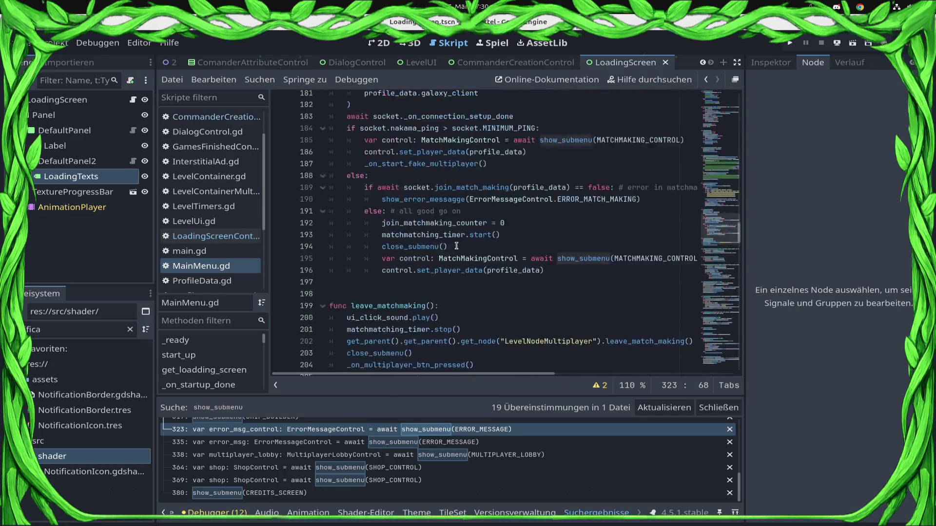
{"action": "scroll", "coordinate": [458, 246], "scroll_direction": "up", "scroll_amount": 20}
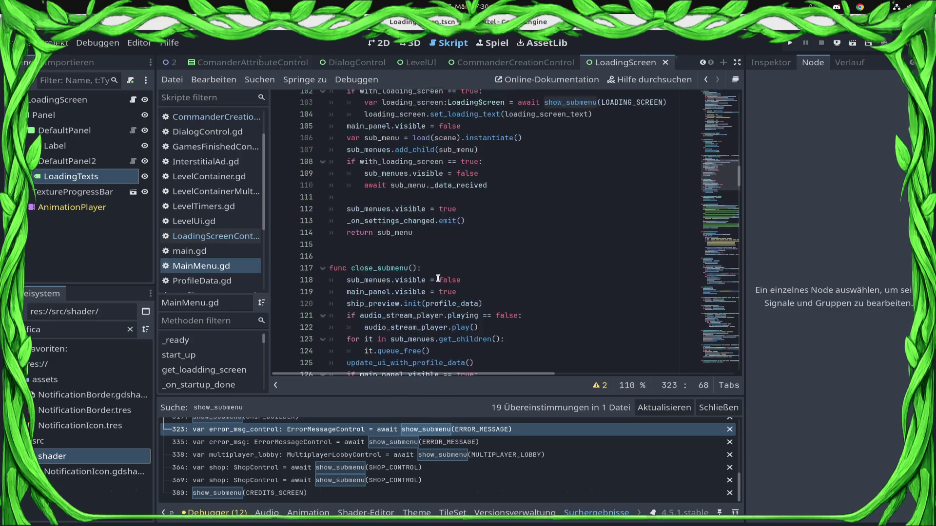
{"action": "scroll", "coordinate": [406, 298], "scroll_direction": "up", "scroll_amount": 8}
{"action": "scroll", "coordinate": [322, 455], "scroll_direction": "up", "scroll_amount": 5}
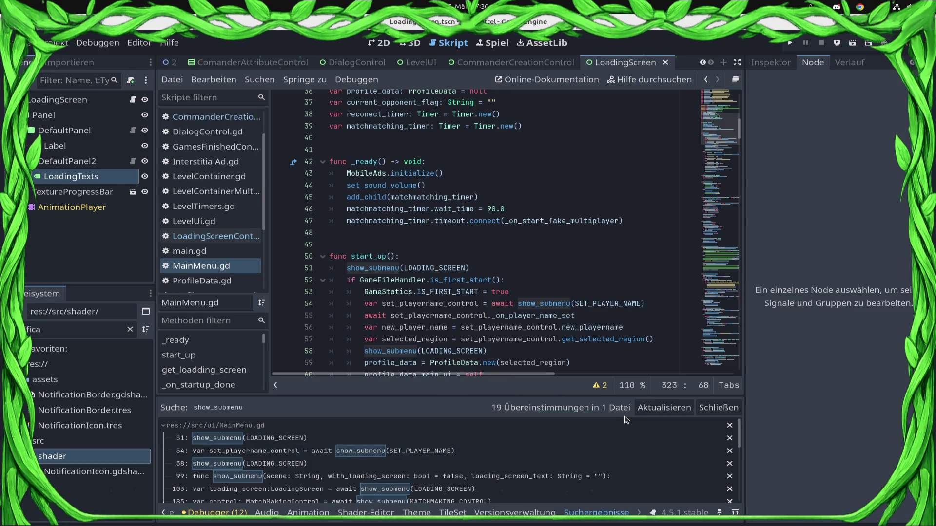
{"action": "left_click", "coordinate": [502, 205]}
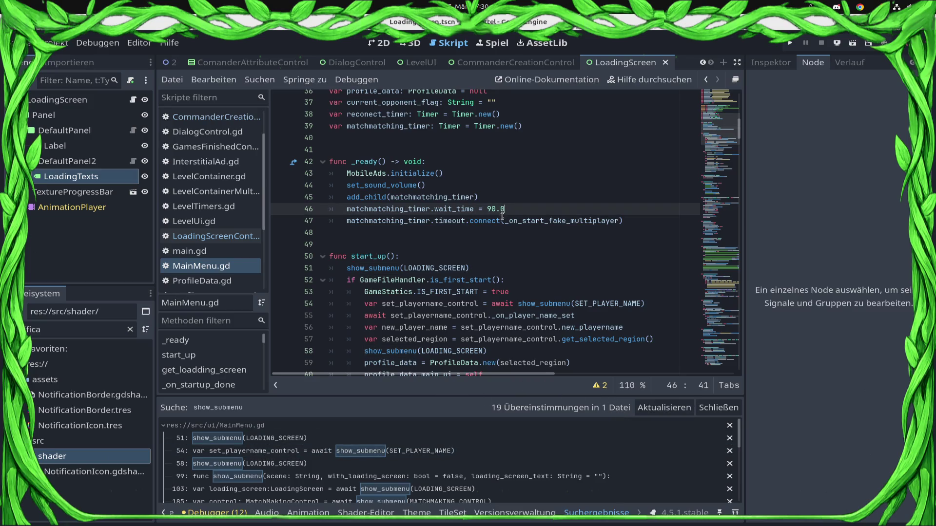
{"action": "scroll", "coordinate": [503, 214], "scroll_direction": "down", "scroll_amount": 15}
{"action": "key", "text": "ctrl+s"}
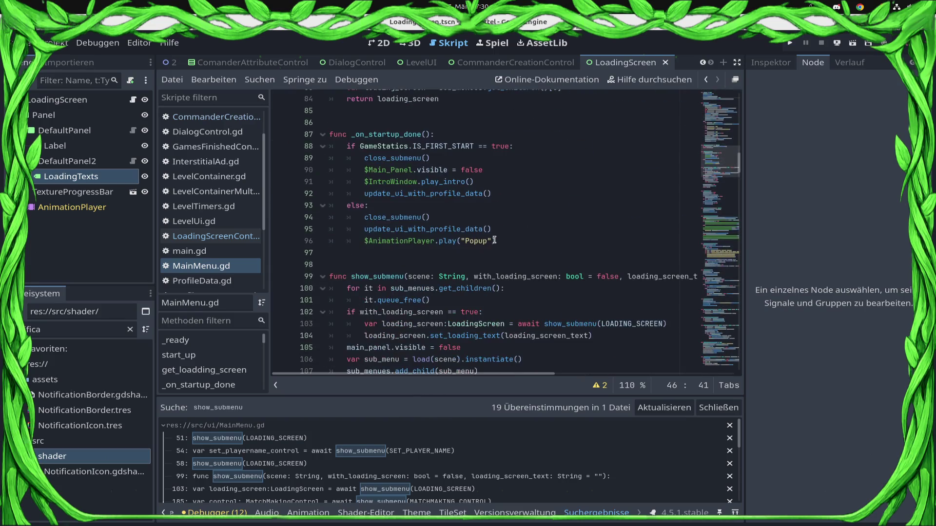
{"action": "left_click", "coordinate": [217, 266]}
{"action": "scroll", "coordinate": [446, 248], "scroll_direction": "down", "scroll_amount": 5}
{"action": "scroll", "coordinate": [446, 248], "scroll_direction": "down", "scroll_amount": 8}
{"action": "scroll", "coordinate": [459, 258], "scroll_direction": "up", "scroll_amount": 17}
{"action": "scroll", "coordinate": [459, 258], "scroll_direction": "up", "scroll_amount": 12}
{"action": "scroll", "coordinate": [451, 265], "scroll_direction": "down", "scroll_amount": 19}
{"action": "scroll", "coordinate": [447, 263], "scroll_direction": "down", "scroll_amount": 4}
{"action": "scroll", "coordinate": [447, 263], "scroll_direction": "up", "scroll_amount": 3}
{"action": "left_click", "coordinate": [438, 269]}
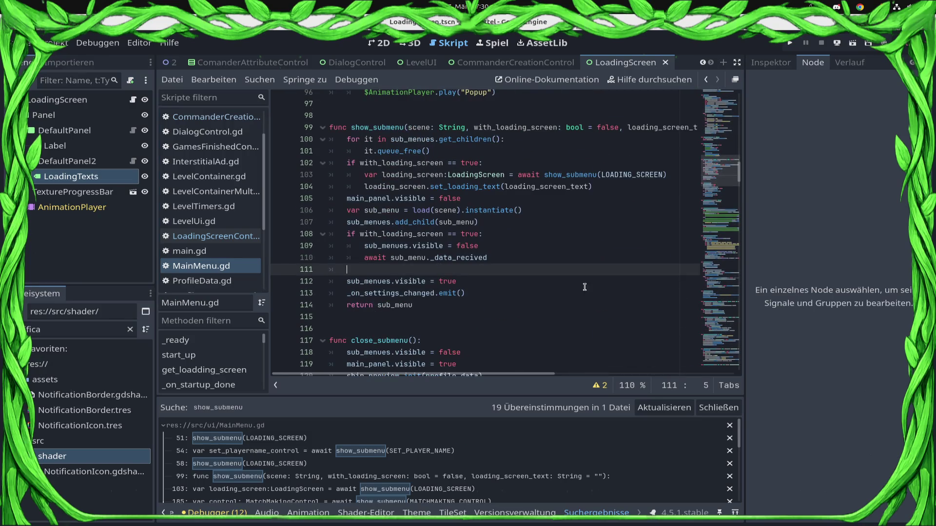
Declare the loading_screen variable at function level with a null default.
{"action": "type", "text": "load"}
{"action": "key", "text": "Up"}
{"action": "key", "text": "Up"}
{"action": "key", "text": "Up"}
{"action": "key", "text": "Up"}
{"action": "key", "text": "Up"}
{"action": "key", "text": "Down"}
{"action": "key", "text": "Down"}
{"action": "key", "text": "Down"}
{"action": "key", "text": "Left"}
{"action": "key", "text": "shift+Right"}
{"action": "key", "text": "shift+Right"}
{"action": "key", "text": "shift+Right"}
{"action": "key", "text": "shift+Right"}
{"action": "key", "text": "shift+Right"}
{"action": "key", "text": "shift+Right"}
{"action": "key", "text": "ctrl+c"}
{"action": "key", "text": "Up"}
{"action": "key", "text": "Up"}
{"action": "key", "text": "Return"}
{"action": "key", "text": "BackSpace"}
{"action": "key", "text": "ctrl+v"}
{"action": "type", "text": "ll"}
{"action": "key", "text": "ctrl+s"}
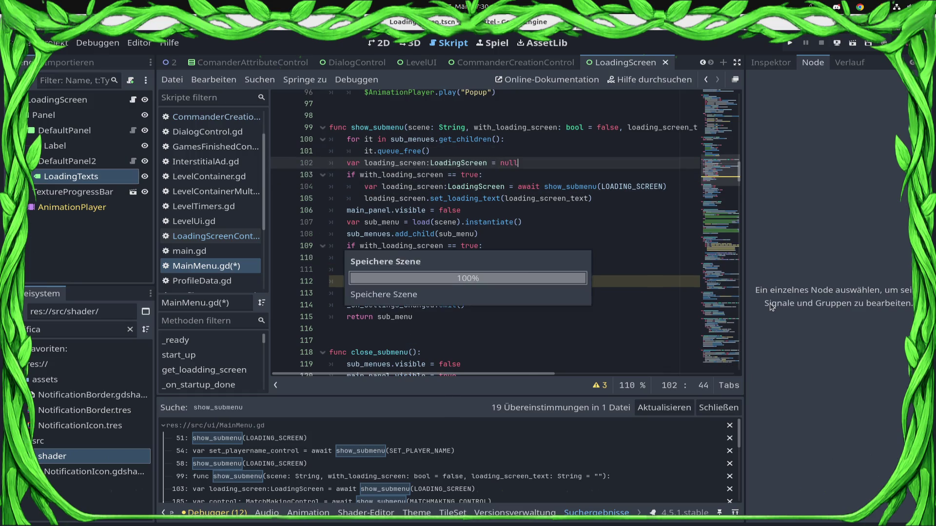
Remove the var keyword from the loading_screen line 104 and save.
{"action": "key", "text": "Down"}
{"action": "key", "text": "Down"}
{"action": "key", "text": "Home"}
{"action": "key", "text": "Delete"}
{"action": "key", "text": "Delete"}
{"action": "key", "text": "Delete"}
{"action": "key", "text": "ctrl+s"}
Add loading_screen.queue_free() on line 112 and save MainMenu.gd.
{"action": "key", "text": "Down"}
{"action": "key", "text": "Down"}
{"action": "key", "text": "Down"}
{"action": "type", "text": "load"}
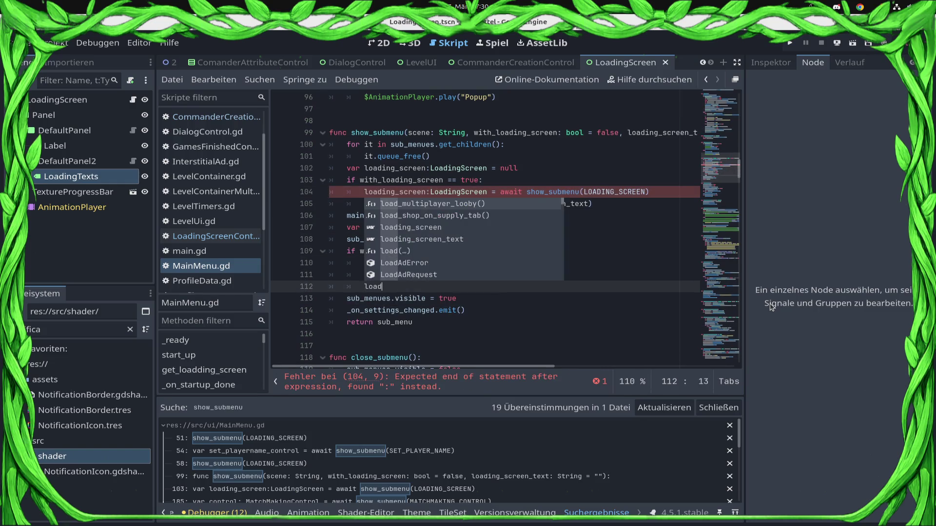
{"action": "type", "text": "ing_screen"}
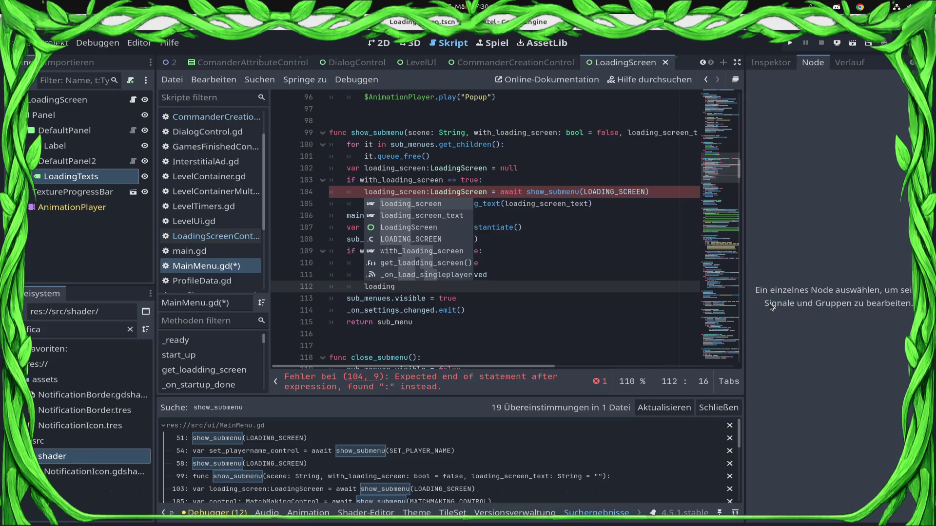
{"action": "key", "text": "Return"}
{"action": "type", "text": ".qu"}
{"action": "key", "text": "Down"}
{"action": "key", "text": "Return"}
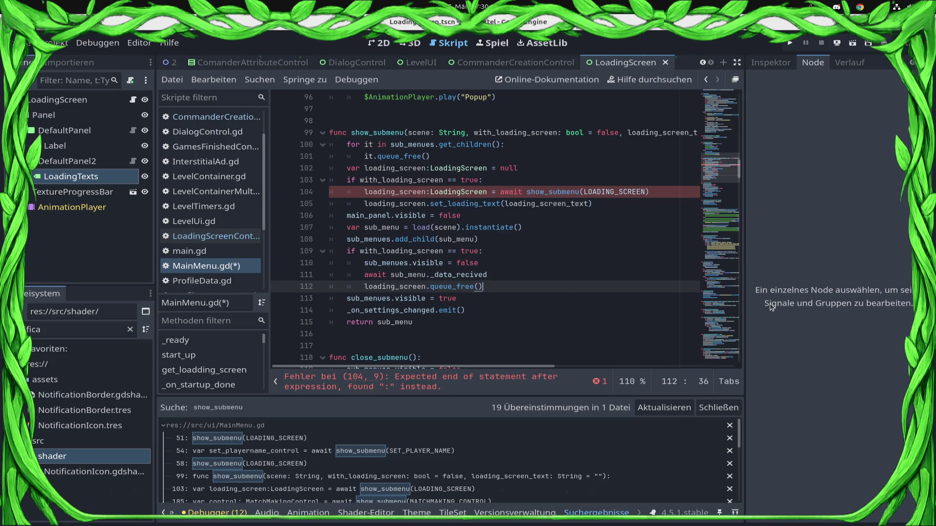
{"action": "key", "text": "Return"}
{"action": "type", "text": "su"}
{"action": "key", "text": "BackSpace"}
{"action": "key", "text": "BackSpace"}
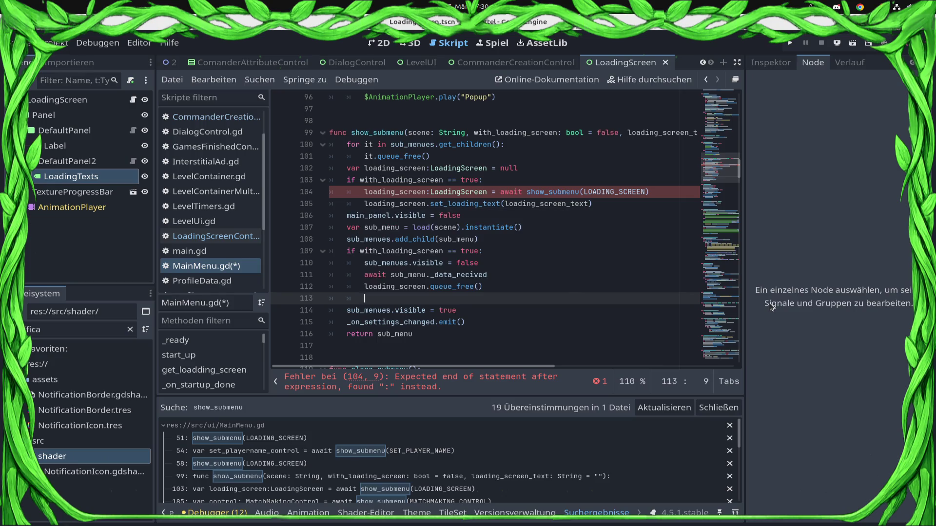
{"action": "key", "text": "BackSpace"}
{"action": "key", "text": "ctrl+s"}
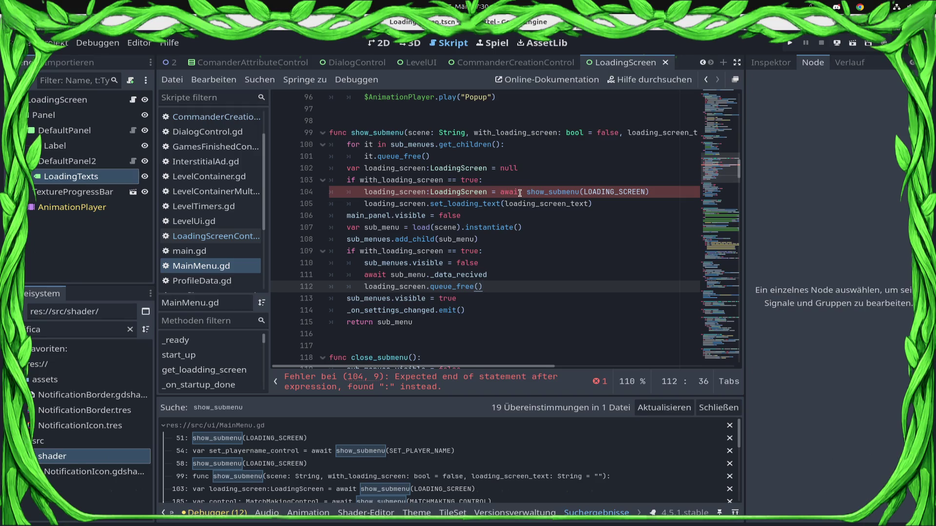
Delete the LoadingScreen type annotation on line 104 and save.
{"action": "left_click", "coordinate": [520, 194]}
{"action": "double_click", "coordinate": [458, 191]}
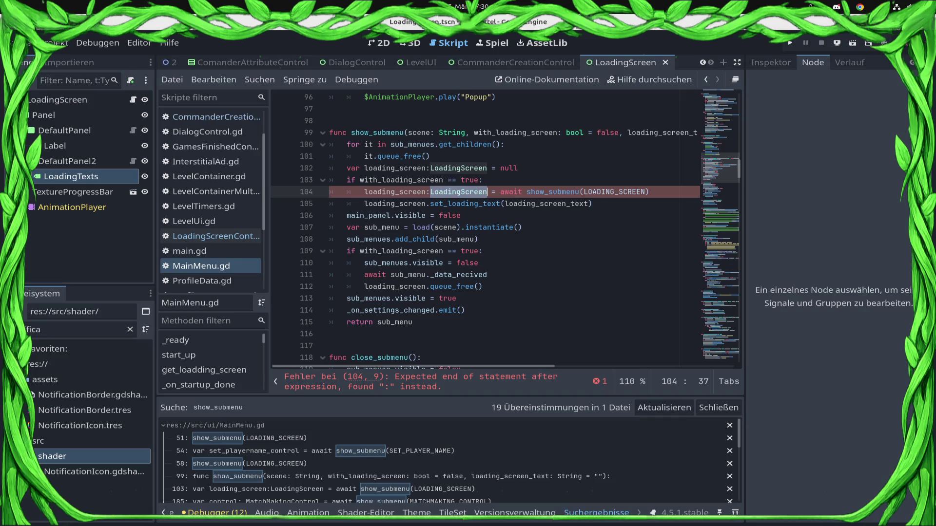
{"action": "key", "text": "BackSpace"}
{"action": "key", "text": "BackSpace"}
{"action": "key", "text": "ctrl+s"}
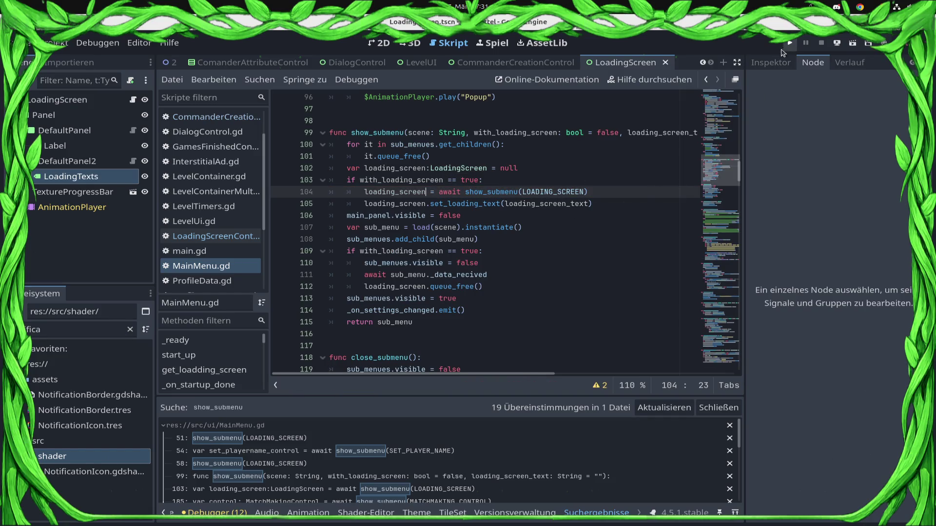
Go to _on_single_player_btn_pressed via the Methods list and select COMMANDER_CREATION on line 280.
{"action": "mouse_move", "coordinate": [739, 170]}
{"action": "left_mouse_down"}
{"action": "mouse_move", "coordinate": [753, 358]}
{"action": "mouse_move", "coordinate": [751, 225]}
{"action": "left_mouse_up"}
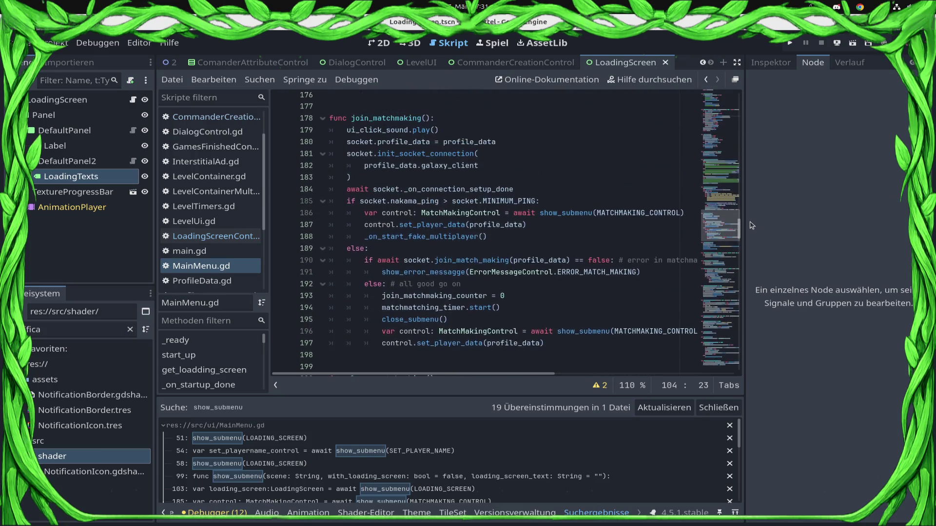
{"action": "scroll", "coordinate": [227, 343], "scroll_direction": "down", "scroll_amount": 5}
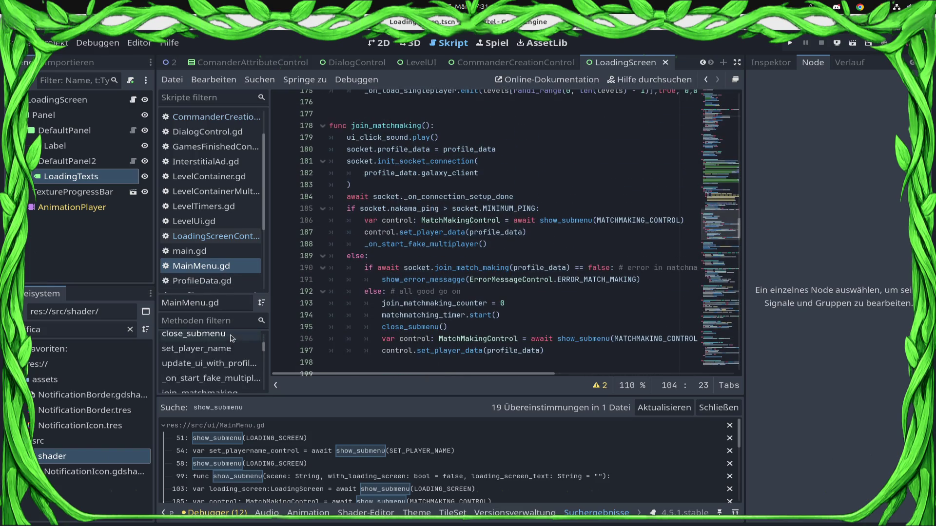
{"action": "scroll", "coordinate": [234, 351], "scroll_direction": "down", "scroll_amount": 3}
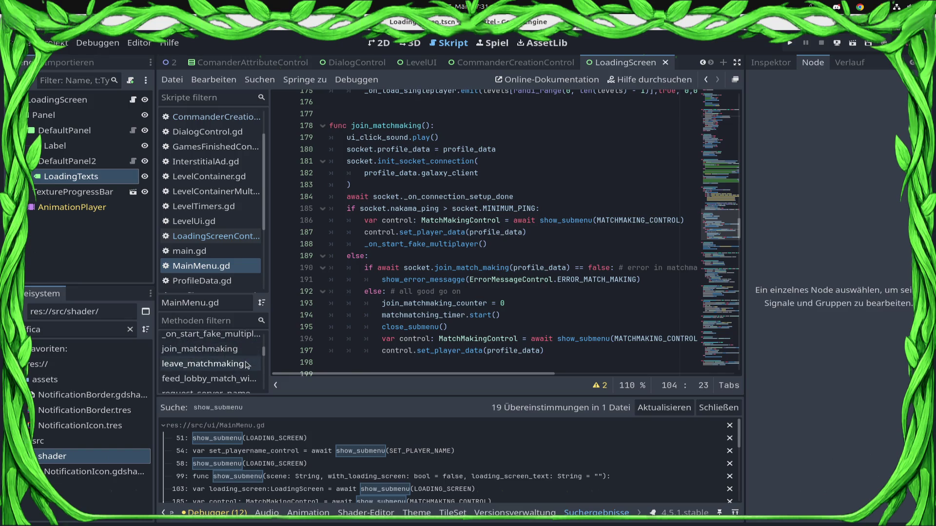
{"action": "scroll", "coordinate": [245, 369], "scroll_direction": "down", "scroll_amount": 10}
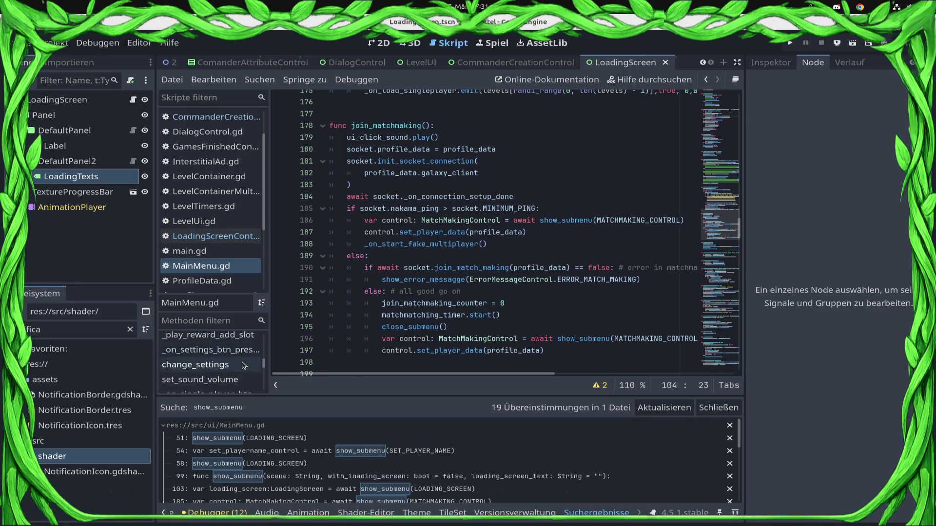
{"action": "left_click", "coordinate": [245, 373]}
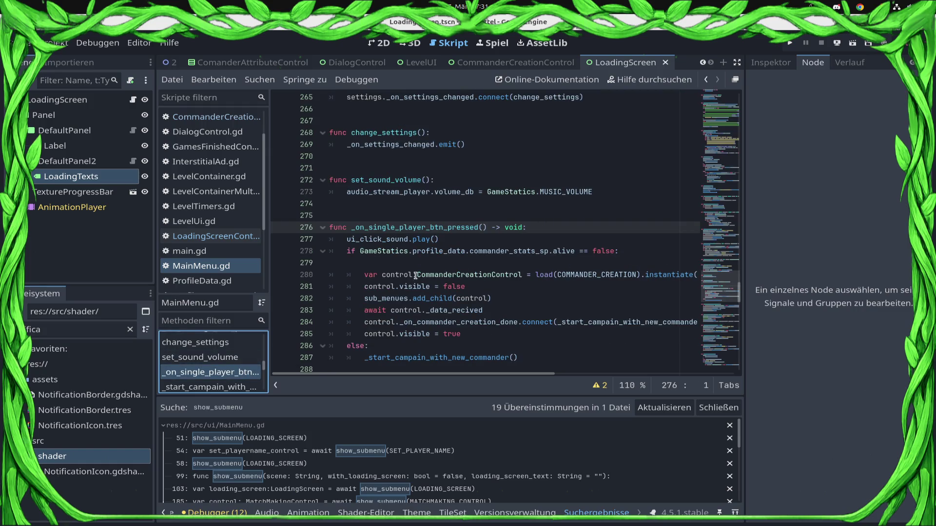
{"action": "left_click", "coordinate": [385, 263]}
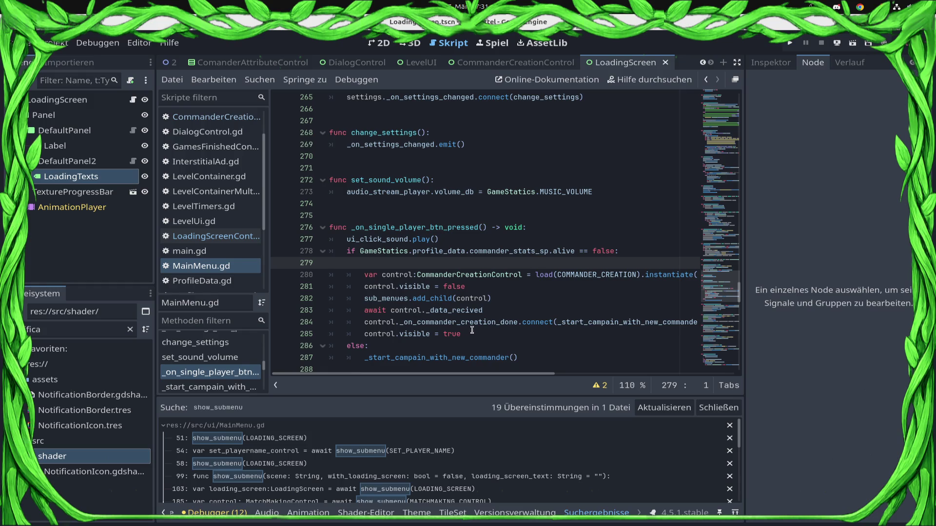
{"action": "double_click", "coordinate": [597, 275]}
Clear the load(...).instantiate() call from line 280 of the commander creation block.
{"action": "mouse_move", "coordinate": [522, 335]}
{"action": "left_mouse_down"}
{"action": "mouse_move", "coordinate": [429, 321]}
{"action": "mouse_move", "coordinate": [345, 262]}
{"action": "left_mouse_up"}
{"action": "key", "text": "Delete"}
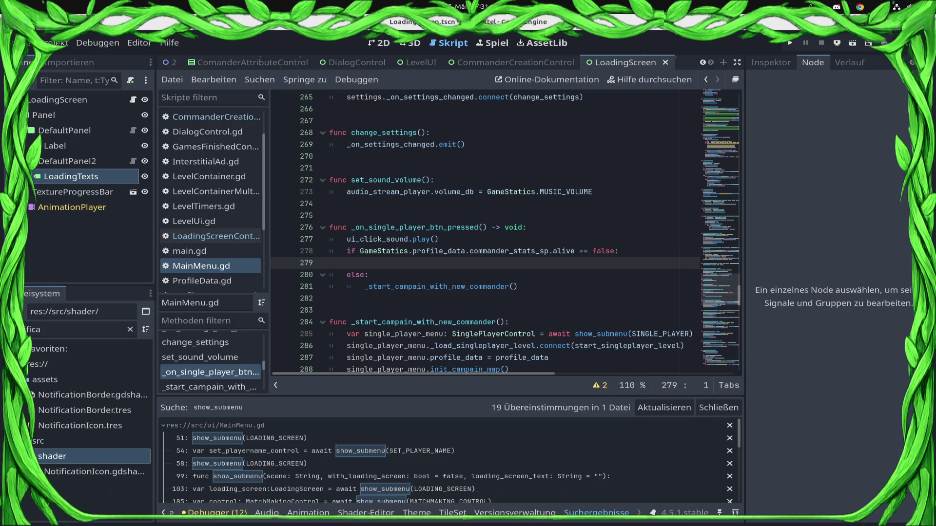
{"action": "key", "text": "ctrl+z"}
{"action": "key", "text": "Left"}
{"action": "key", "text": "Down"}
{"action": "key", "text": "shift+Down"}
{"action": "key", "text": "Up"}
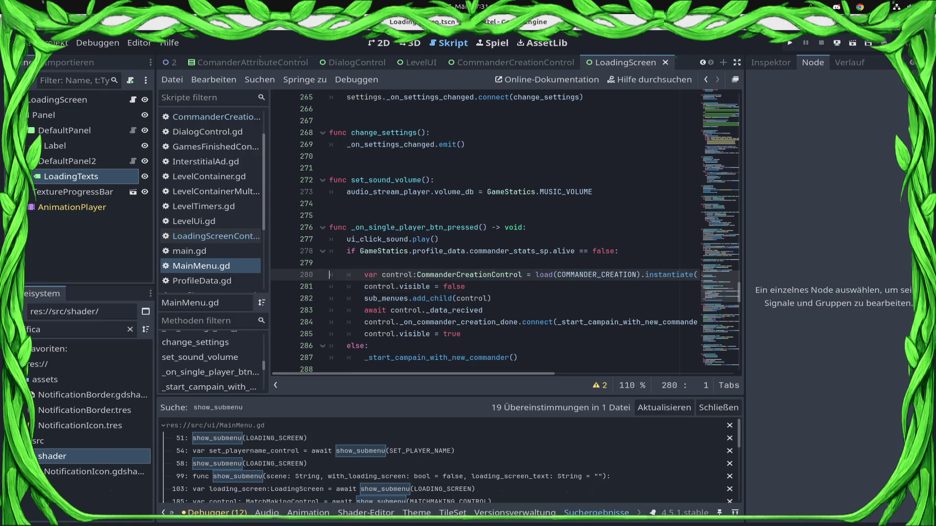
{"action": "key", "text": "End"}
{"action": "key", "text": "BackSpace"}
{"action": "key", "text": "BackSpace"}
{"action": "key", "text": "BackSpace"}
{"action": "key", "text": "BackSpace"}
{"action": "key", "text": "BackSpace"}
{"action": "key", "text": "BackSpace"}
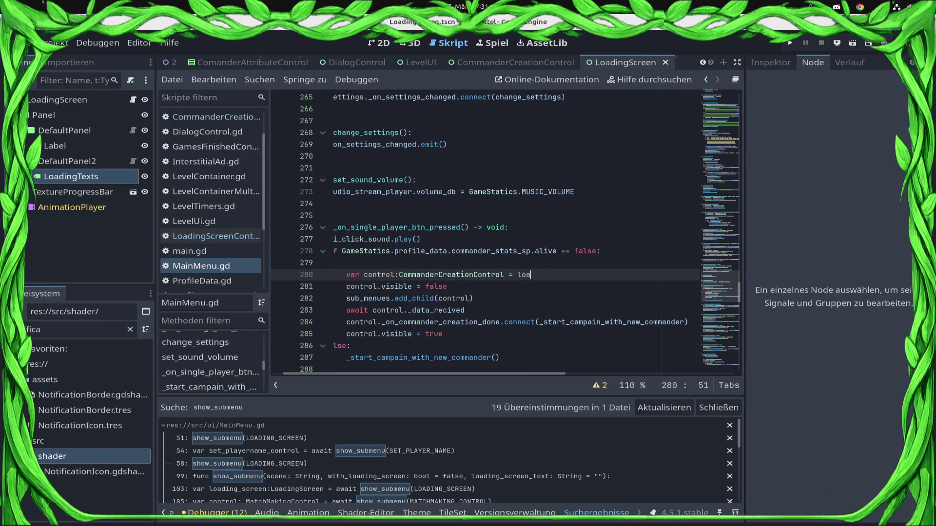
Write show_submenu(COMMANDER_CREATION, true, "Requestion data from imperial Server...") on line 280.
{"action": "type", "text": "show"}
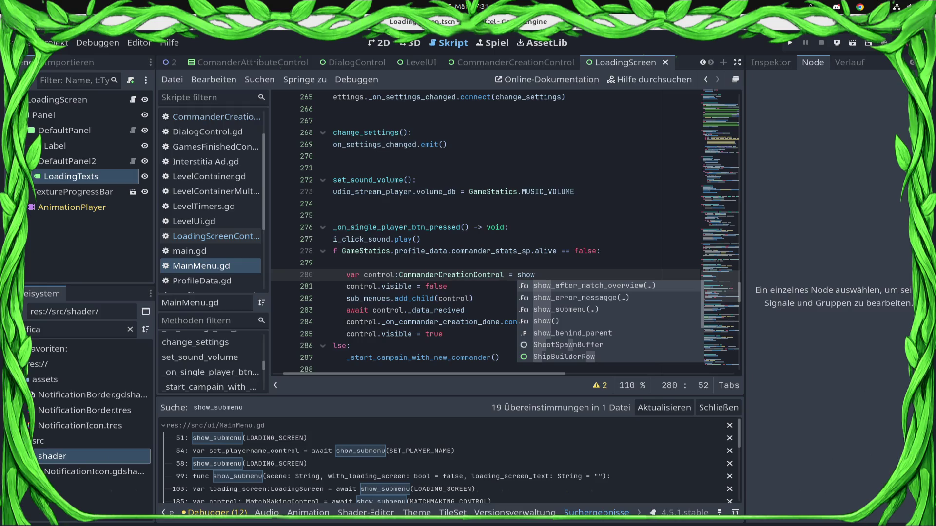
{"action": "key", "text": "Down"}
{"action": "key", "text": "Down"}
{"action": "key", "text": "Return"}
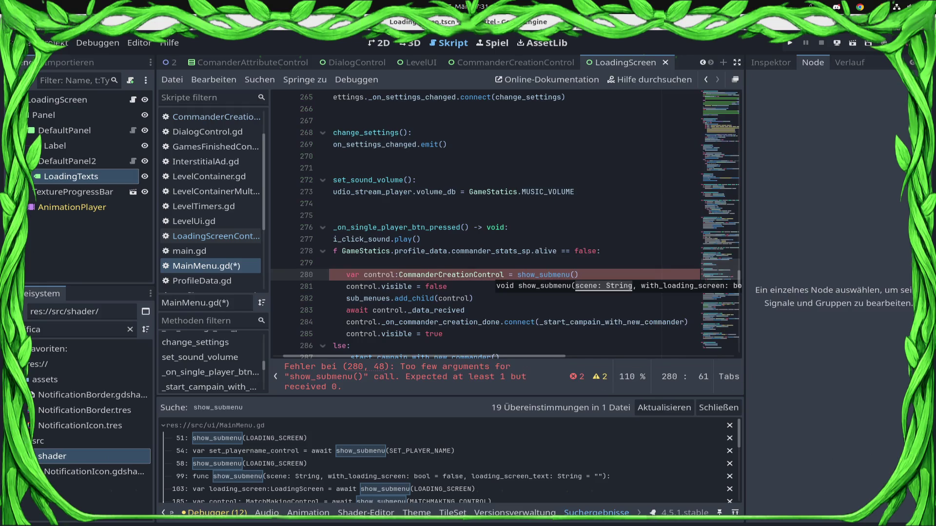
{"action": "type", "text": "COMM"}
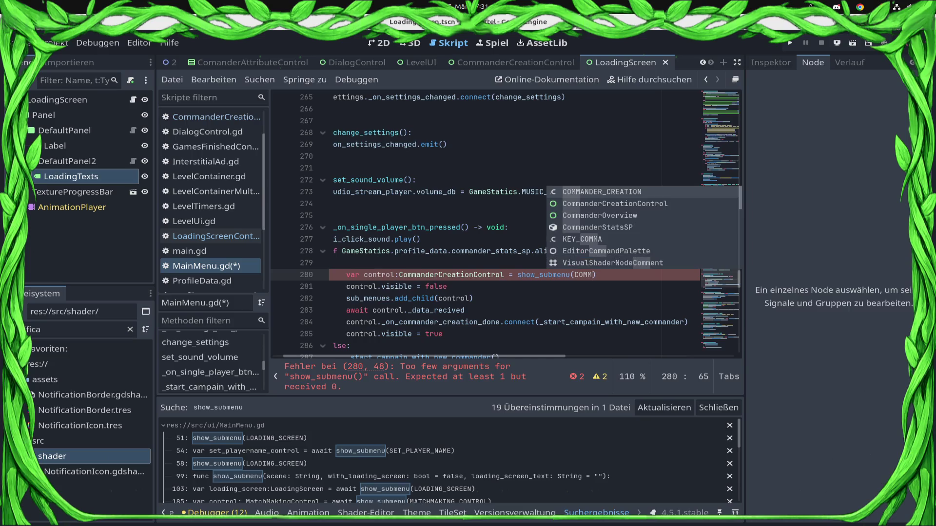
{"action": "key", "text": "Return"}
{"action": "type", "text": ","}
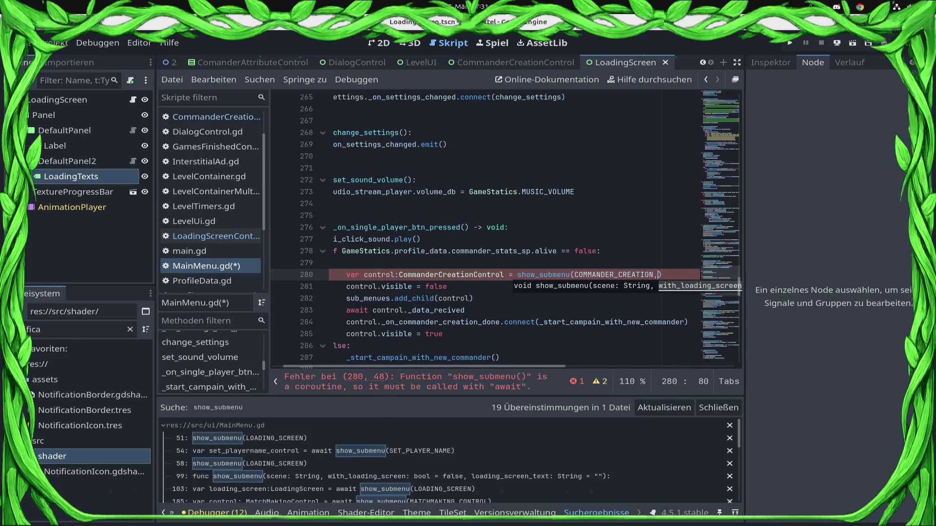
{"action": "type", "text": "true,"}
{"action": "type", "text": "\"Re"}
{"action": "type", "text": "question da"}
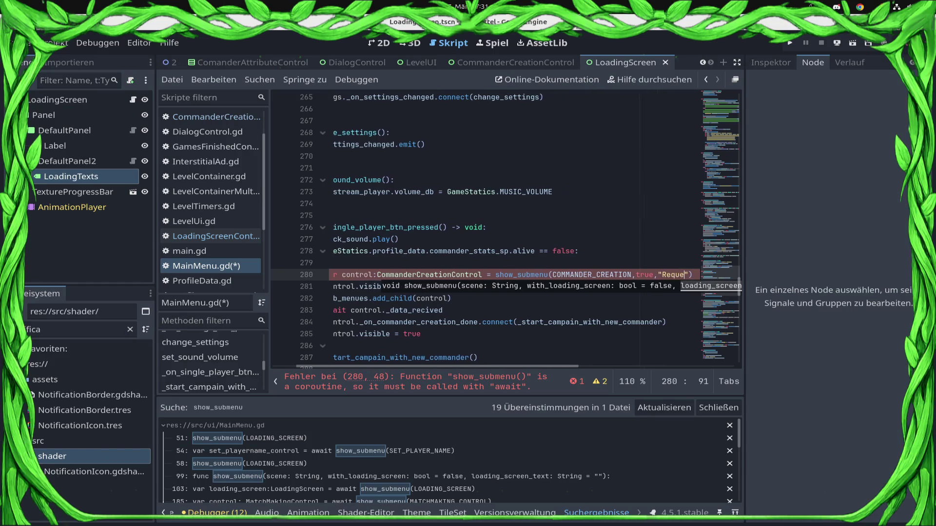
{"action": "type", "text": "ta from imperi"}
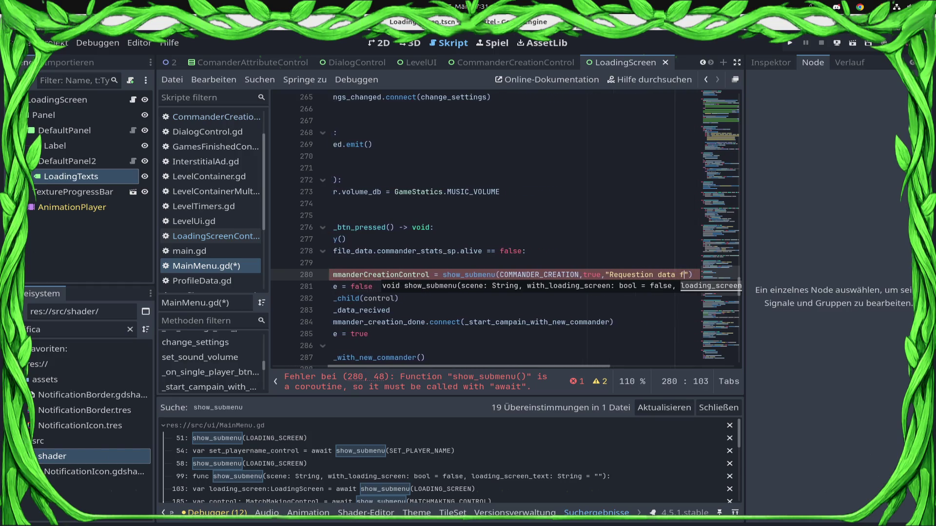
{"action": "type", "text": "al Server..."}
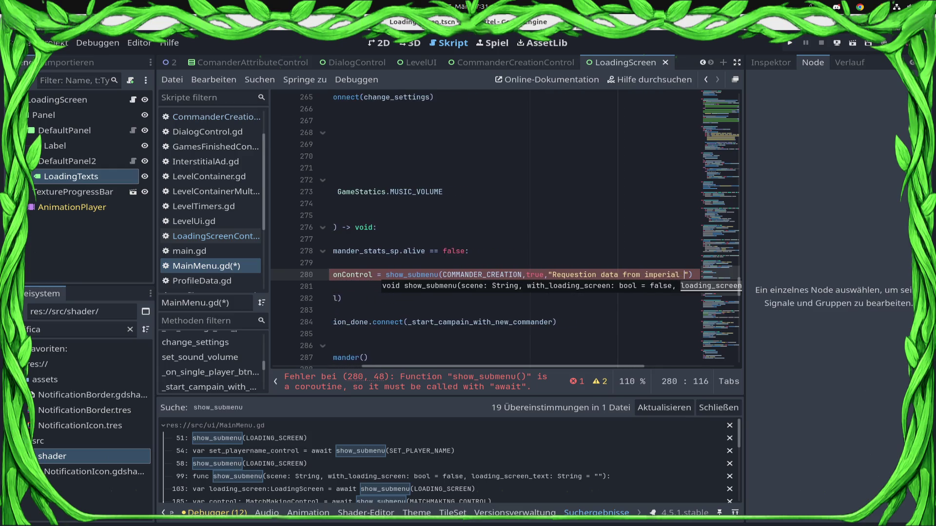
Correct the text to "Request data from imperial Server...", prefix the call with await, and save.
{"action": "key", "text": "ctrl+s"}
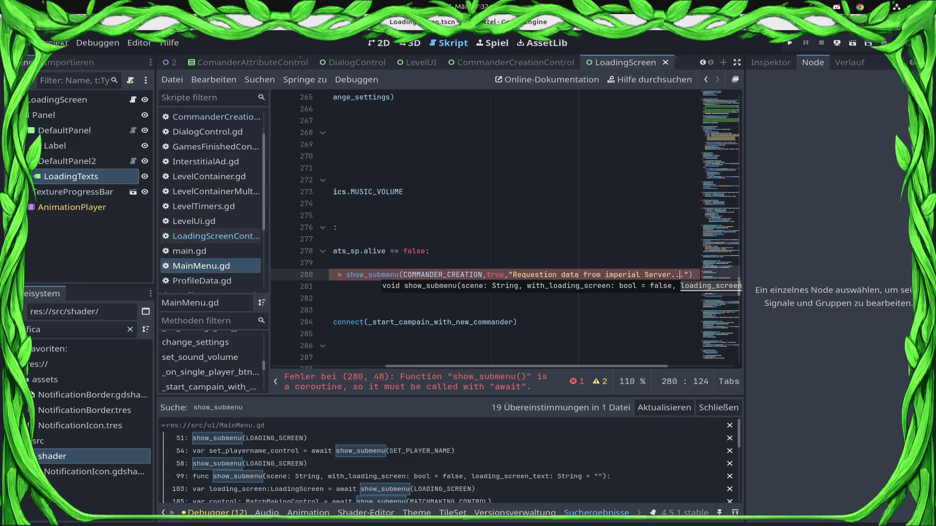
{"action": "key", "text": "Delete"}
{"action": "key", "text": "Delete"}
{"action": "key", "text": "BackSpace"}
{"action": "key", "text": "ctrl+s"}
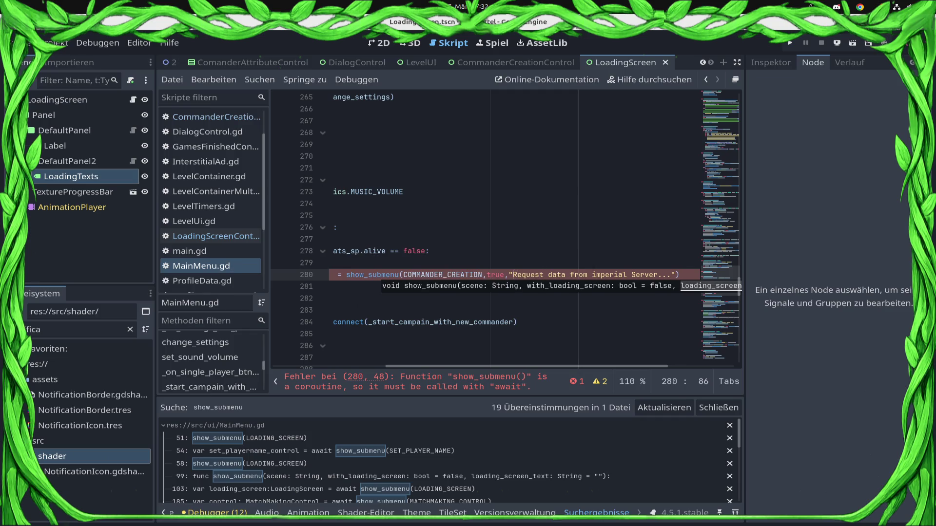
{"action": "key", "text": "ctrl+s"}
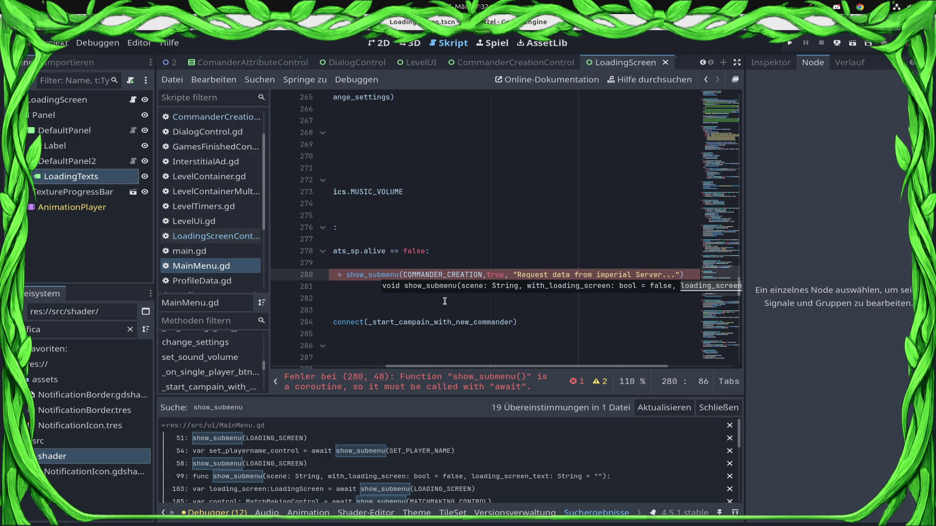
{"action": "key", "text": "Home"}
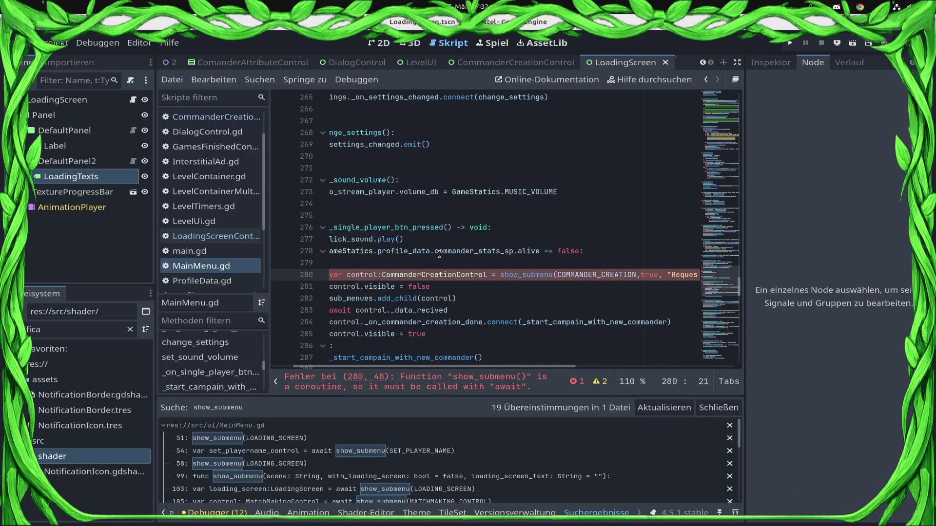
{"action": "type", "text": "await"}
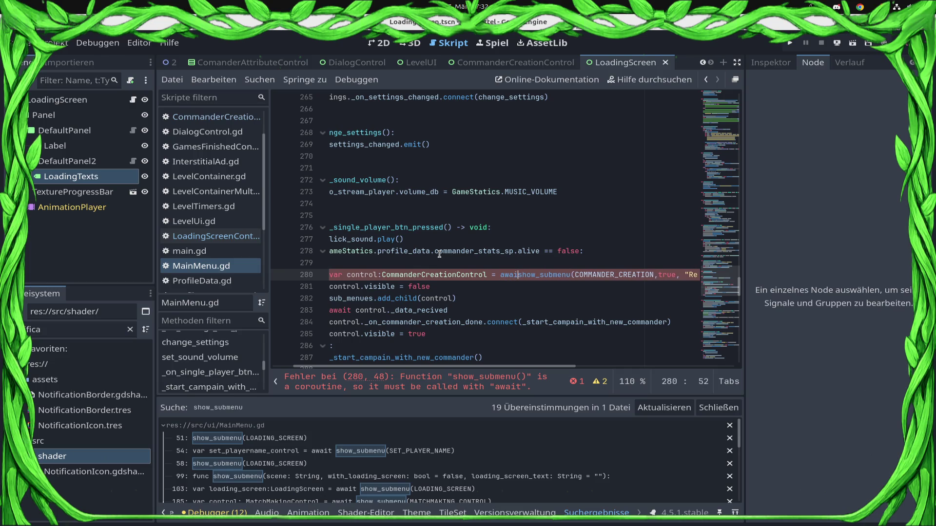
{"action": "key", "text": "ctrl+s"}
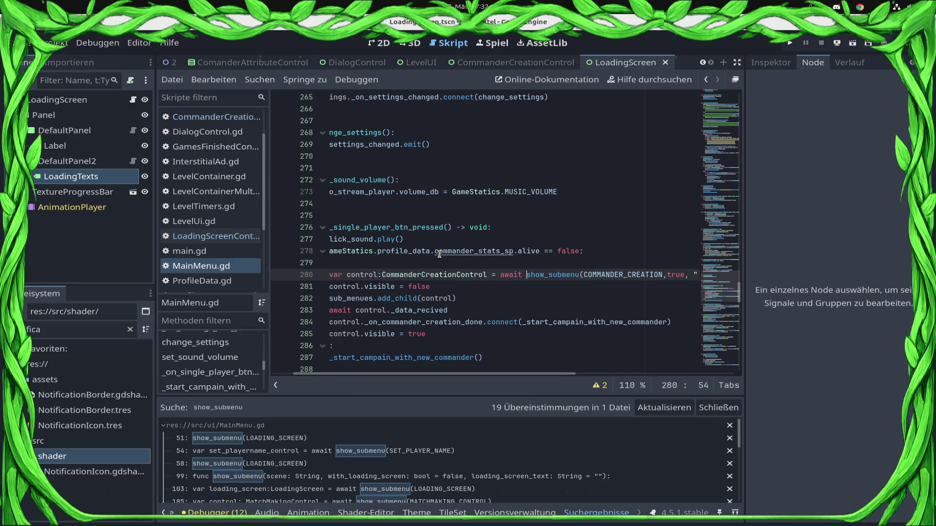
Delete the old hide, add_child and await lines plus leftover blank lines, and save.
{"action": "key", "text": "Home"}
{"action": "key", "text": "Home"}
{"action": "key", "text": "Down"}
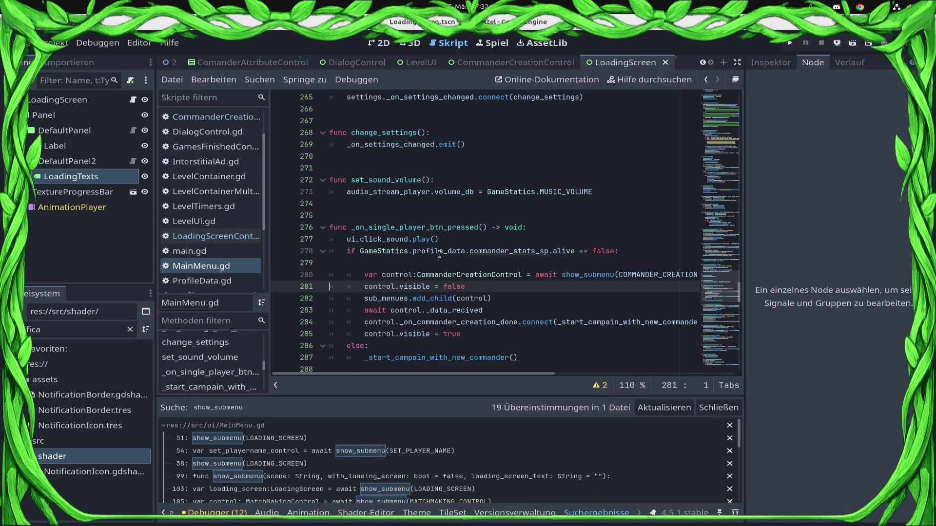
{"action": "key", "text": "shift+Down"}
{"action": "key", "text": "shift+Down"}
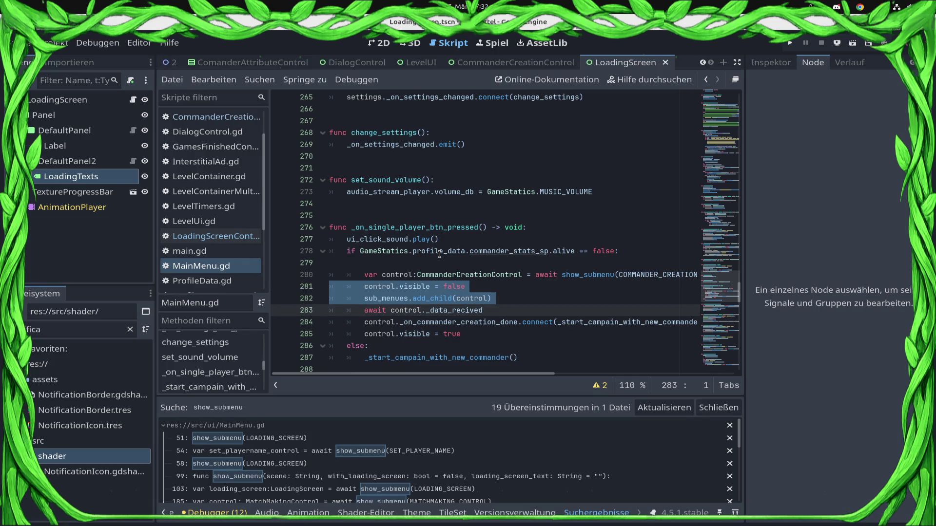
{"action": "key", "text": "shift+Down"}
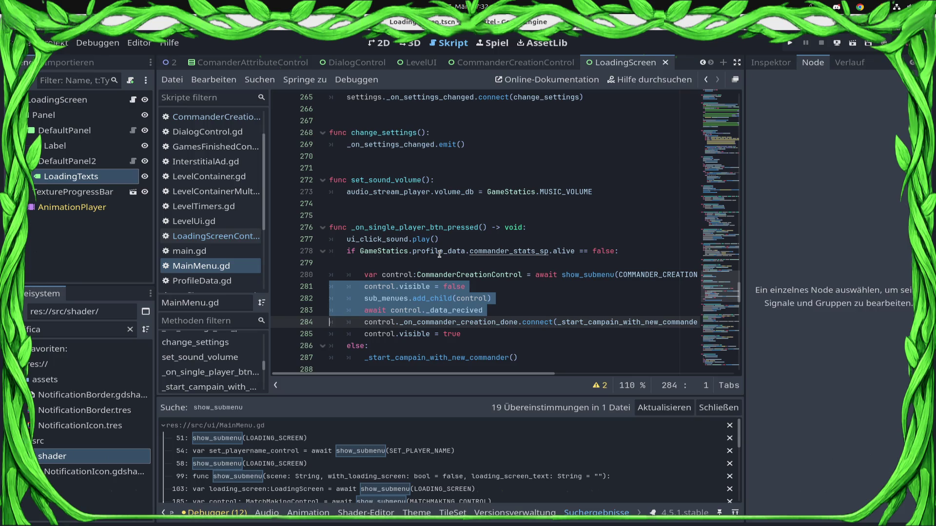
{"action": "key", "text": "Delete"}
{"action": "key", "text": "Down"}
{"action": "key", "text": "shift+End"}
{"action": "key", "text": "Delete"}
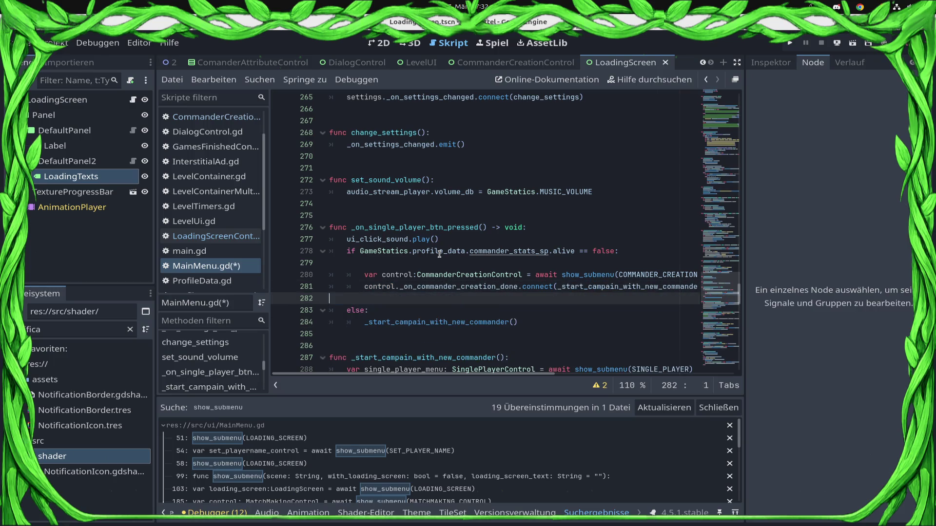
{"action": "key", "text": "BackSpace"}
{"action": "key", "text": "ctrl+s"}
{"action": "key", "text": "Up"}
{"action": "key", "text": "Up"}
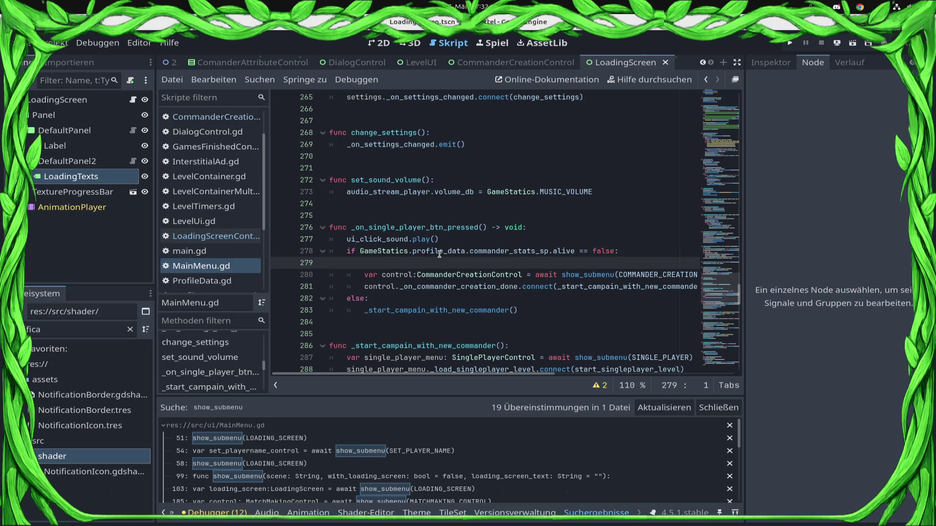
{"action": "key", "text": "BackSpace"}
{"action": "key", "text": "ctrl+s"}
{"action": "scroll", "coordinate": [443, 305], "scroll_direction": "down", "scroll_amount": 1}
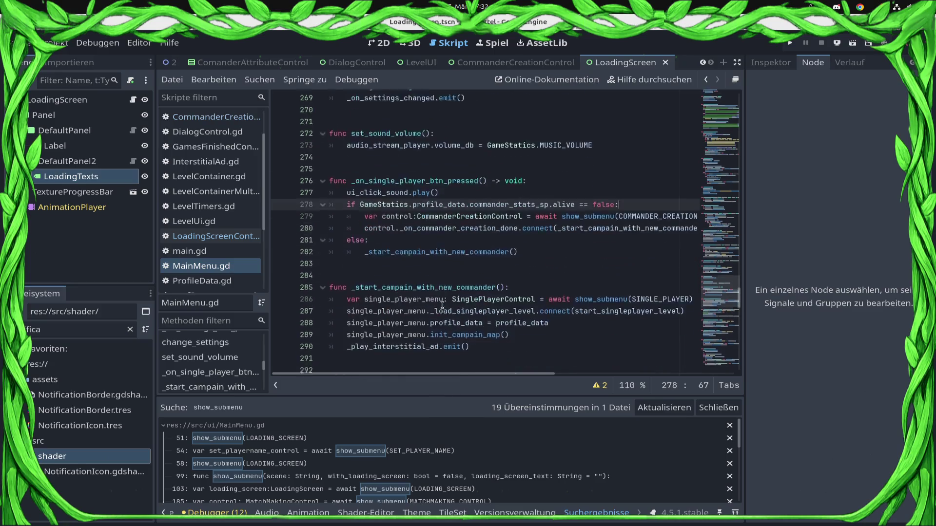
Review the campaign and load_multiplayer_looby code, then jump to _on_shop_btn_pressed at line 359.
{"action": "scroll", "coordinate": [441, 304], "scroll_direction": "down", "scroll_amount": 3}
{"action": "left_click", "coordinate": [550, 227]}
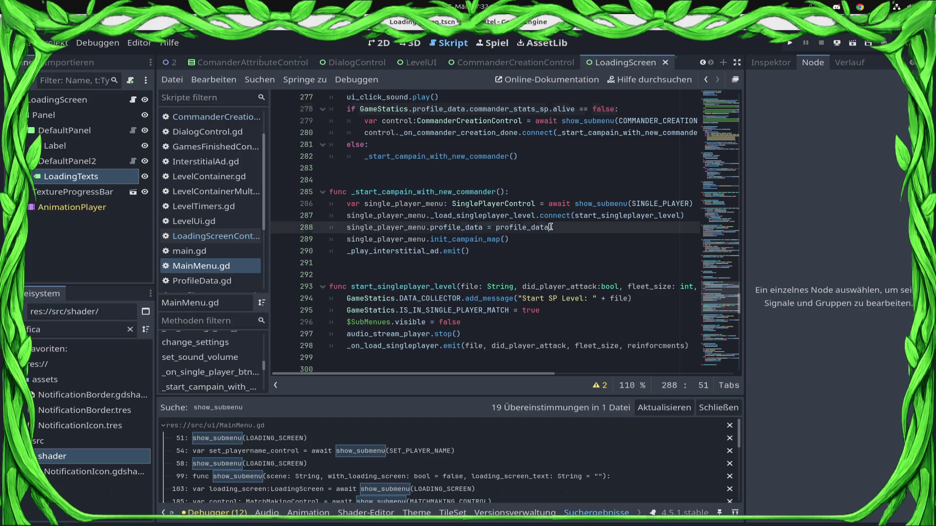
{"action": "left_click", "coordinate": [549, 204]}
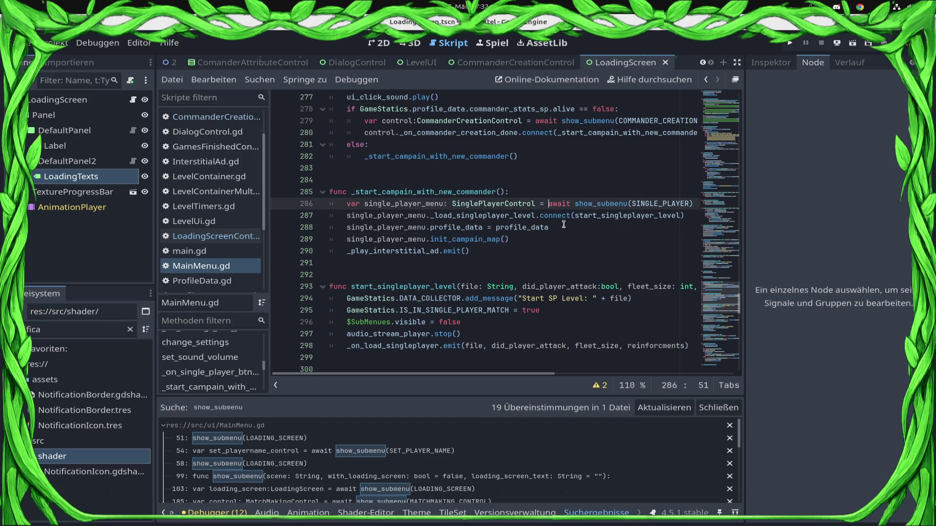
{"action": "scroll", "coordinate": [564, 225], "scroll_direction": "down", "scroll_amount": 10}
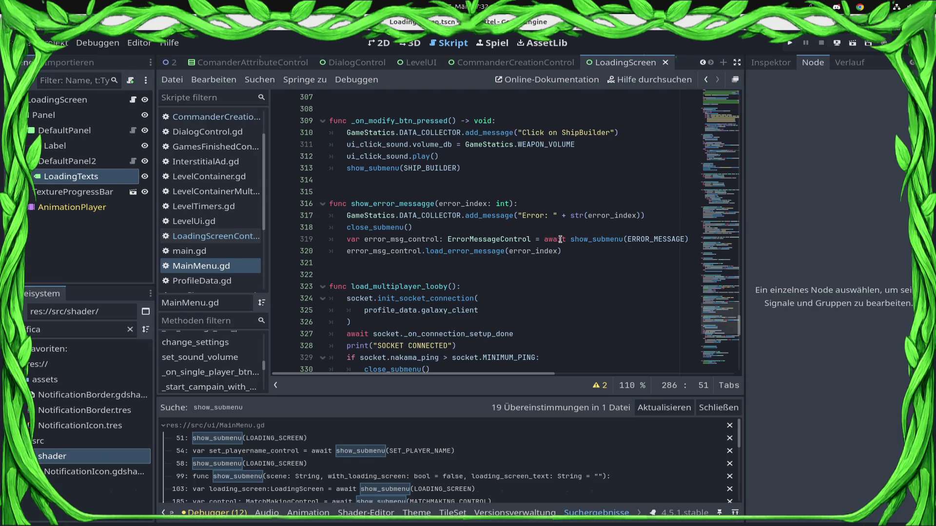
{"action": "scroll", "coordinate": [486, 259], "scroll_direction": "down", "scroll_amount": 3}
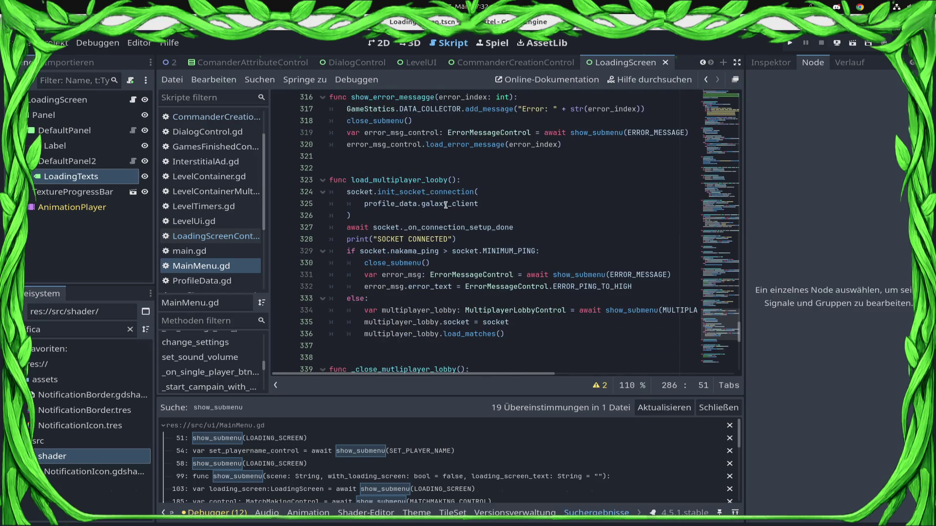
{"action": "left_click", "coordinate": [484, 176]}
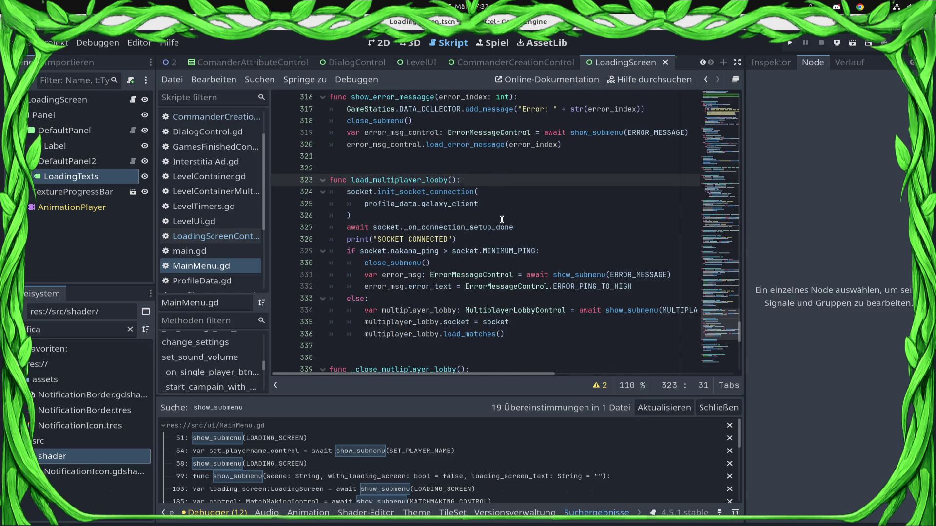
{"action": "scroll", "coordinate": [502, 218], "scroll_direction": "up", "scroll_amount": 5}
{"action": "scroll", "coordinate": [236, 374], "scroll_direction": "down", "scroll_amount": 5}
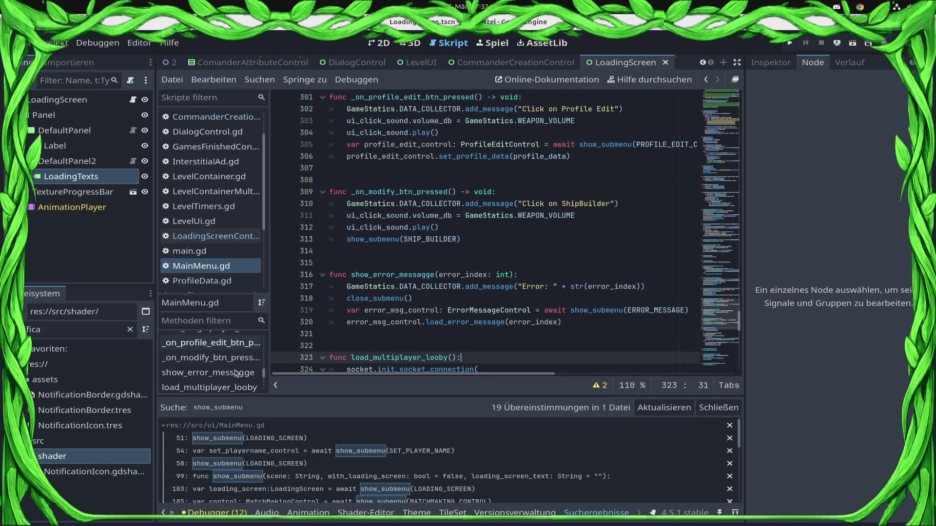
{"action": "scroll", "coordinate": [238, 387], "scroll_direction": "down", "scroll_amount": 2}
{"action": "scroll", "coordinate": [236, 388], "scroll_direction": "down", "scroll_amount": 10}
{"action": "scroll", "coordinate": [234, 385], "scroll_direction": "up", "scroll_amount": 3}
{"action": "left_click", "coordinate": [238, 390]}
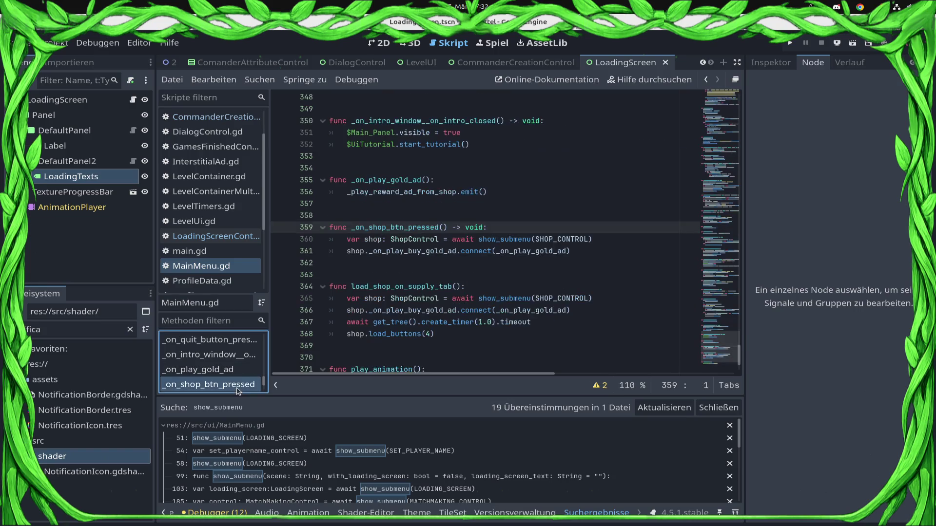
Add a true loading flag and the text "Rolling the dice on the prices" to the shop show_submenu call.
{"action": "left_click", "coordinate": [500, 239]}
{"action": "type", "text": ", \"t"}
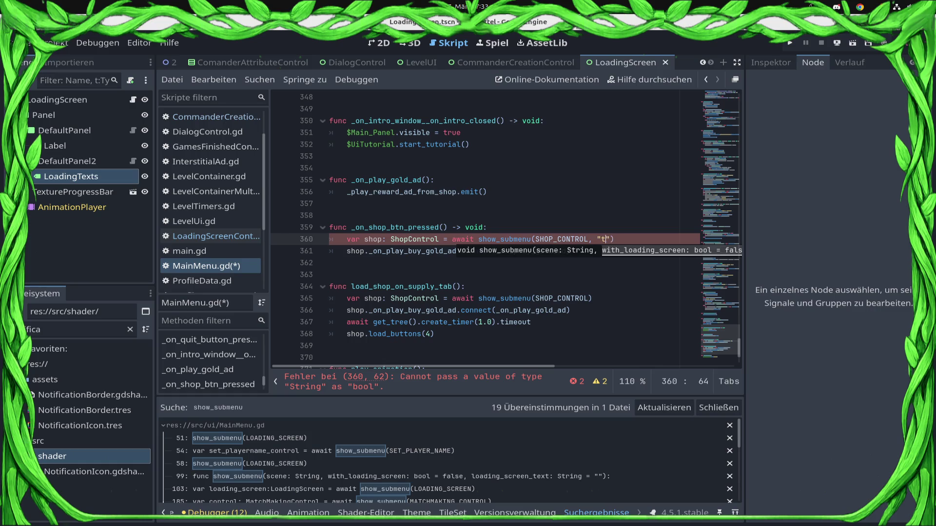
{"action": "key", "text": "BackSpace"}
{"action": "type", "text": "true, \""}
{"action": "type", "text": "Mixx"}
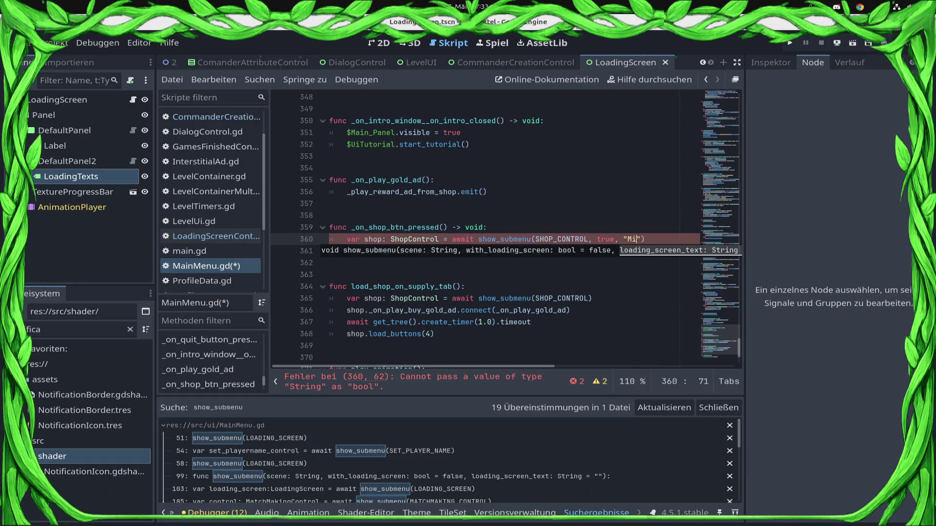
{"action": "key", "text": "BackSpace"}
{"action": "key", "text": "BackSpace"}
{"action": "key", "text": "BackSpace"}
{"action": "type", "text": "Roll "}
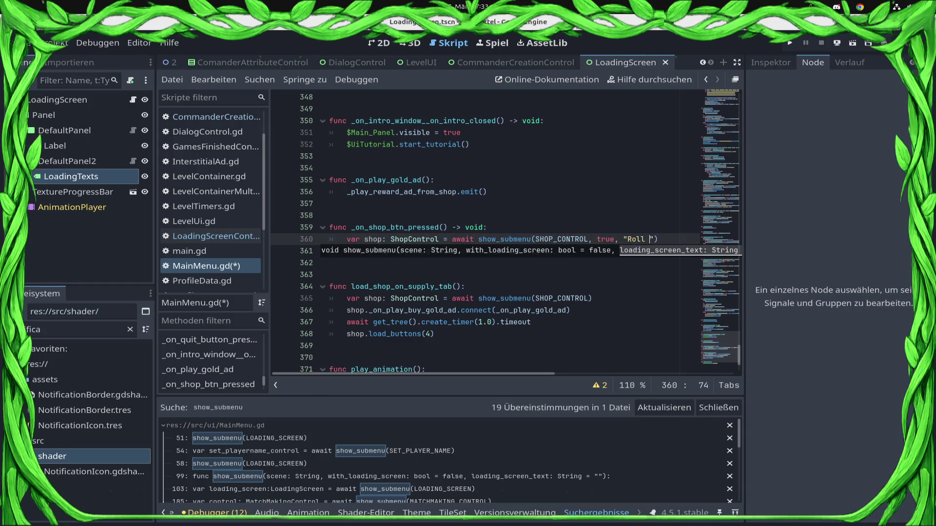
{"action": "type", "text": "di"}
{"action": "type", "text": "ces for "}
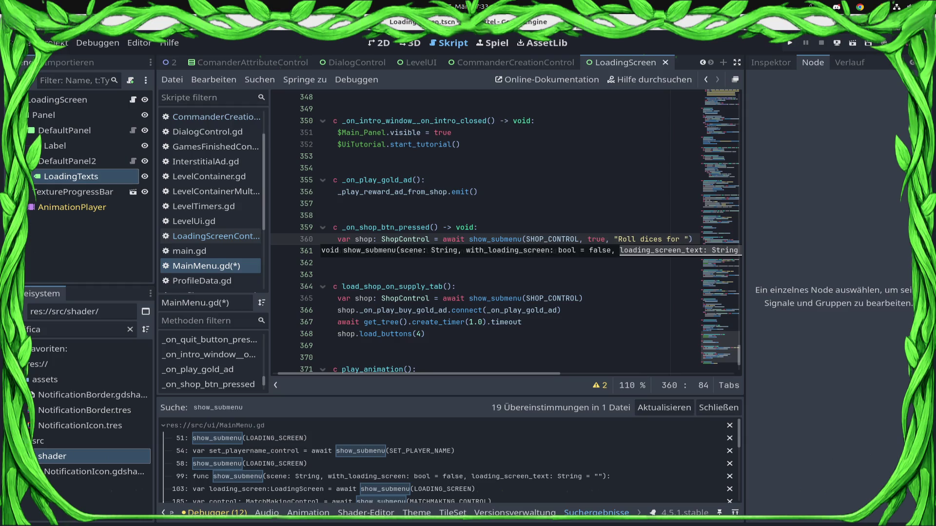
{"action": "type", "text": "pr"}
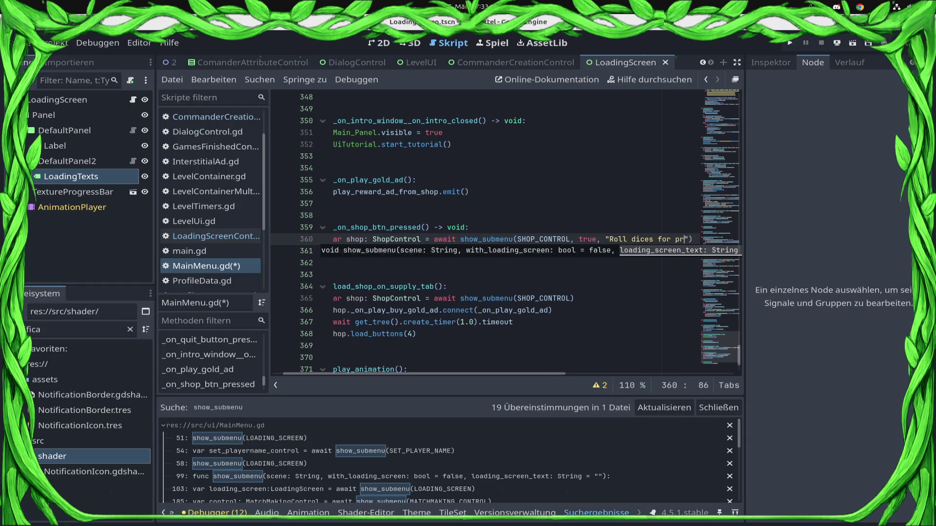
{"action": "type", "text": "ices"}
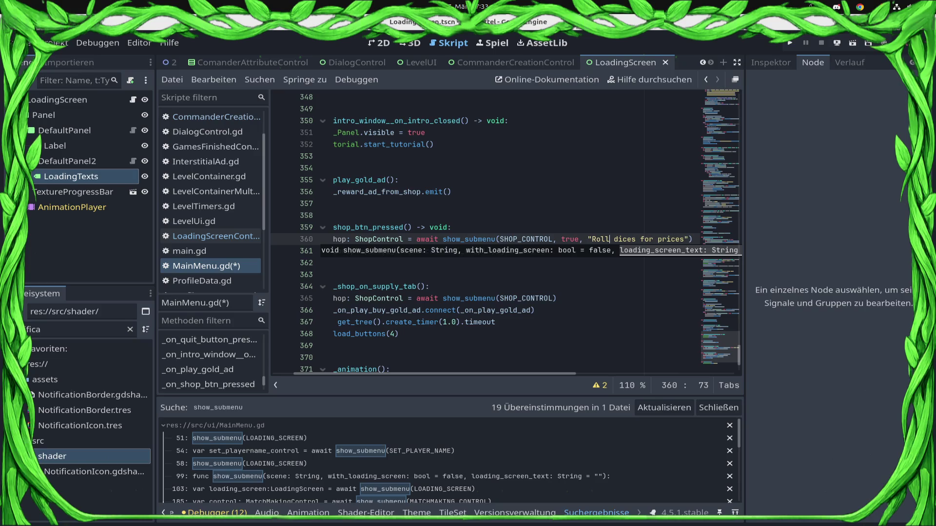
{"action": "key", "text": "ctrl+Left"}
{"action": "key", "text": "shift+End"}
{"action": "key", "text": "shift+Left"}
{"action": "key", "text": "shift+Left"}
{"action": "key", "text": "BackSpace"}
{"action": "type", "text": "Rolling the dic"}
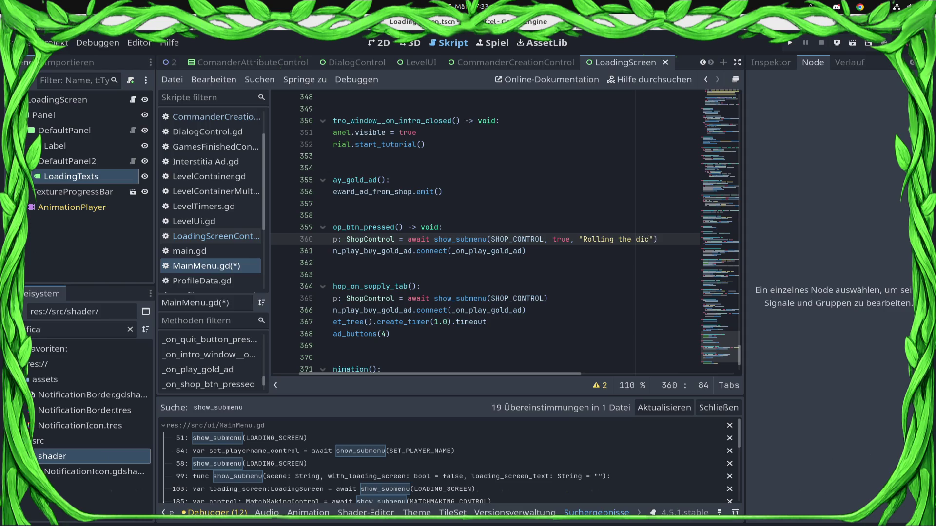
{"action": "type", "text": "e on "}
{"action": "type", "text": "the proces"}
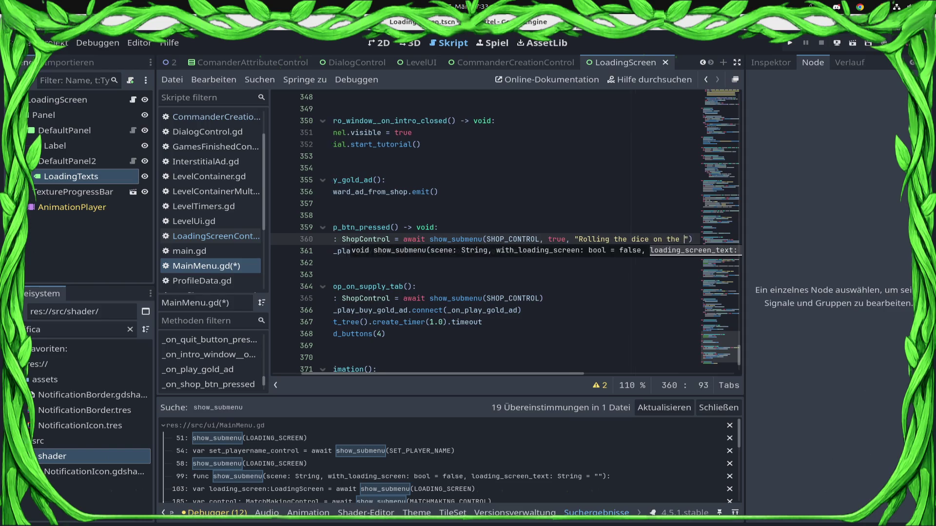
{"action": "key", "text": "BackSpace"}
{"action": "key", "text": "BackSpace"}
{"action": "key", "text": "BackSpace"}
{"action": "type", "text": "ices"}
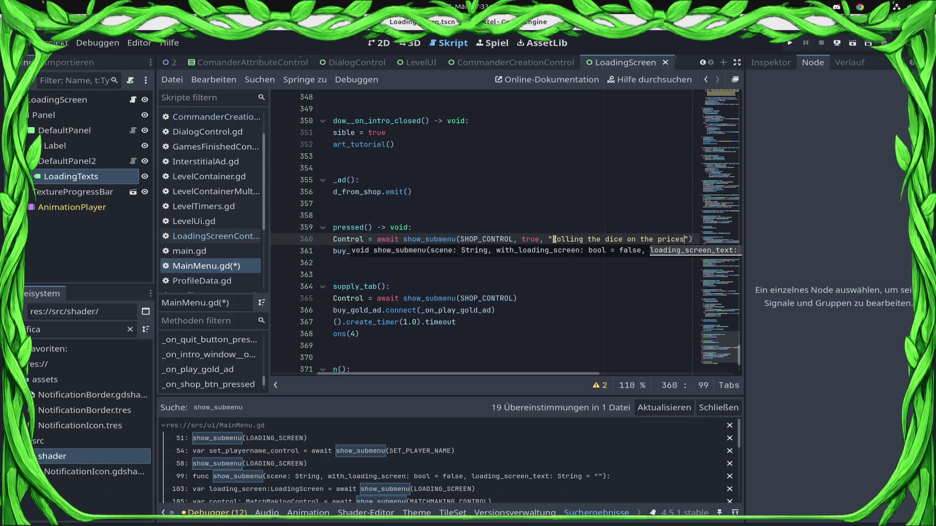
Settle the shop loading text on "Rolling the Dice on Prices" and save MainMenu.gd.
{"action": "left_click", "coordinate": [552, 239], "text": "shift"}
{"action": "left_click", "coordinate": [24, 59]}
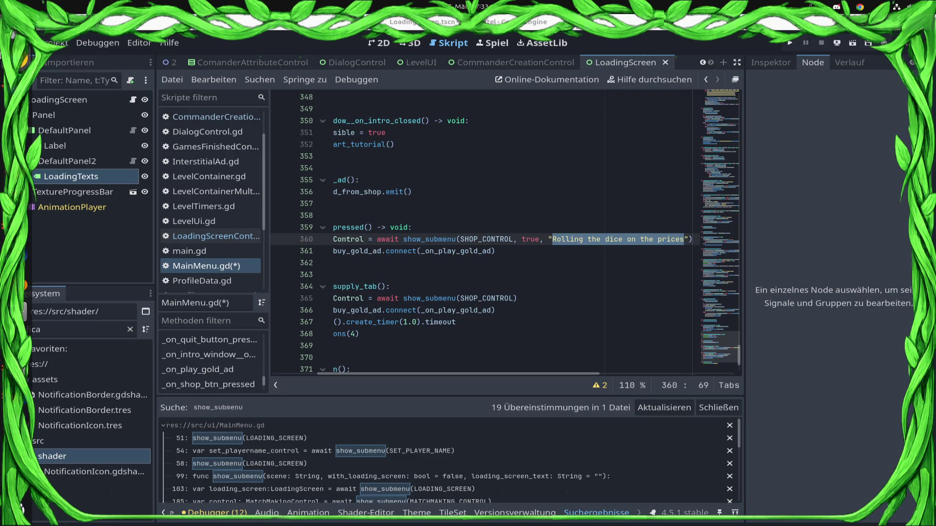
{"action": "right_click", "coordinate": [25, 60]}
{"action": "left_click", "coordinate": [305, 121]}
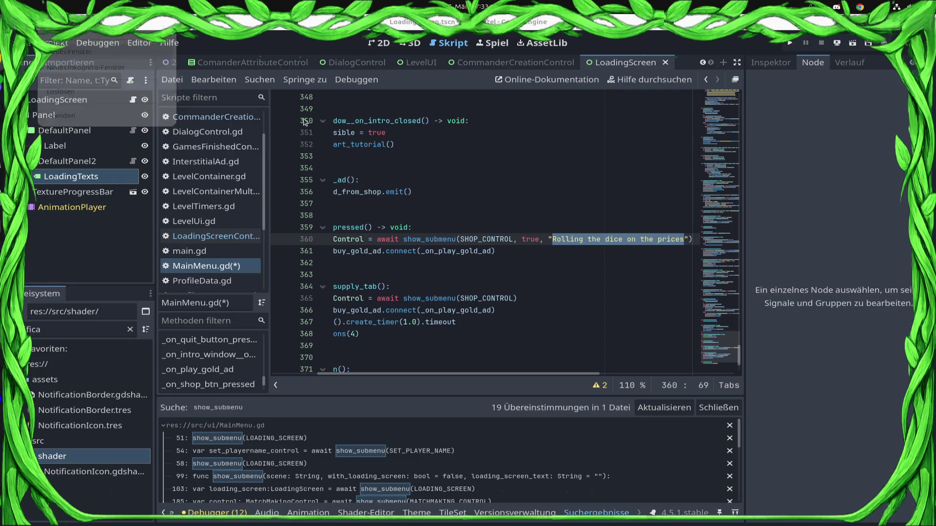
{"action": "left_click", "coordinate": [382, 288]}
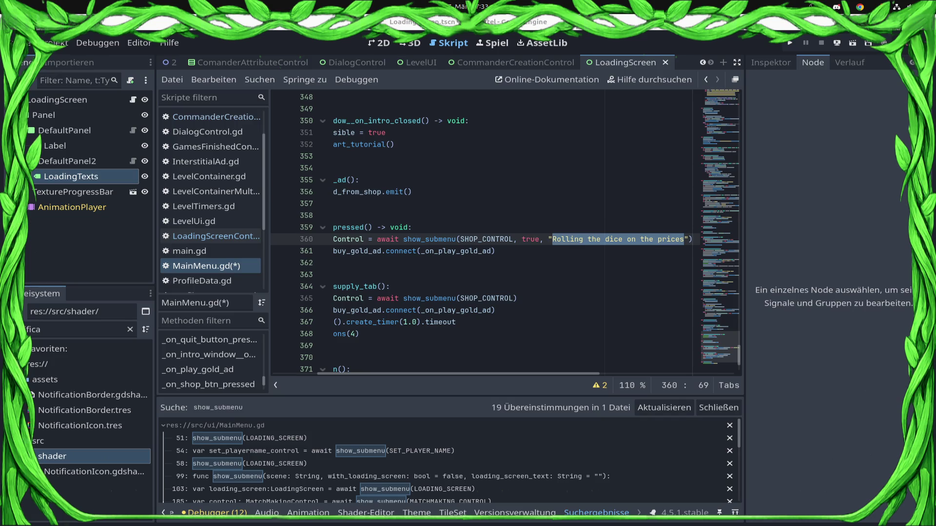
{"action": "left_click", "coordinate": [553, 224]}
{"action": "left_click", "coordinate": [554, 236]}
{"action": "left_click", "coordinate": [685, 239]}
{"action": "key", "text": "ctrl+z"}
{"action": "key", "text": "ctrl+z"}
{"action": "key", "text": "ctrl+s"}
{"action": "left_click", "coordinate": [604, 233]}
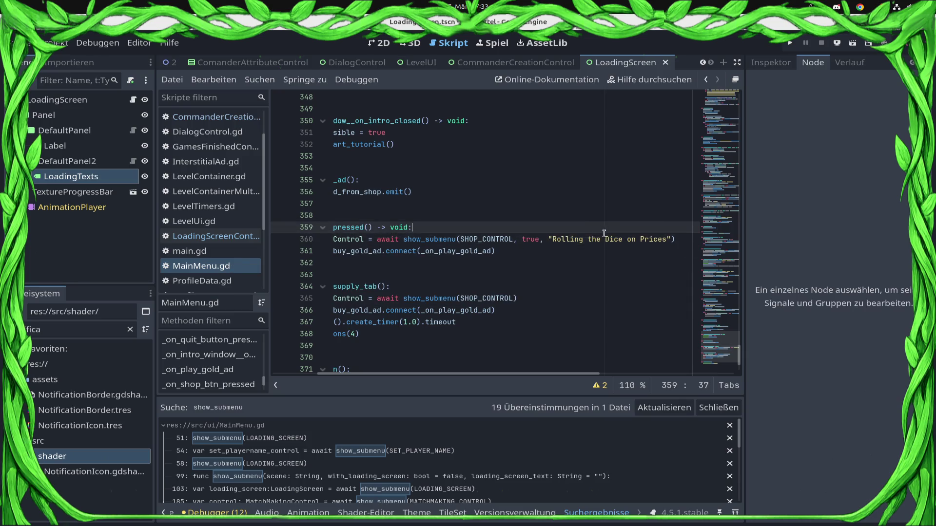
{"action": "left_click", "coordinate": [373, 250]}
{"action": "key", "text": "ctrl+s"}
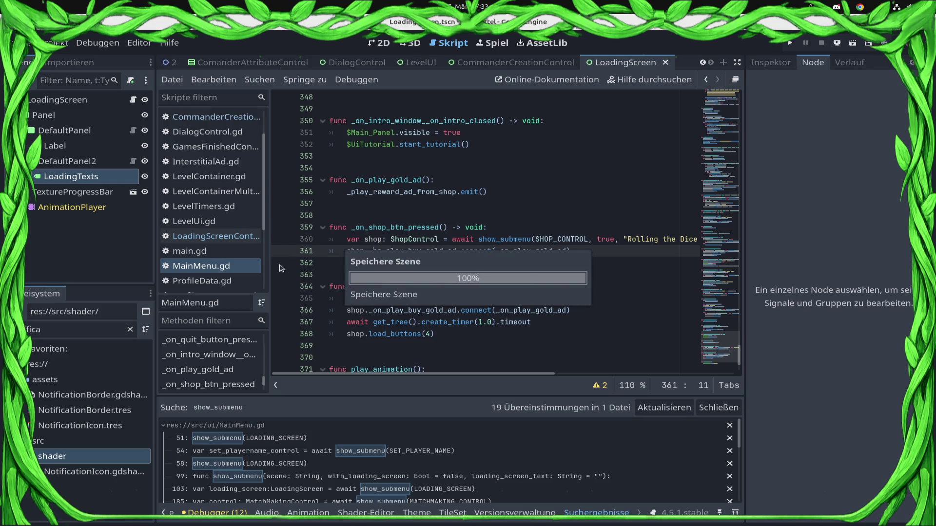
Comment out the DATA_COLLECTOR logging line in _on_multiplayer_btn_pressed and save.
{"action": "scroll", "coordinate": [281, 268], "scroll_direction": "down", "scroll_amount": 3}
{"action": "scroll", "coordinate": [237, 388], "scroll_direction": "up", "scroll_amount": 2}
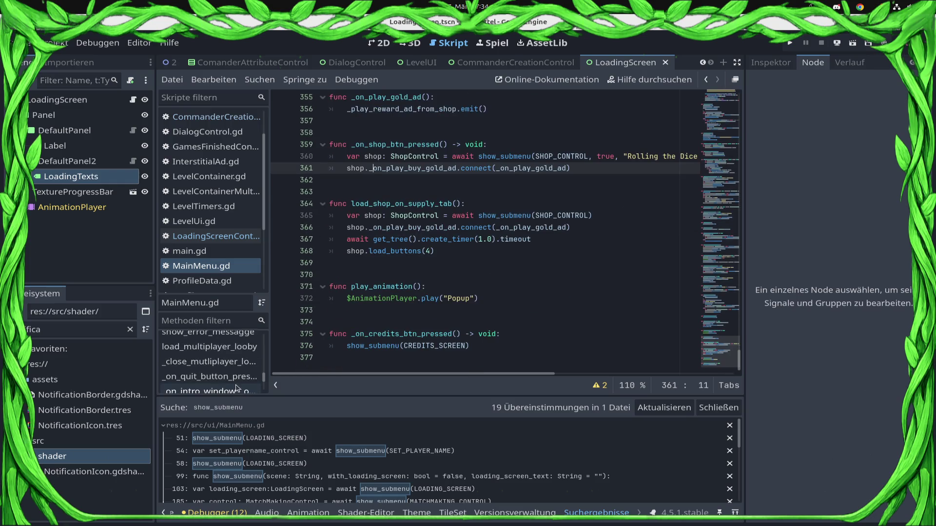
{"action": "scroll", "coordinate": [234, 386], "scroll_direction": "up", "scroll_amount": 3}
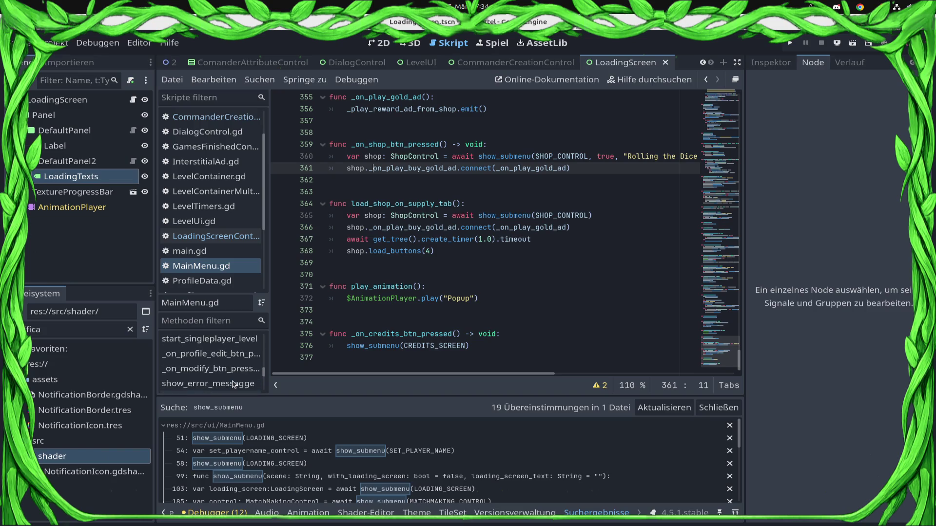
{"action": "scroll", "coordinate": [233, 385], "scroll_direction": "up", "scroll_amount": 3}
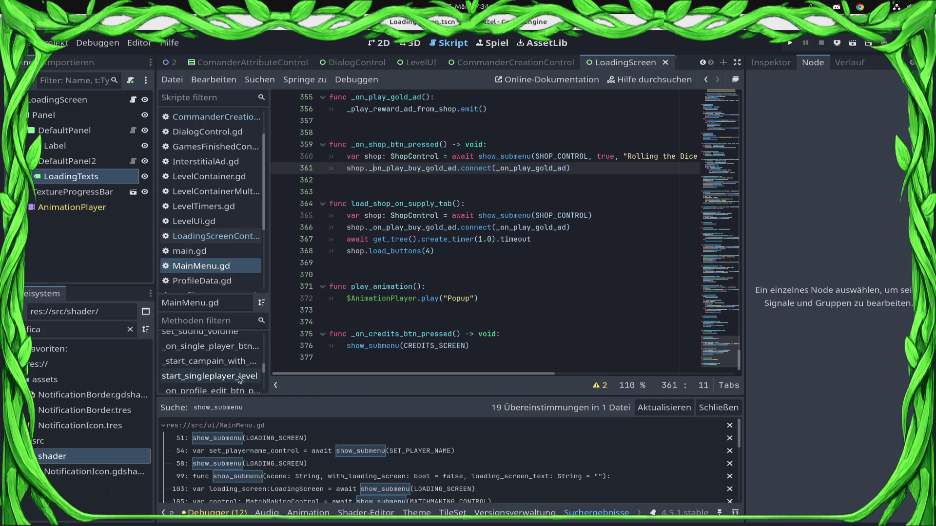
{"action": "scroll", "coordinate": [238, 382], "scroll_direction": "up", "scroll_amount": 5}
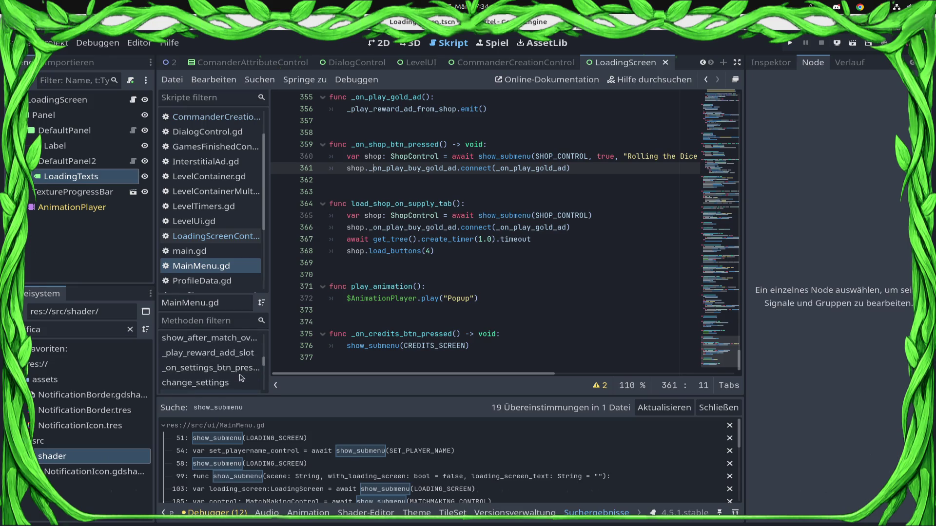
{"action": "left_click", "coordinate": [238, 354]}
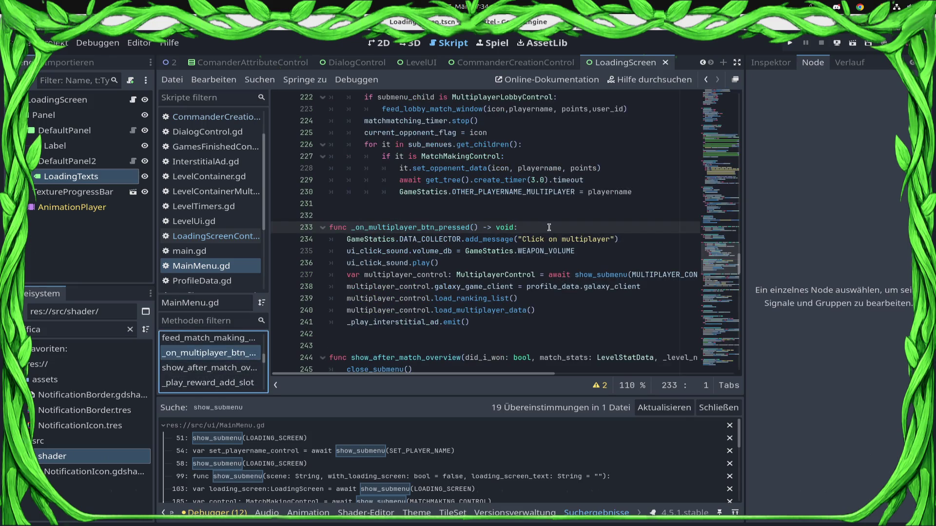
{"action": "mouse_move", "coordinate": [619, 239]}
{"action": "left_mouse_down"}
{"action": "mouse_move", "coordinate": [628, 241]}
{"action": "mouse_move", "coordinate": [419, 266]}
{"action": "mouse_move", "coordinate": [220, 230]}
{"action": "left_mouse_up"}
{"action": "left_click", "coordinate": [347, 239]}
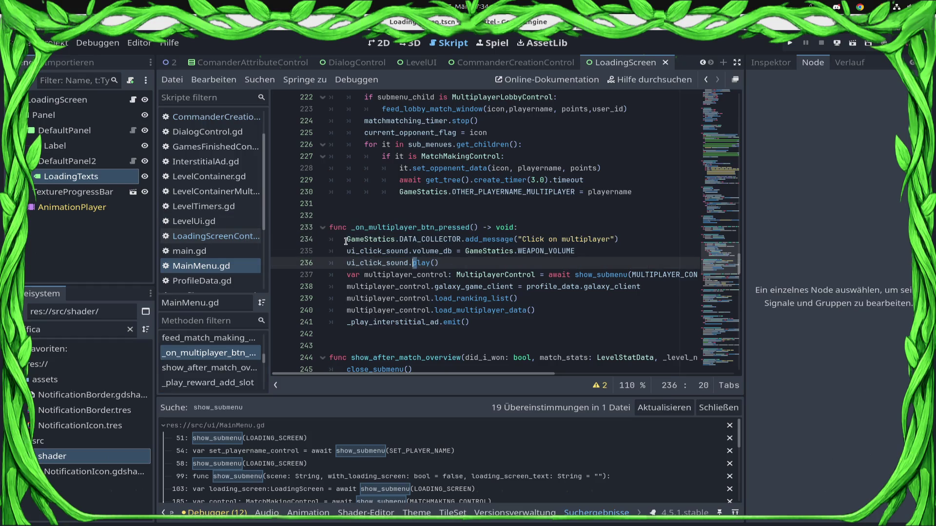
{"action": "type", "text": "#"}
{"action": "key", "text": "BackSpace"}
{"action": "key", "text": "ctrl+s"}
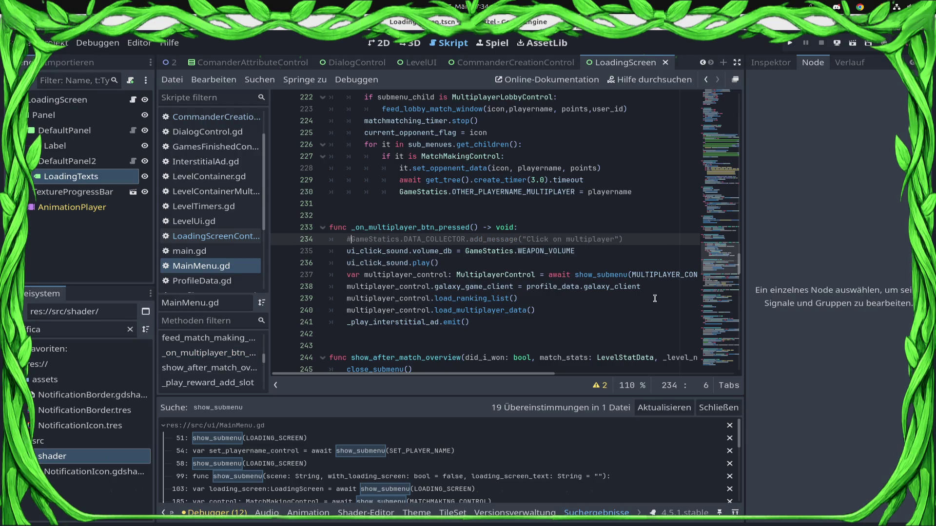
Add a true flag and an opening string argument to show_submenu(MULTIPLAYER_CONTROL).
{"action": "left_click", "coordinate": [608, 275]}
{"action": "key", "text": "End"}
{"action": "key", "text": "Left"}
{"action": "type", "text": ", true, \""}
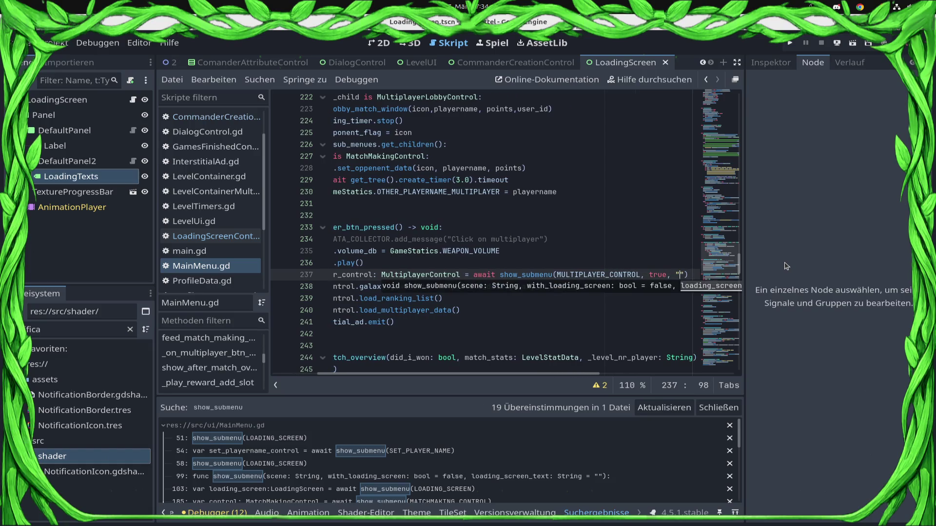
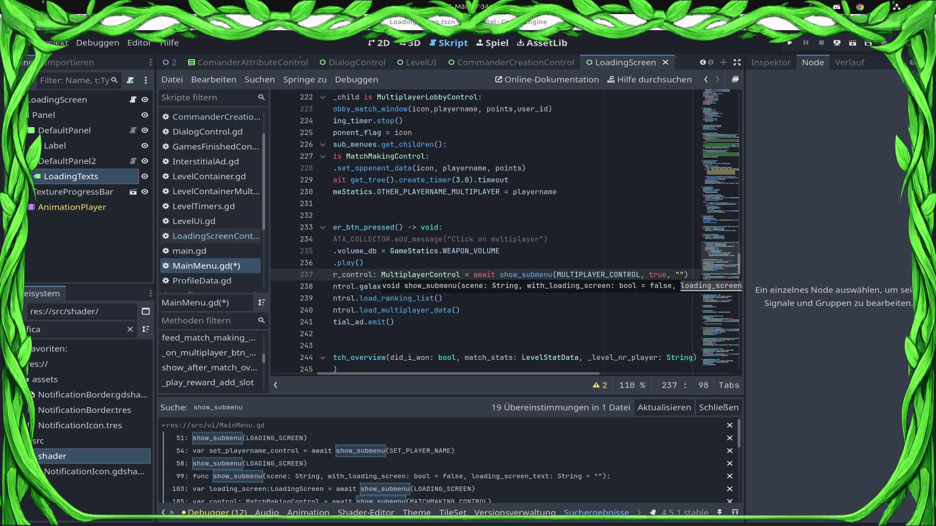
Paste the show_submenu(MULTIPLAYER_CONTROL, true, "") call, save MainMenu.gd and run the project.
{"action": "key", "text": "ctrl+v"}
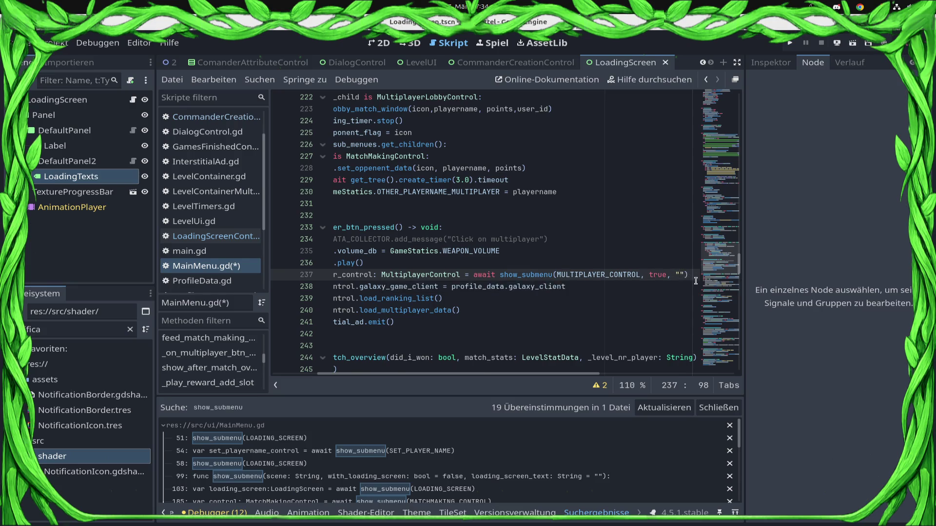
{"action": "key", "text": "ctrl+s"}
{"action": "key", "text": "Home"}
{"action": "key", "text": "Home"}
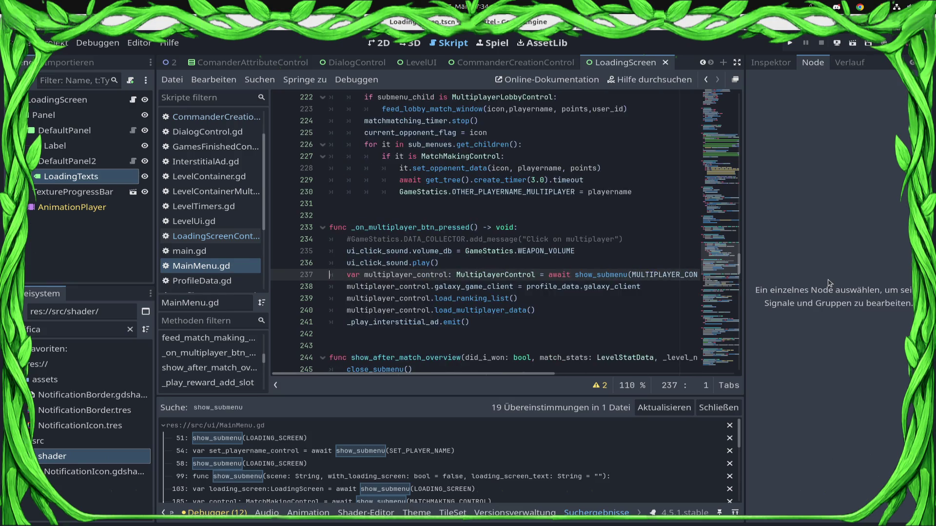
{"action": "left_click", "coordinate": [790, 45]}
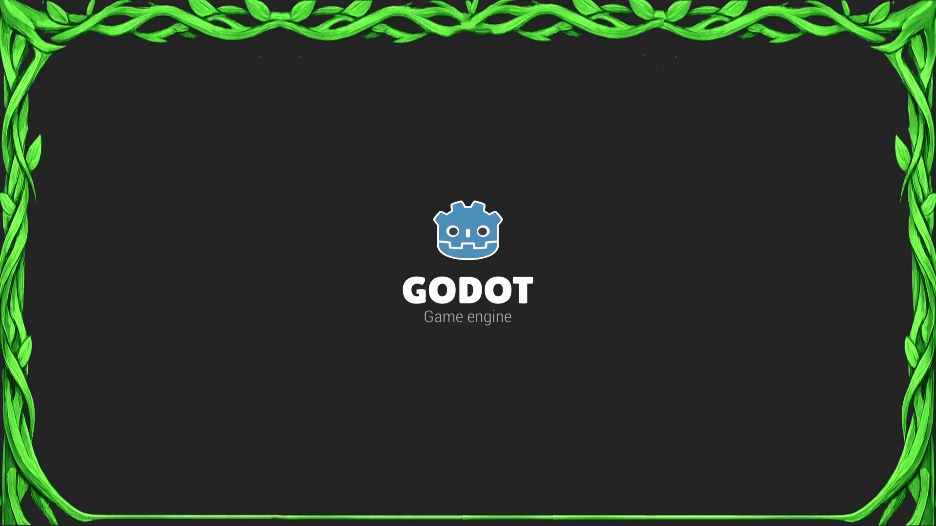
In the running game, open and leave commander creation twice, open Credits, then return to MainMenu.gd.
{"action": "key", "text": "super"}
{"action": "key", "text": "Escape"}
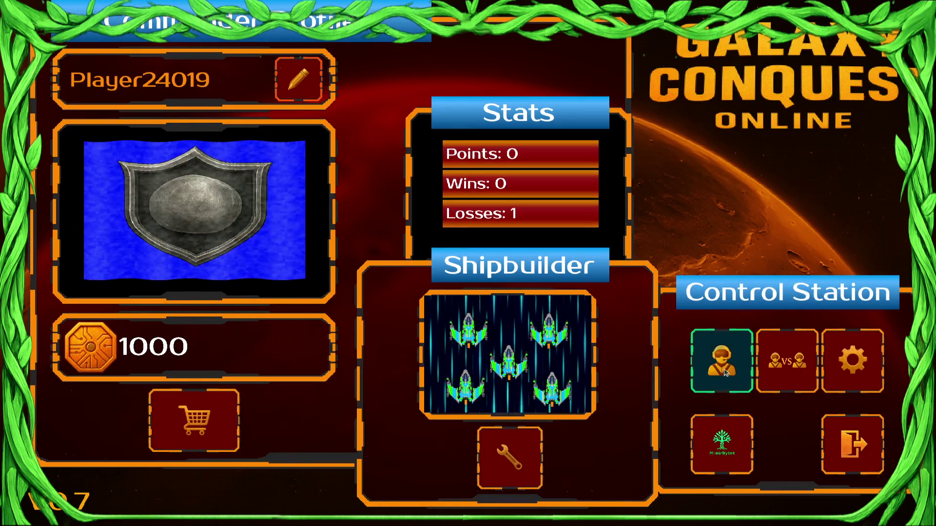
{"action": "left_click", "coordinate": [723, 385]}
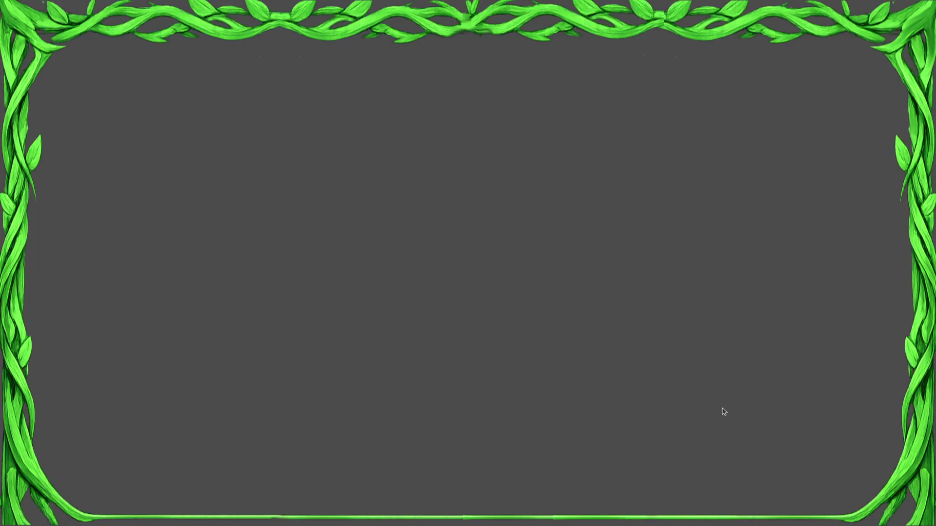
{"action": "left_click", "coordinate": [736, 434]}
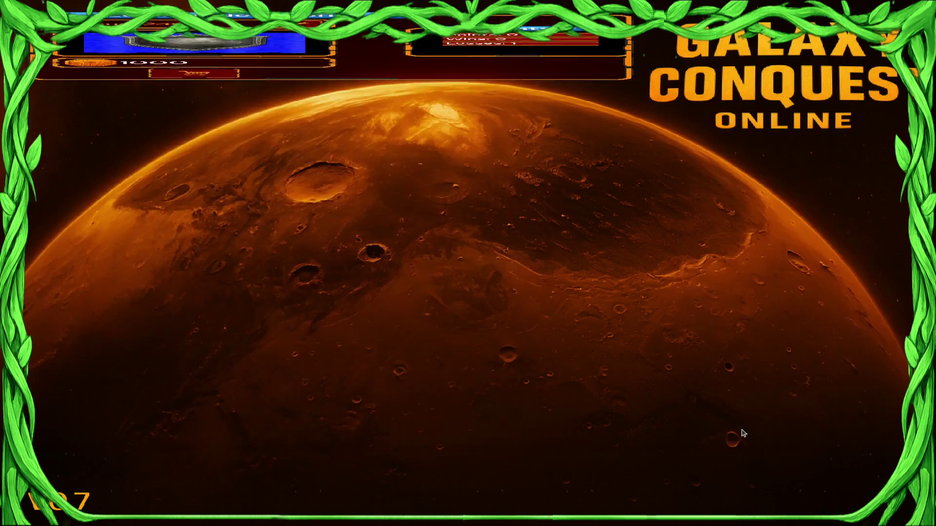
{"action": "left_click", "coordinate": [723, 385]}
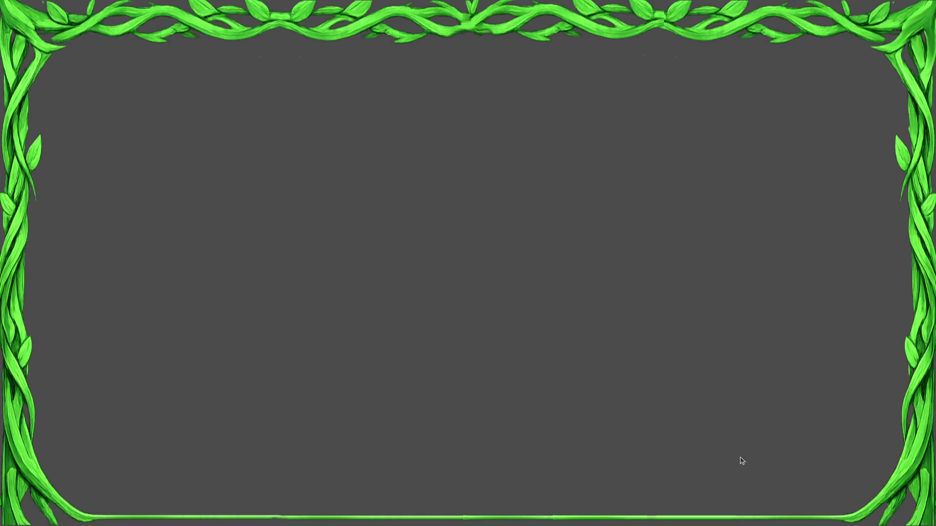
{"action": "left_click", "coordinate": [734, 436]}
{"action": "left_click", "coordinate": [735, 453]}
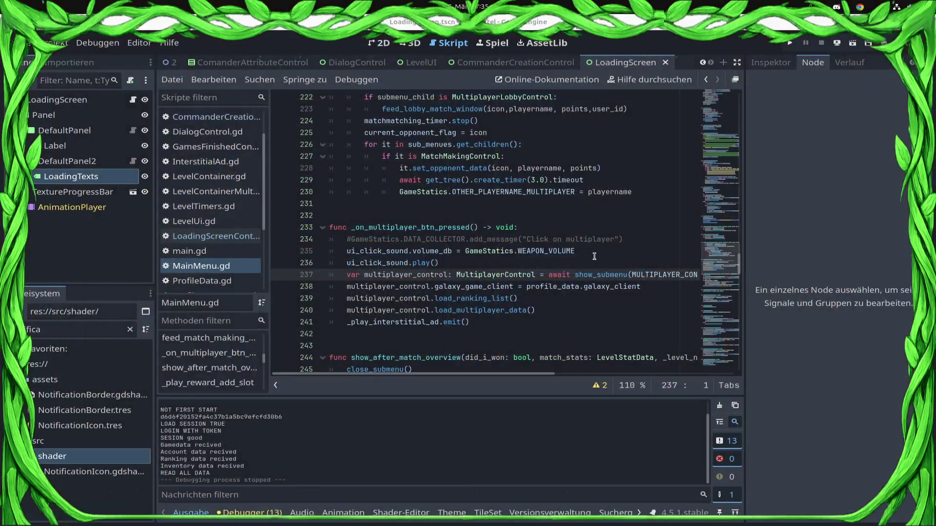
{"action": "left_click", "coordinate": [594, 255]}
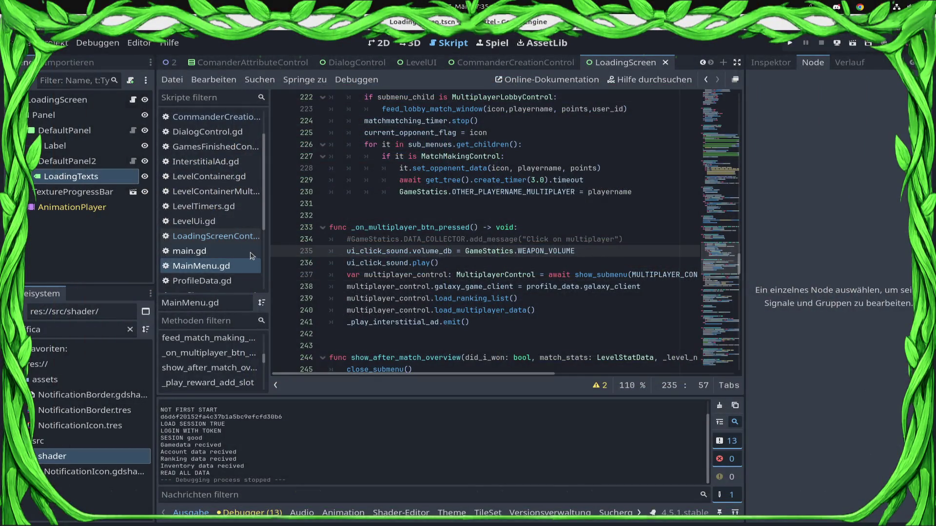
In show_submenu, delete 'await show_submenu(' from line 104.
{"action": "left_click", "coordinate": [602, 274], "text": "ctrl"}
{"action": "left_click", "coordinate": [565, 198]}
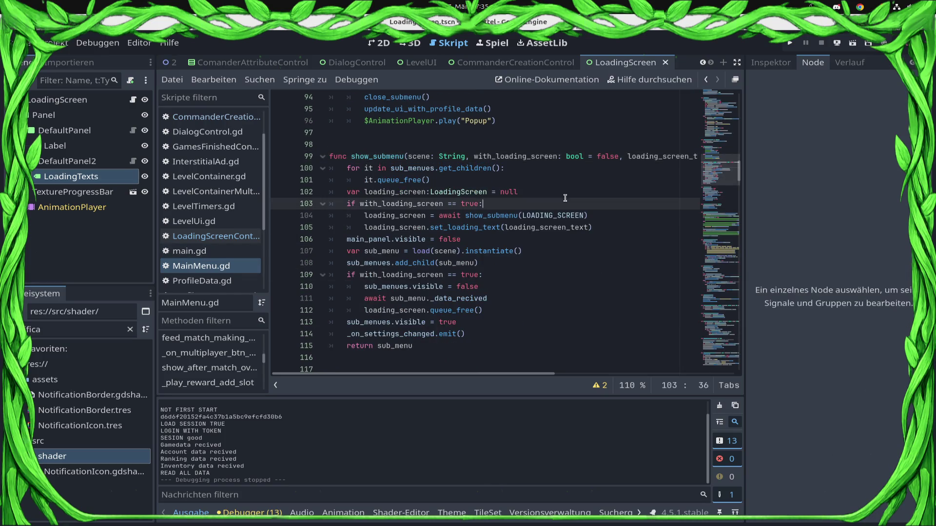
{"action": "left_click", "coordinate": [561, 189]}
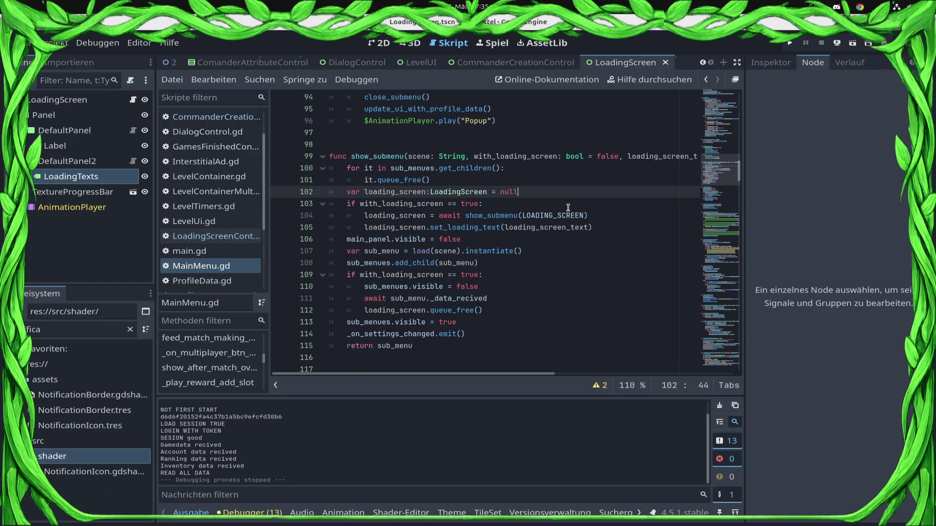
{"action": "left_click", "coordinate": [623, 219]}
{"action": "left_click_drag", "start_coordinate": [524, 217], "coordinate": [434, 220]}
{"action": "key", "text": "BackSpace"}
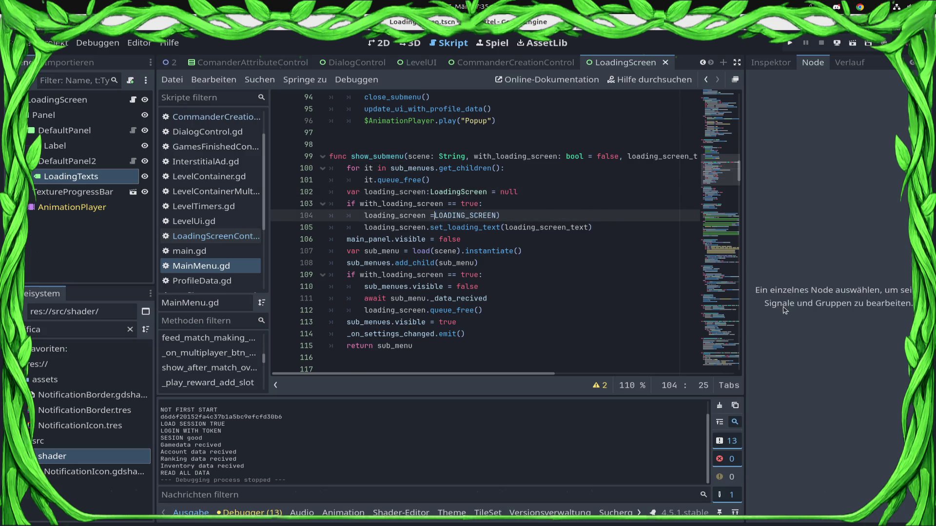
Wrap LOADING_SCREEN in load(...) so line 104 reads loading_screen = load(LOADING_SCREEN).
{"action": "key", "text": "End"}
{"action": "key", "text": "BackSpace"}
{"action": "type", "text": "."}
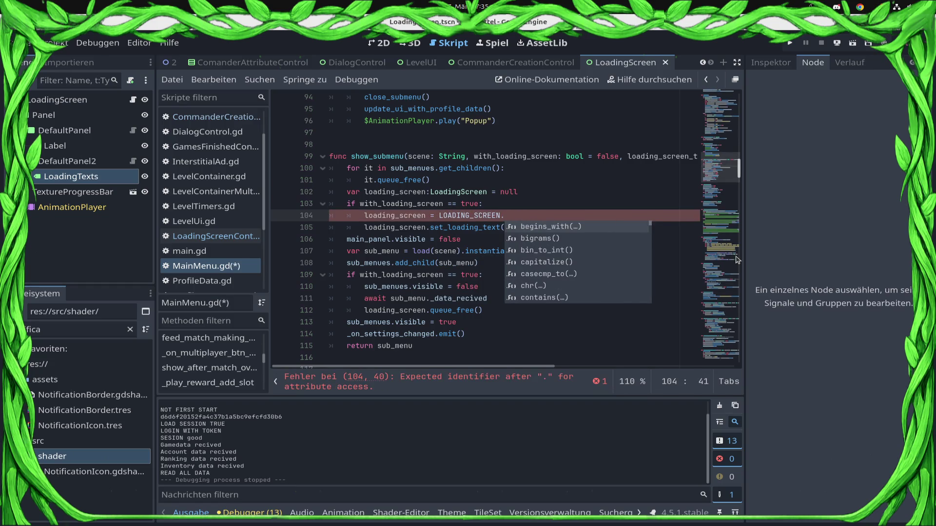
{"action": "key", "text": "Left"}
{"action": "type", "text": "load("}
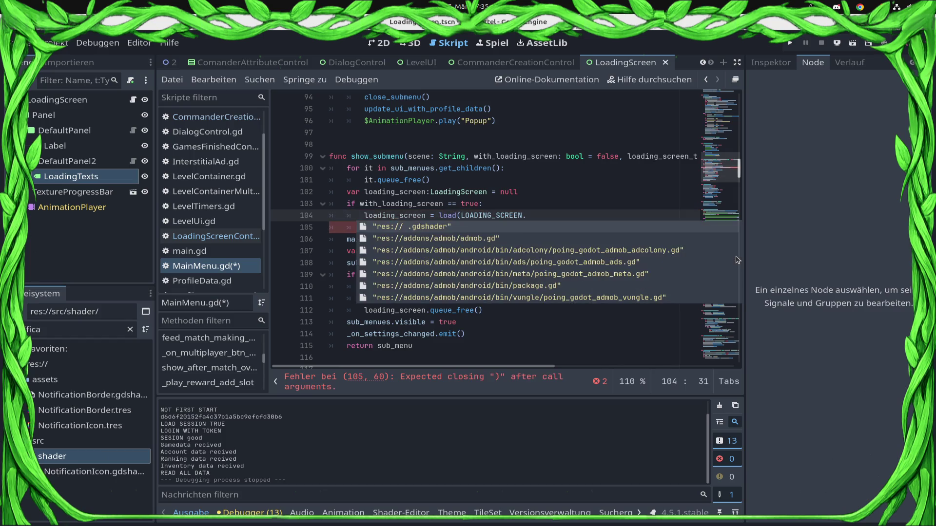
{"action": "key", "text": "BackSpace"}
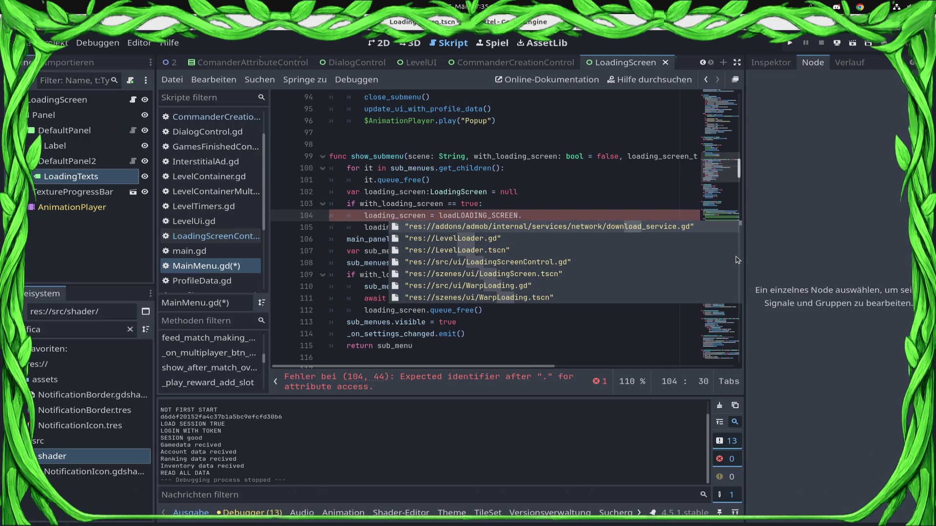
{"action": "type", "text": "("}
{"action": "key", "text": "End"}
{"action": "key", "text": "BackSpace"}
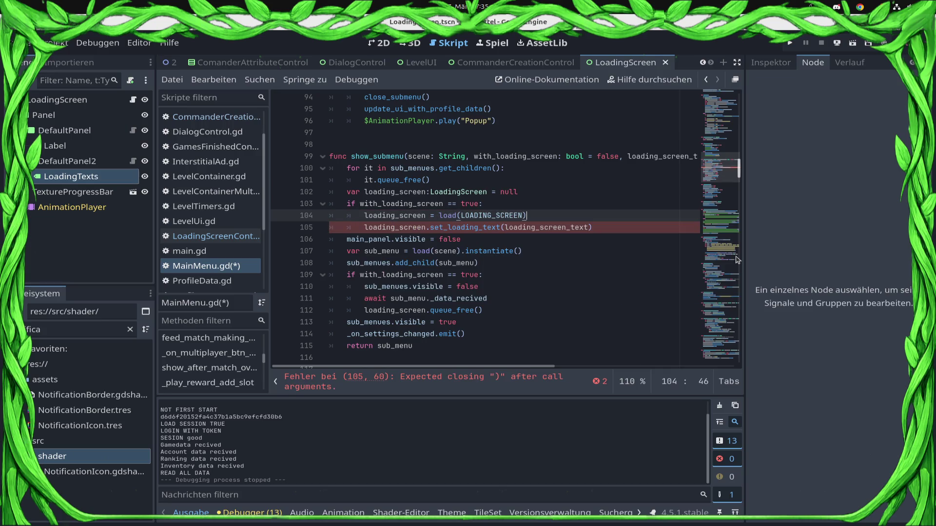
{"action": "left_click_drag", "start_coordinate": [461, 253], "coordinate": [528, 255]}
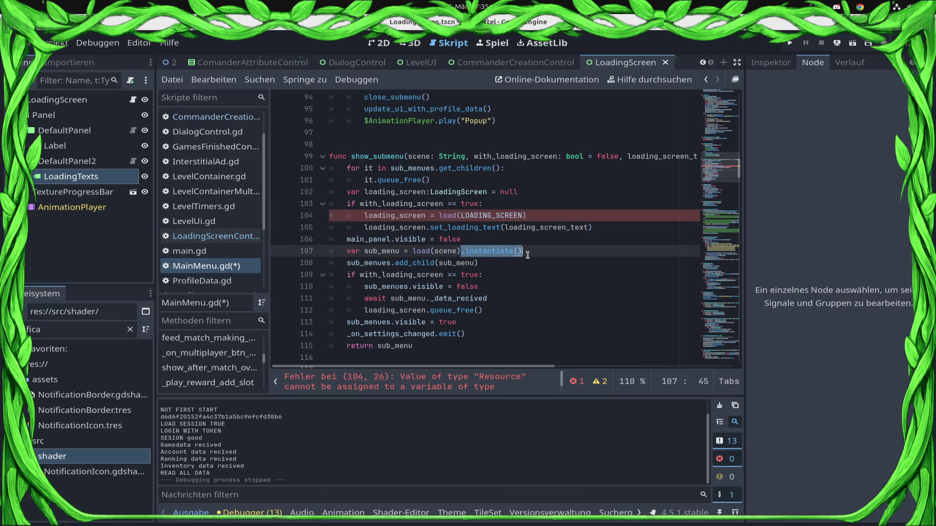
Append .instantiate() to load(LOADING_SCREEN) on line 104 and start a new line.
{"action": "key", "text": "ctrl+c"}
{"action": "left_click", "coordinate": [551, 217]}
{"action": "key", "text": "ctrl+v"}
{"action": "key", "text": "Return"}
Add the line sub_menues.add_child(loading_screen) below line 104.
{"action": "type", "text": "add_ch"}
{"action": "key", "text": "Return"}
{"action": "type", "text": "load"}
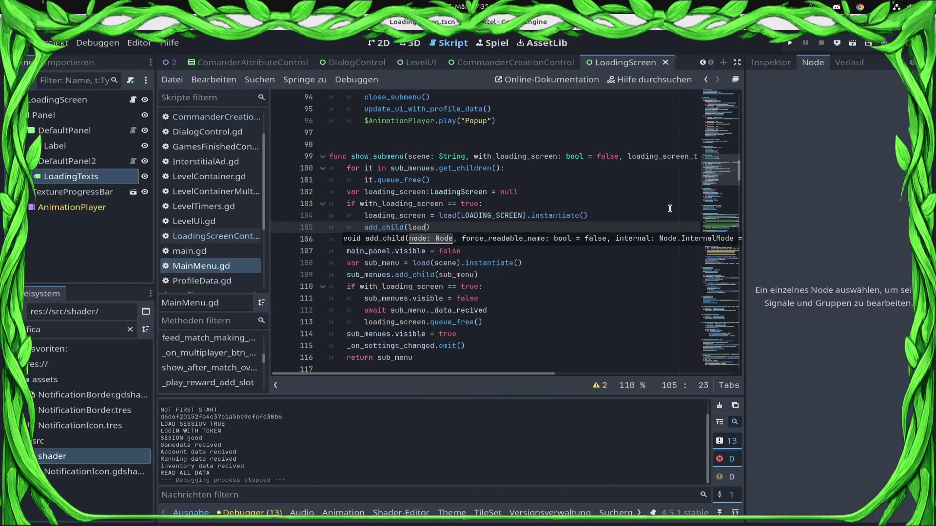
{"action": "key", "text": "Escape"}
{"action": "key", "text": "Home"}
{"action": "type", "text": "su"}
{"action": "key", "text": "BackSpace"}
{"action": "type", "text": "b"}
{"action": "key", "text": "Return"}
{"action": "type", "text": "."}
{"action": "key", "text": "End"}
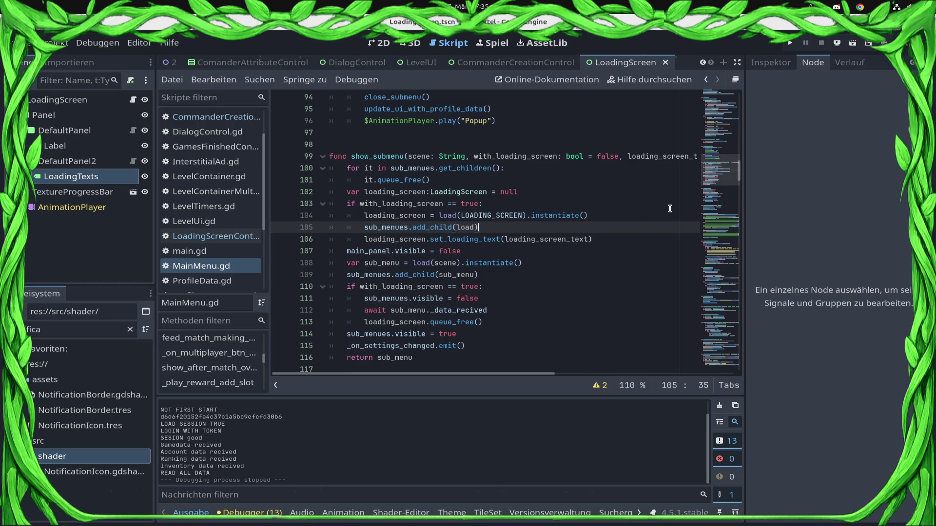
{"action": "key", "text": "Left"}
{"action": "key", "text": "ctrl+space"}
{"action": "type", "text": "ing"}
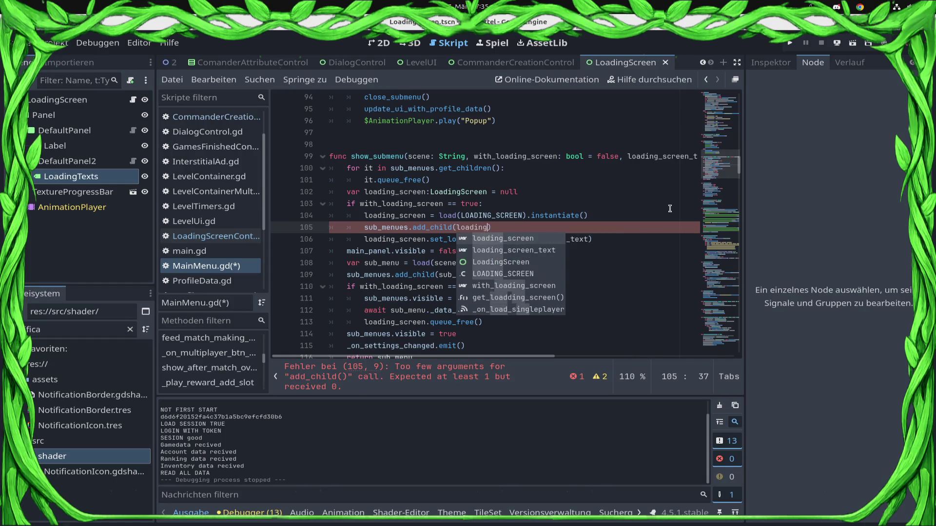
{"action": "key", "text": "Return"}
Add loading_screen.visible = true, save the script and run the game.
{"action": "key", "text": "End"}
{"action": "key", "text": "Return"}
{"action": "type", "text": "load"}
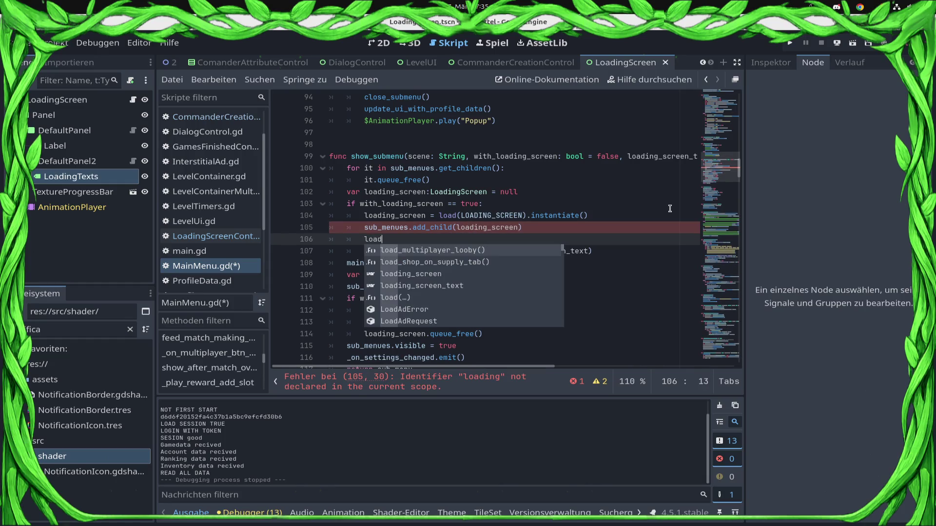
{"action": "key", "text": "Down"}
{"action": "key", "text": "Down"}
{"action": "key", "text": "Return"}
{"action": "type", "text": "visi"}
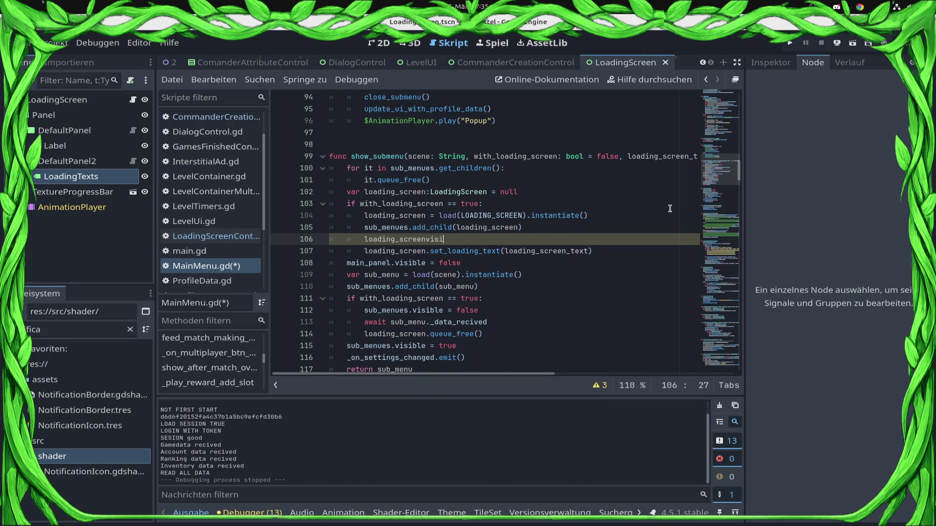
{"action": "key", "text": "BackSpace"}
{"action": "key", "text": "BackSpace"}
{"action": "key", "text": "BackSpace"}
{"action": "type", "text": "s"}
{"action": "key", "text": "BackSpace"}
{"action": "type", "text": "visible = true"}
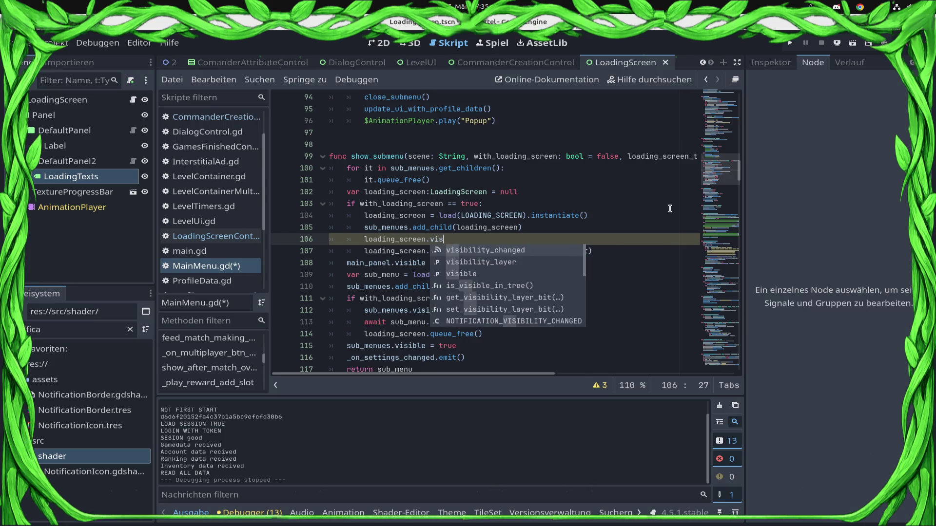
{"action": "key", "text": "ctrl+s"}
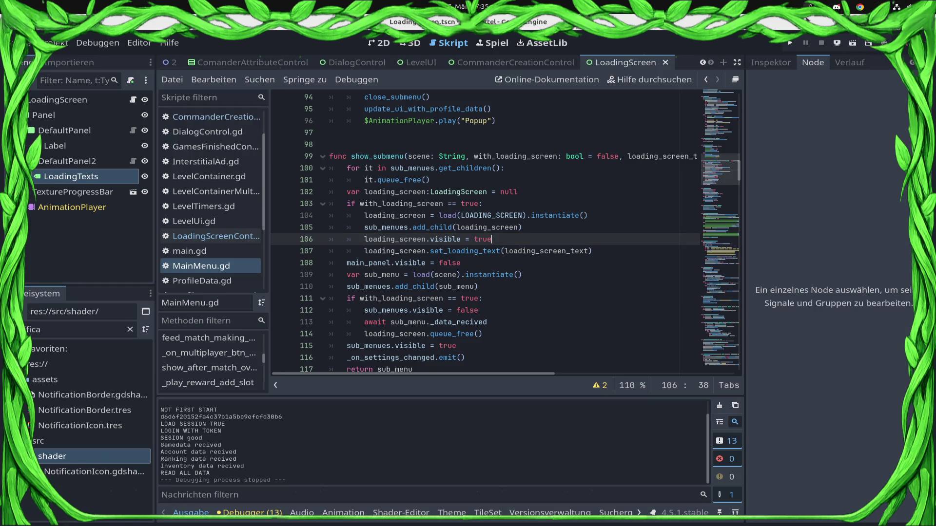
{"action": "left_click", "coordinate": [790, 43]}
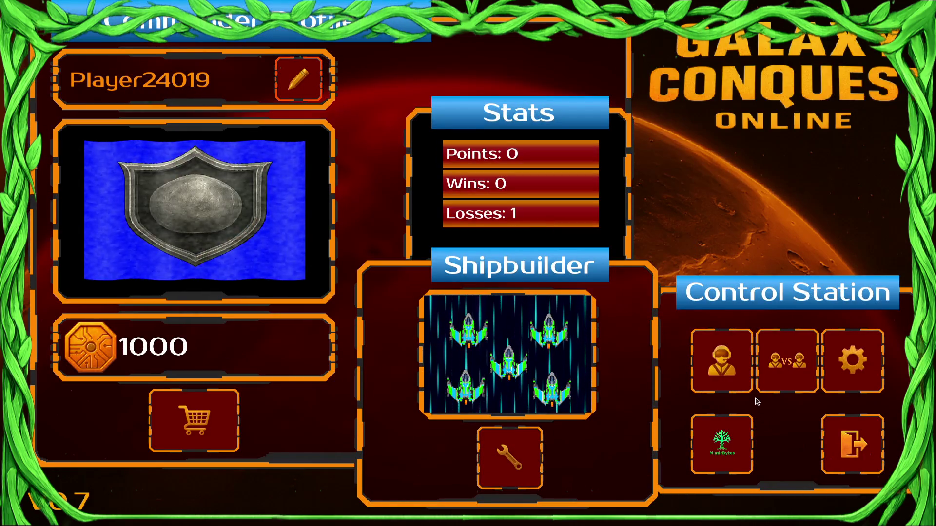
Quit Galaxy Conquest with the exit button in the Control Station panel.
{"action": "left_click", "coordinate": [867, 460]}
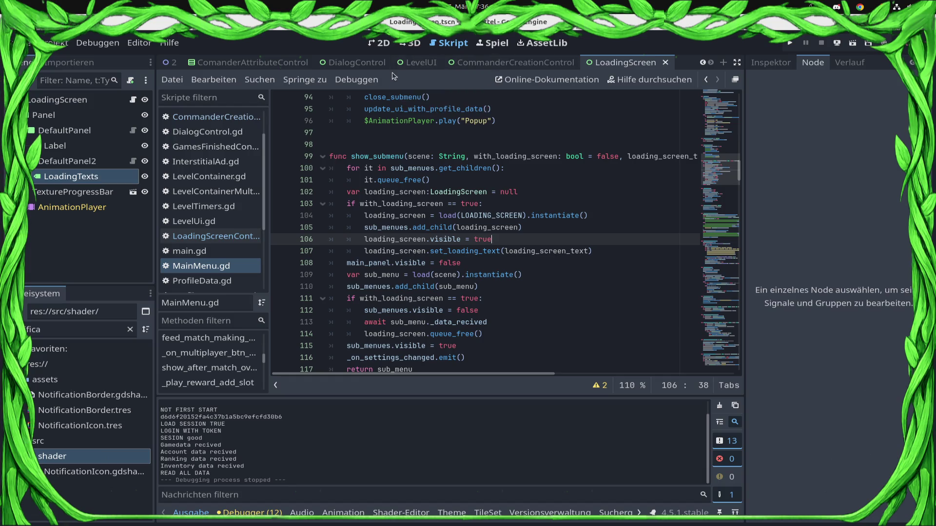
In the LoadingScreenControl script, change 'Request' on line 8 to 'Gather' and save.
{"action": "scroll", "coordinate": [461, 61], "scroll_direction": "up", "scroll_amount": 4}
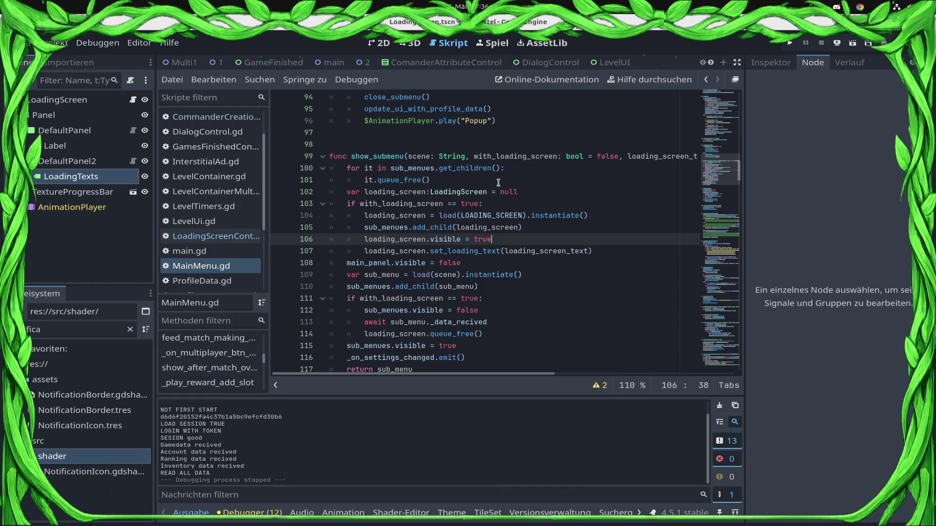
{"action": "left_click", "coordinate": [445, 193], "text": "ctrl"}
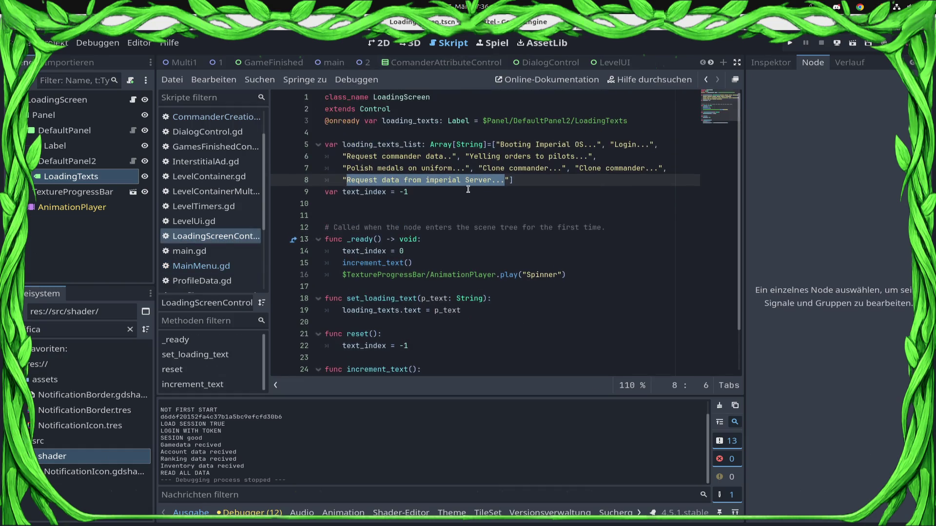
{"action": "left_click", "coordinate": [496, 180]}
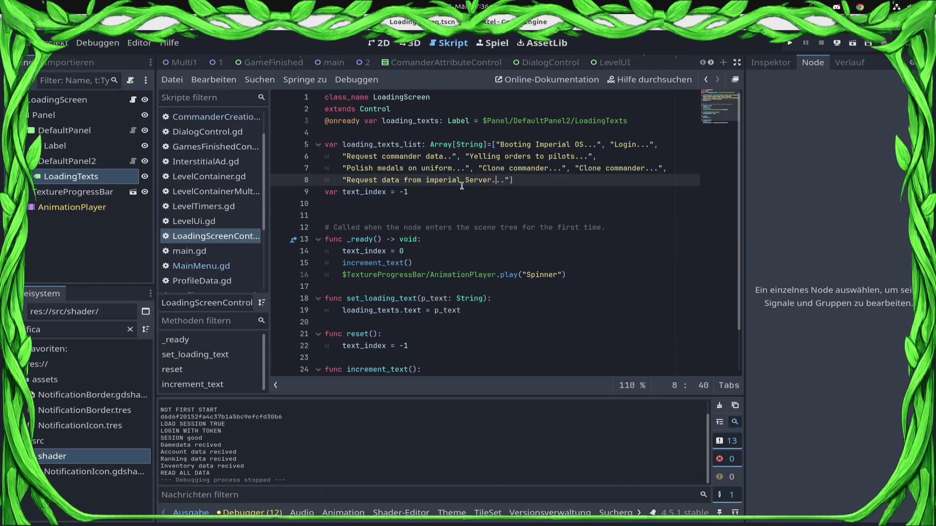
{"action": "double_click", "coordinate": [414, 180]}
{"action": "double_click", "coordinate": [372, 180]}
{"action": "type", "text": "Gather"}
{"action": "key", "text": "ctrl+s"}
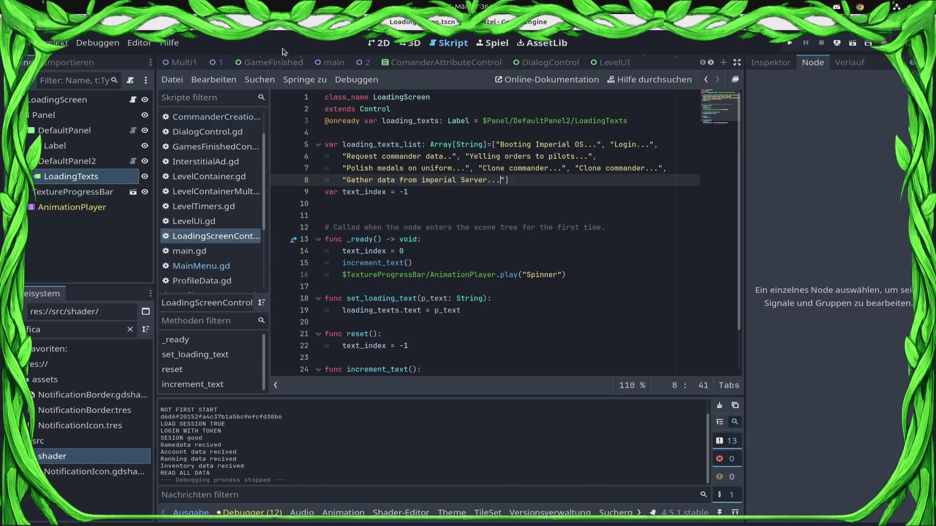
Filter the FileSystem for 'loading', open LoadingScreen.tscn and select the 'Gather data from imperial Server..' text.
{"action": "left_click", "coordinate": [63, 335]}
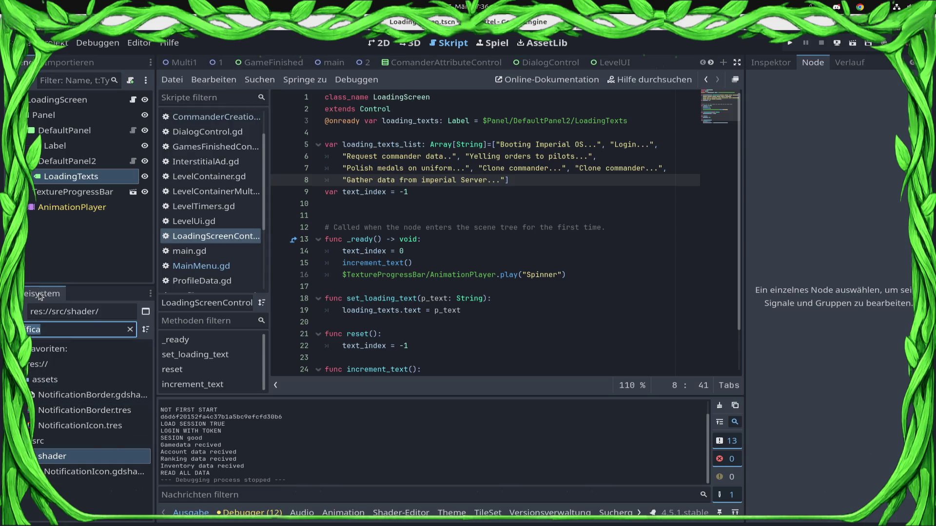
{"action": "type", "text": "loading"}
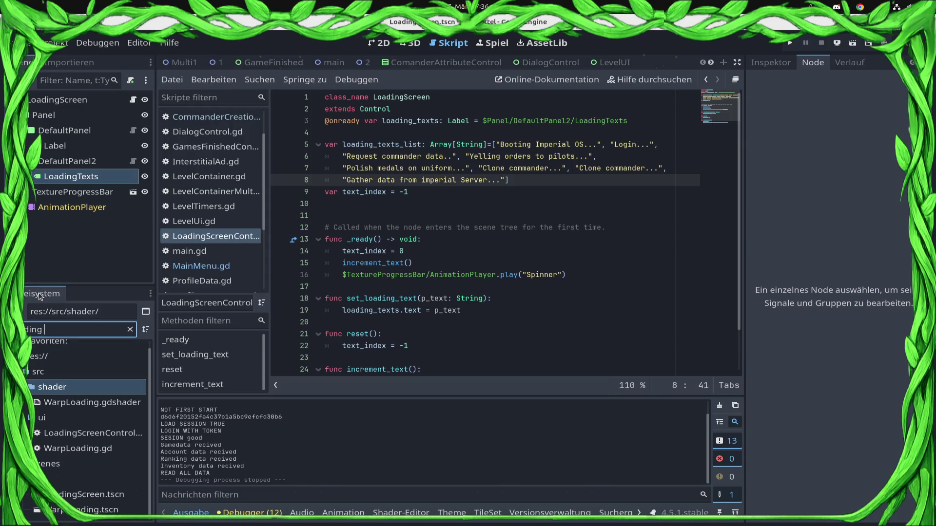
{"action": "left_click", "coordinate": [92, 494]}
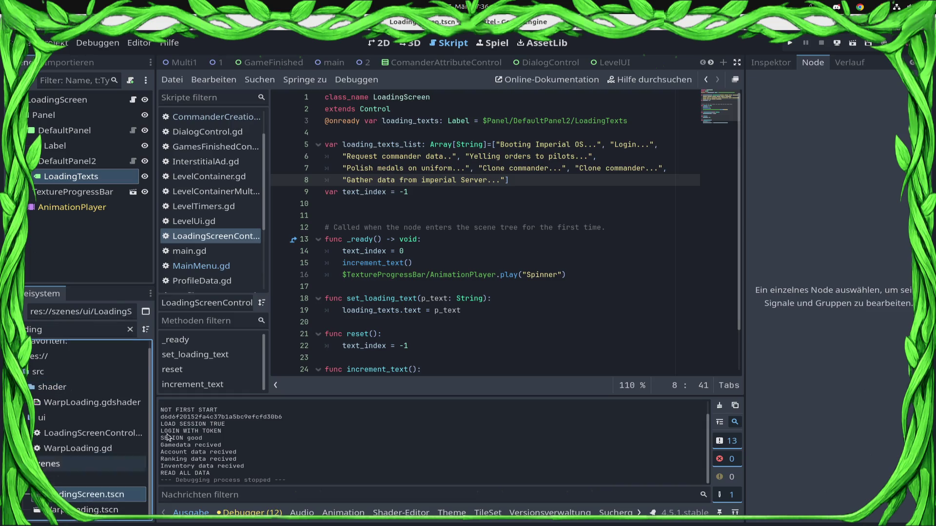
{"action": "left_click", "coordinate": [496, 181]}
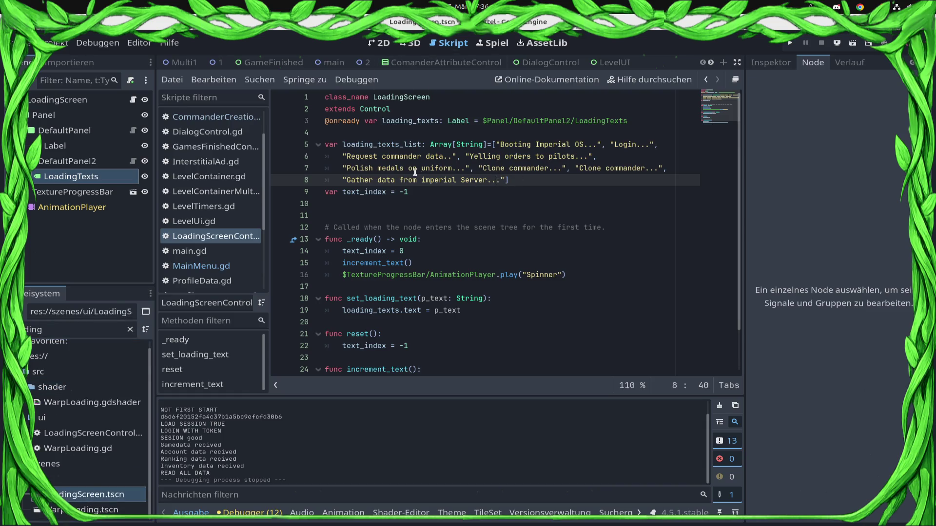
{"action": "left_click", "coordinate": [344, 181], "text": "shift"}
{"action": "scroll", "coordinate": [652, 62], "scroll_direction": "down", "scroll_amount": 4}
{"action": "scroll", "coordinate": [458, 68], "scroll_direction": "up", "scroll_amount": 5}
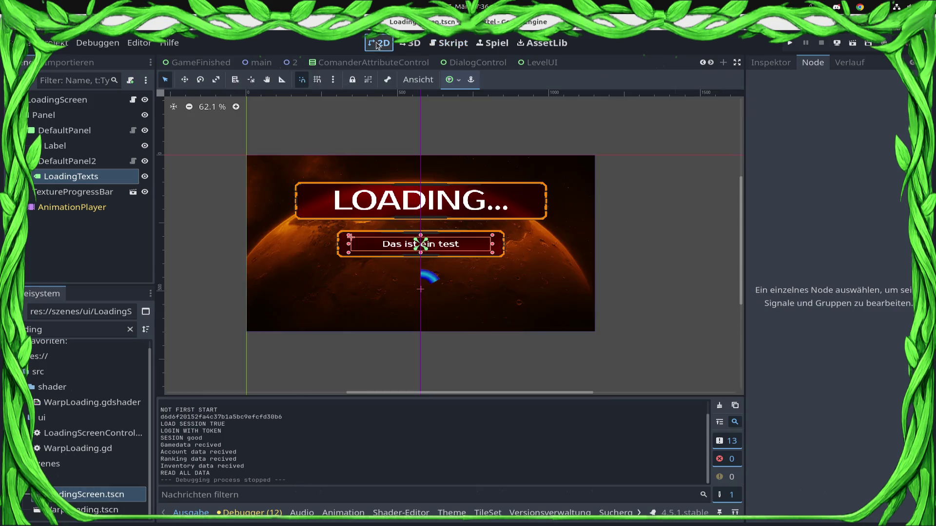
{"action": "left_click", "coordinate": [379, 43]}
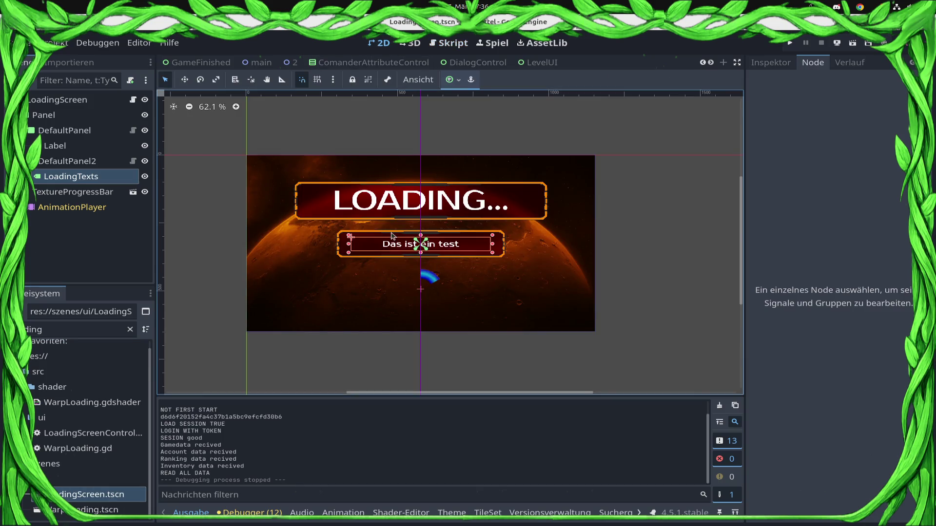
Set the LoadingTexts label text to 'Gather data from imperial Server..' in the Inspector.
{"action": "left_click", "coordinate": [83, 99]}
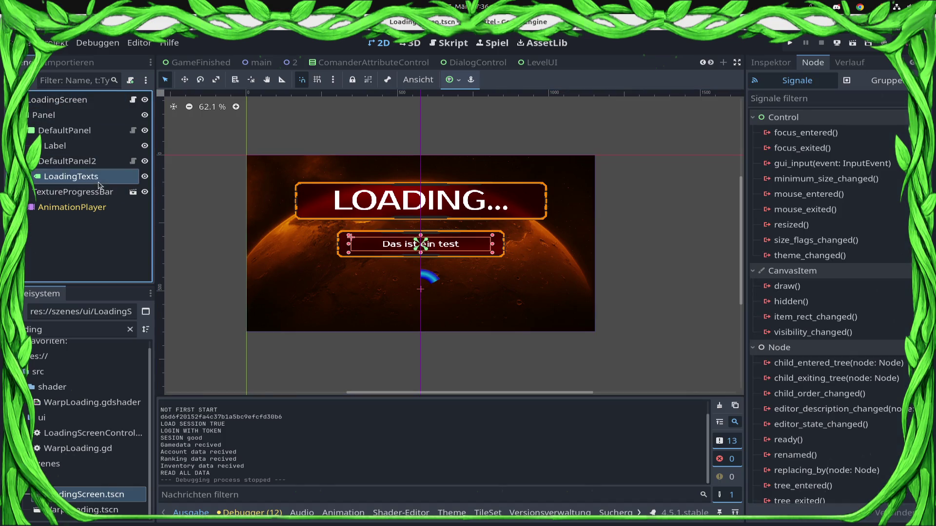
{"action": "left_click", "coordinate": [770, 62]}
{"action": "left_click_drag", "start_coordinate": [815, 161], "coordinate": [701, 168]}
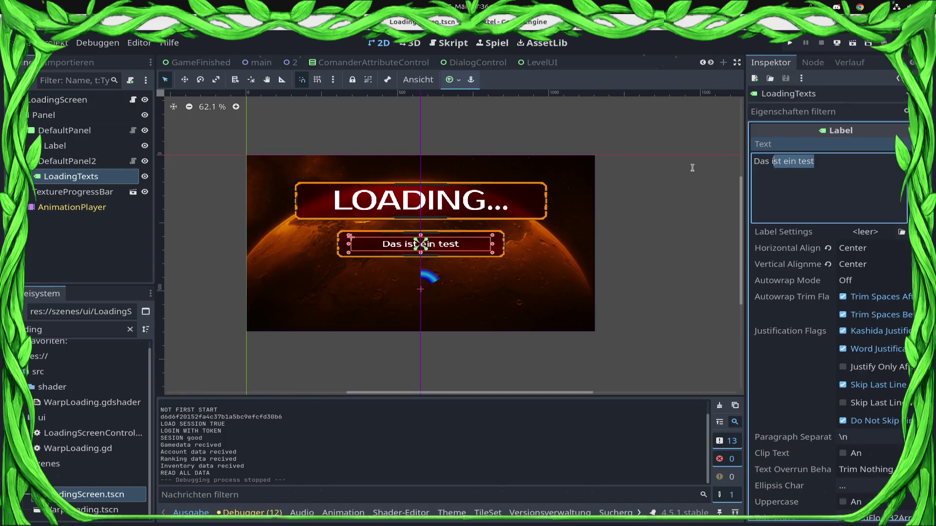
Widen the DefaultPanel2 text panel on both left and right sides and save the scene.
{"action": "left_click", "coordinate": [361, 257]}
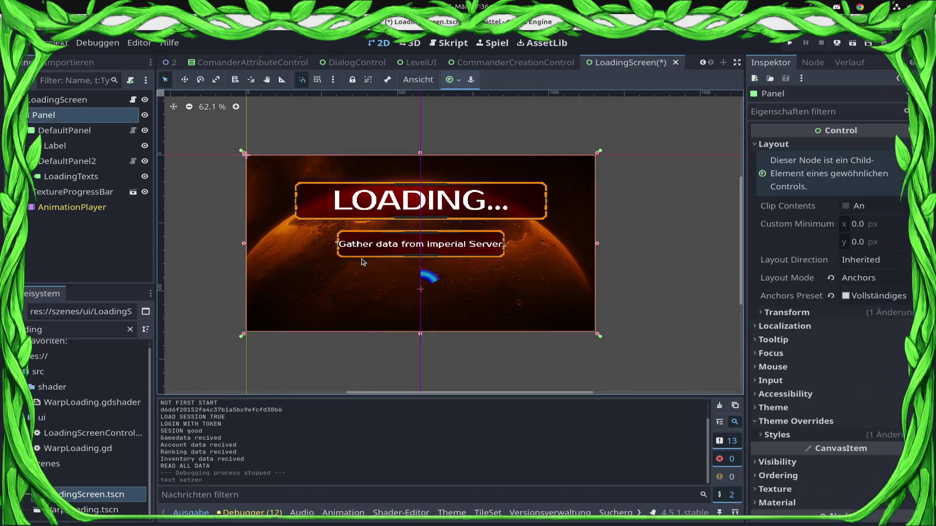
{"action": "scroll", "coordinate": [361, 257], "scroll_direction": "up", "scroll_amount": 4}
{"action": "left_click", "coordinate": [361, 257]}
{"action": "mouse_move", "coordinate": [321, 235]}
{"action": "left_mouse_down"}
{"action": "mouse_move", "coordinate": [246, 228]}
{"action": "mouse_move", "coordinate": [261, 230]}
{"action": "left_mouse_up"}
{"action": "mouse_move", "coordinate": [618, 238]}
{"action": "left_mouse_down"}
{"action": "mouse_move", "coordinate": [683, 239]}
{"action": "mouse_move", "coordinate": [675, 239]}
{"action": "left_mouse_up"}
{"action": "key", "text": "ctrl+s"}
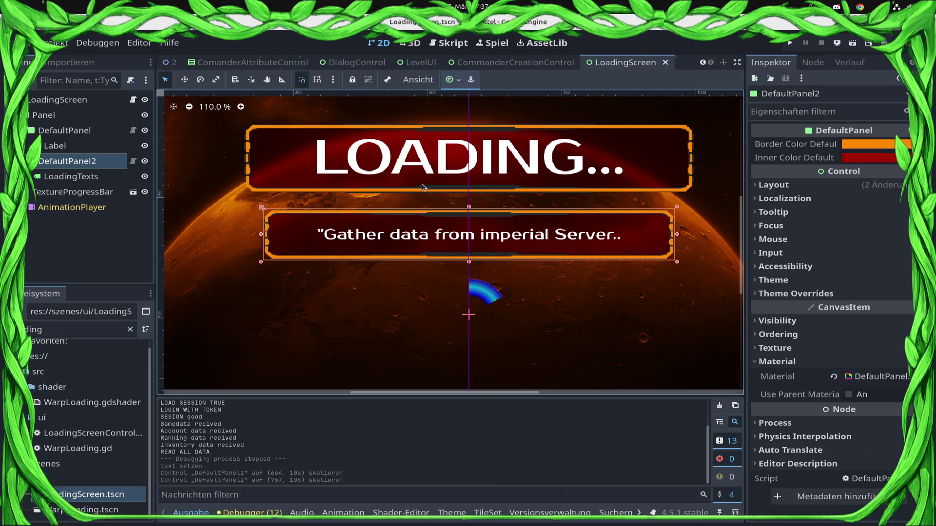
Stretch the DefaultPanel title box upward, save, and run the project with F5.
{"action": "left_click", "coordinate": [489, 135]}
{"action": "scroll", "coordinate": [488, 132], "scroll_direction": "down", "scroll_amount": 3}
{"action": "left_click", "coordinate": [476, 130]}
{"action": "mouse_move", "coordinate": [476, 133]}
{"action": "left_mouse_down"}
{"action": "mouse_move", "coordinate": [476, 109]}
{"action": "mouse_move", "coordinate": [480, 117]}
{"action": "left_mouse_up"}
{"action": "key", "text": "ctrl+s"}
{"action": "key", "text": "ctrl+s"}
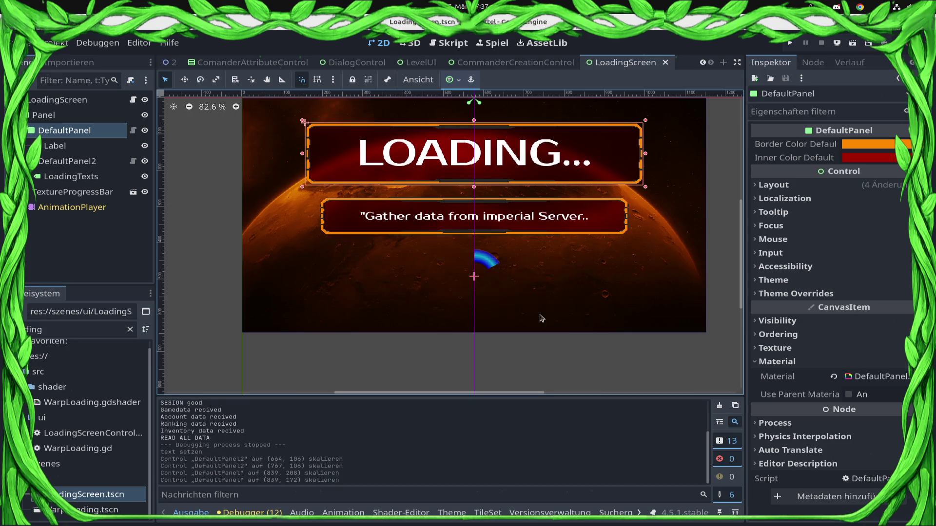
{"action": "left_click", "coordinate": [49, 115]}
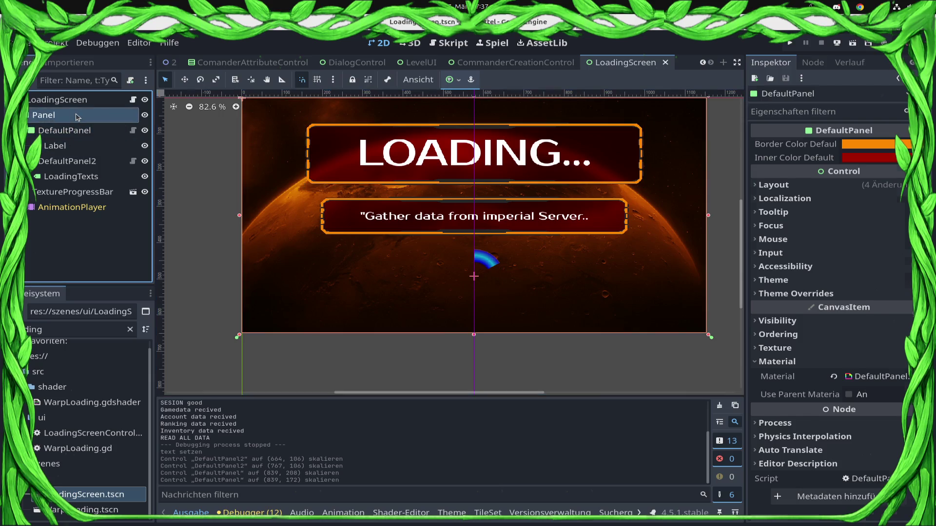
{"action": "key", "text": "F5"}
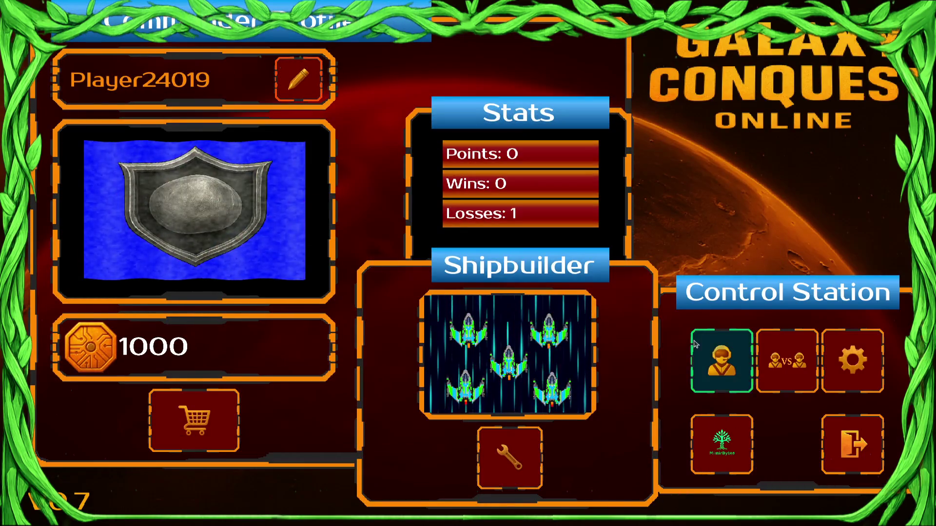
Visit the Create Campain Comander screen, go back to the profile, and show all windows.
{"action": "left_click", "coordinate": [678, 372]}
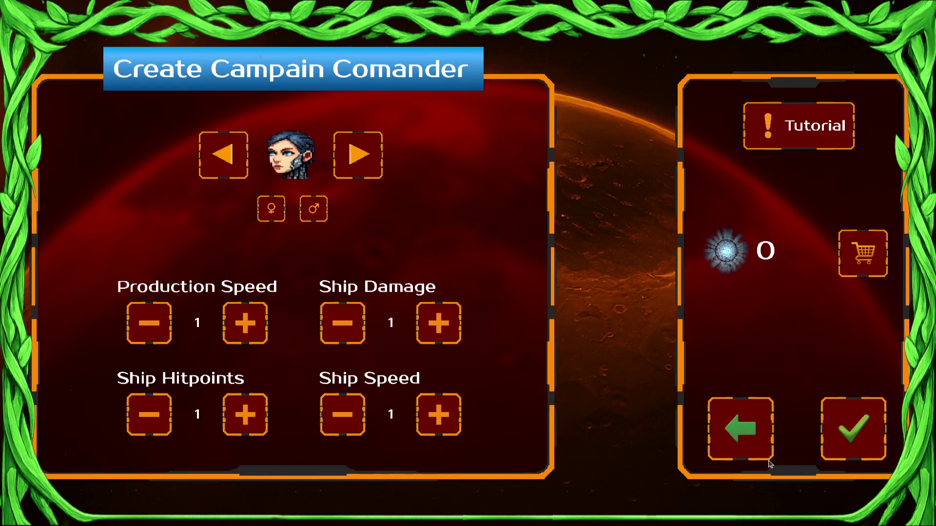
{"action": "left_click", "coordinate": [755, 427]}
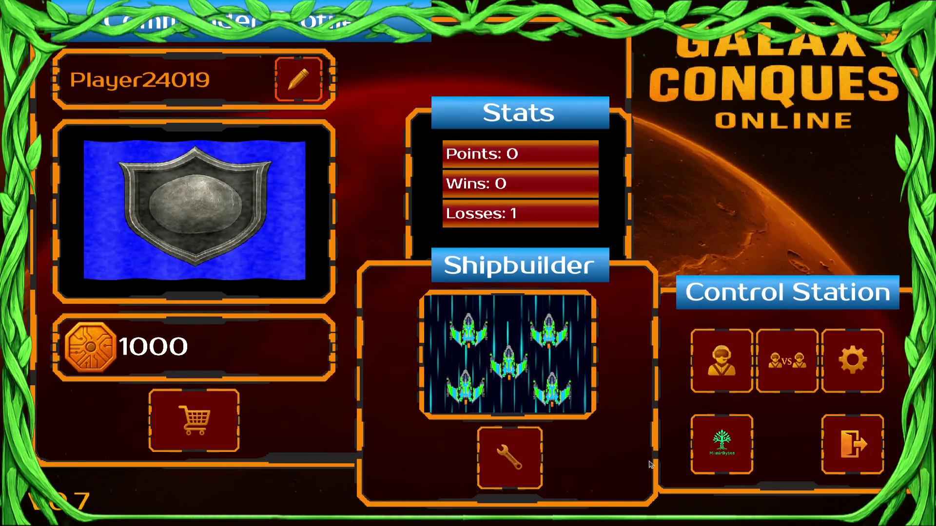
{"action": "key", "text": "super"}
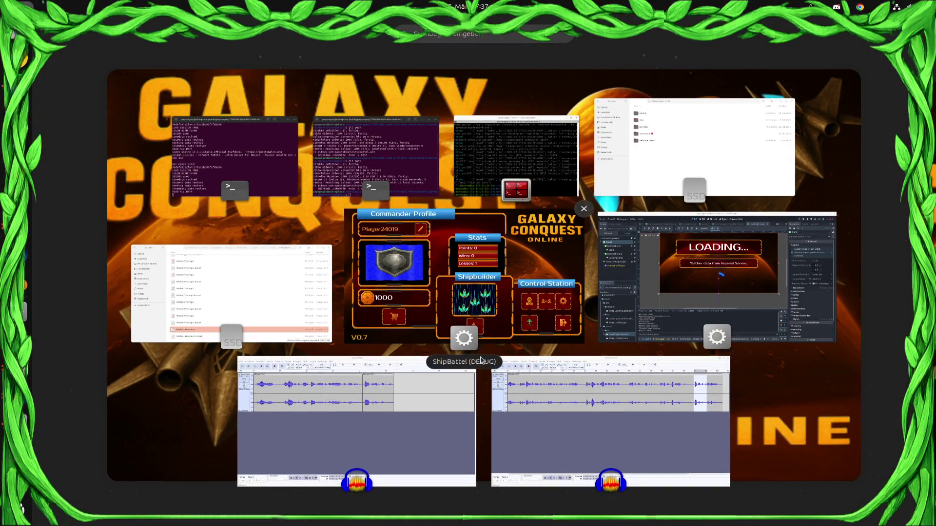
Close the Mission1Text project in Audacity, answering its save prompt.
{"action": "left_click", "coordinate": [478, 360]}
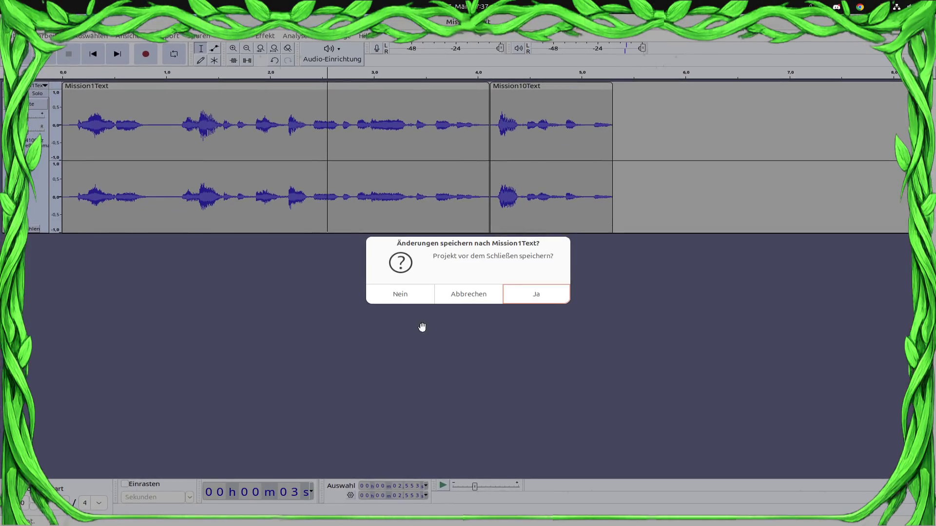
{"action": "left_click", "coordinate": [406, 292]}
{"action": "key", "text": "super"}
Close the Mission10Text project with Ctrl+W, choosing Nein to discard its changes.
{"action": "left_click", "coordinate": [594, 446]}
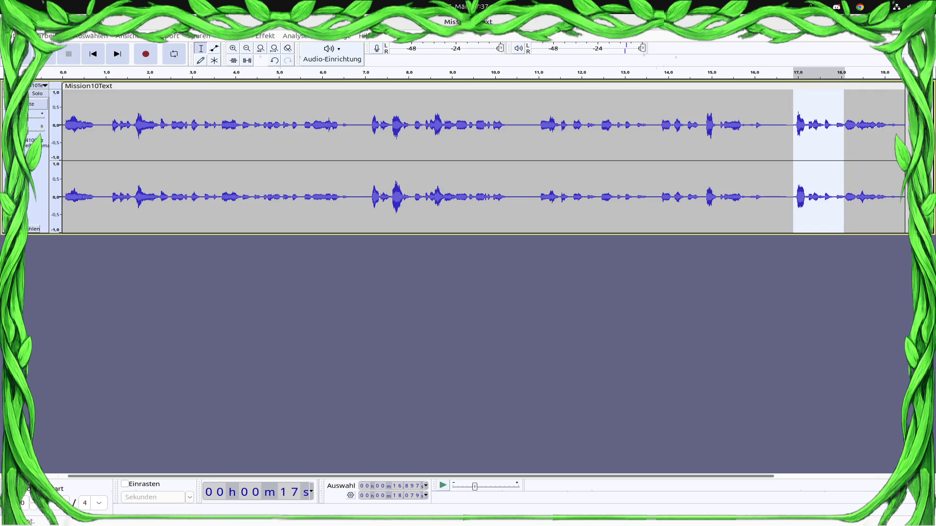
{"action": "key", "text": "ctrl+w"}
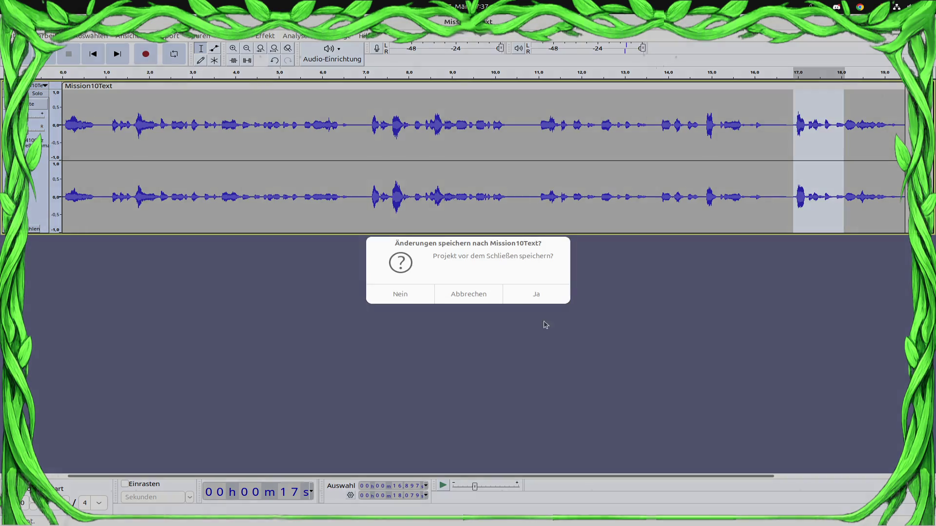
{"action": "left_click", "coordinate": [392, 293]}
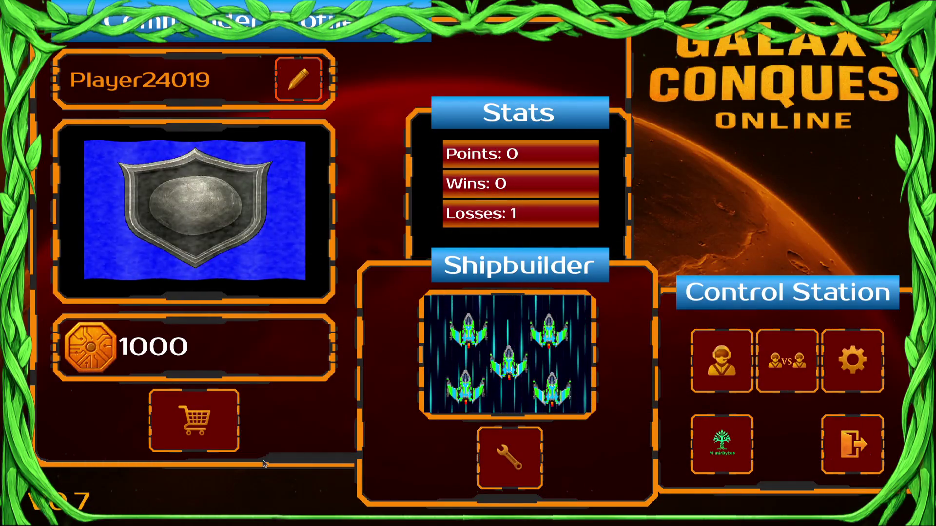
{"action": "key", "text": "super"}
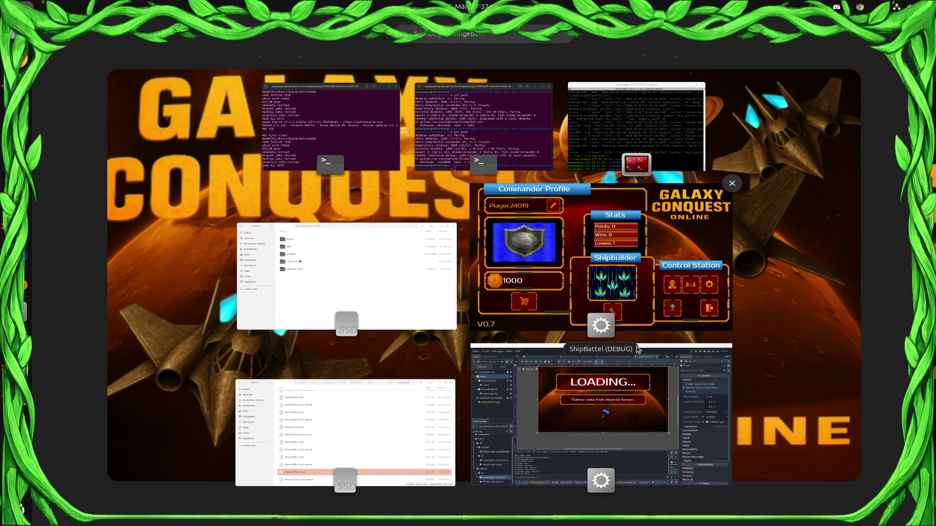
Bring Godot forward and open MainMenu.gd in the script editor.
{"action": "left_click", "coordinate": [634, 361]}
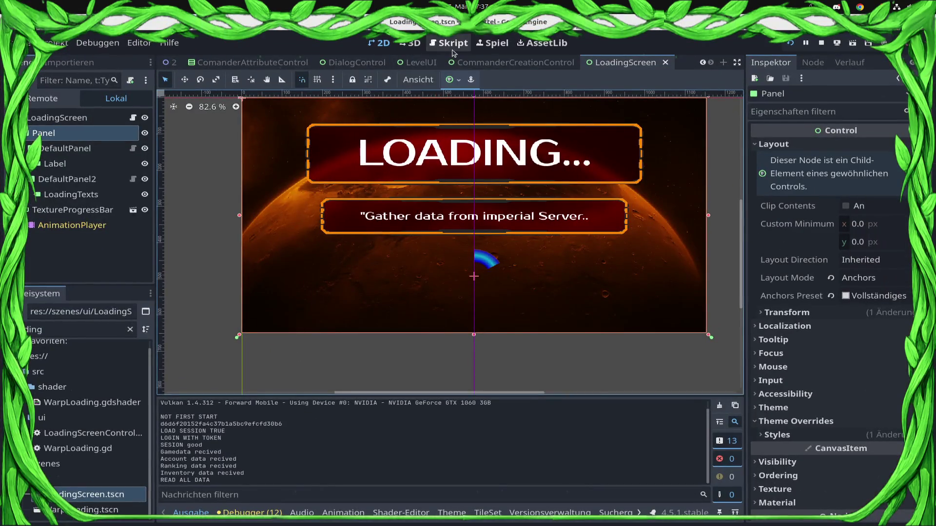
{"action": "left_click", "coordinate": [453, 49]}
{"action": "scroll", "coordinate": [359, 247], "scroll_direction": "down", "scroll_amount": 2}
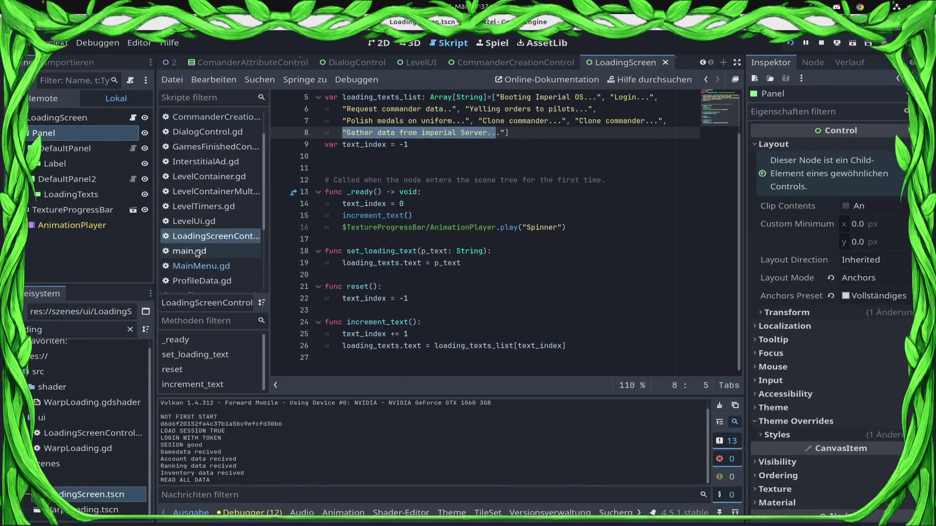
{"action": "left_click", "coordinate": [197, 267]}
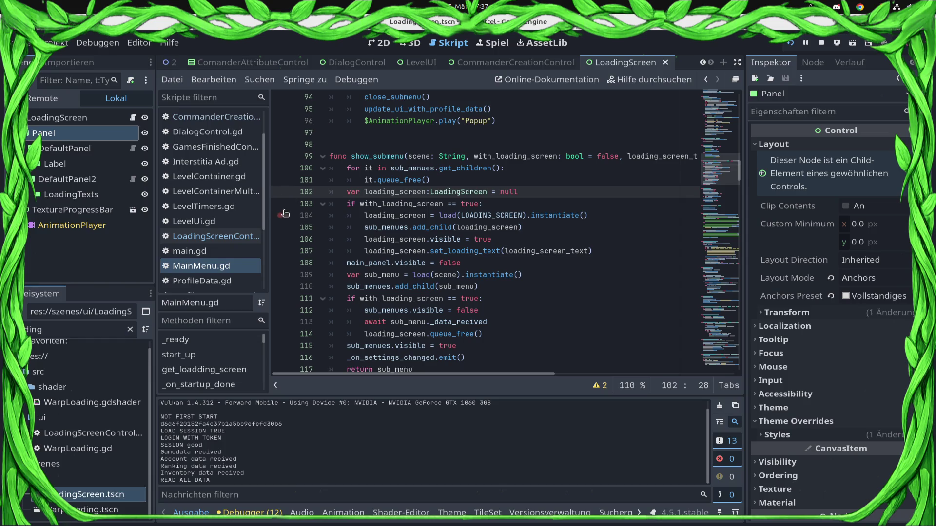
Trigger the line-103 breakpoint via the commander button and step over to line 107.
{"action": "key", "text": "alt+Tab"}
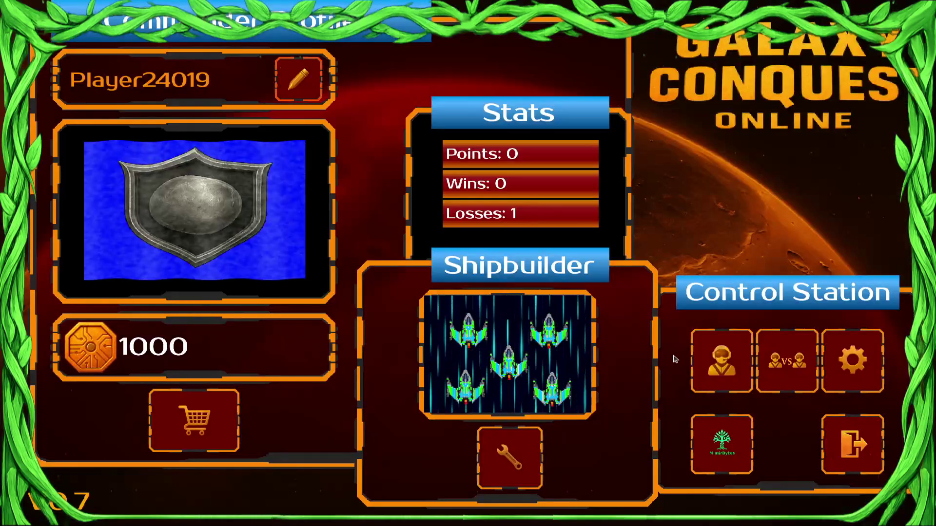
{"action": "left_click", "coordinate": [710, 359]}
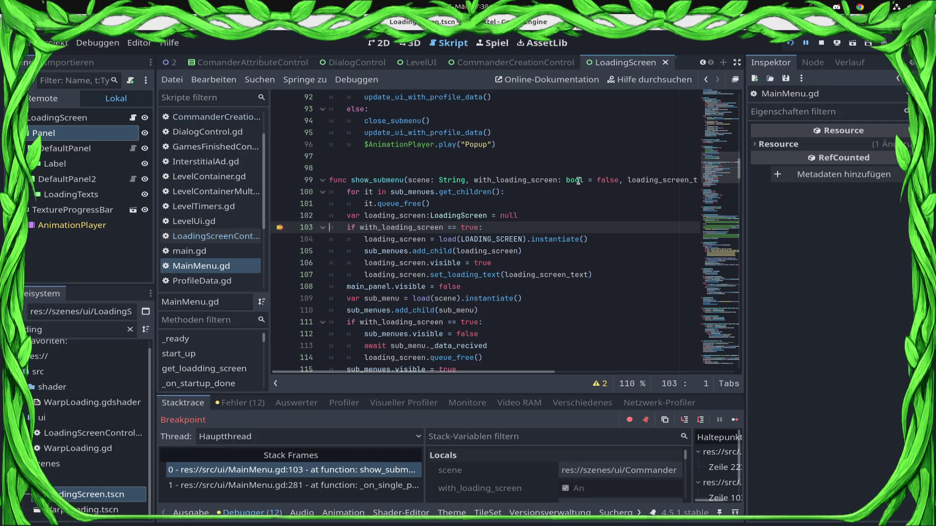
{"action": "mouse_move", "coordinate": [664, 180]}
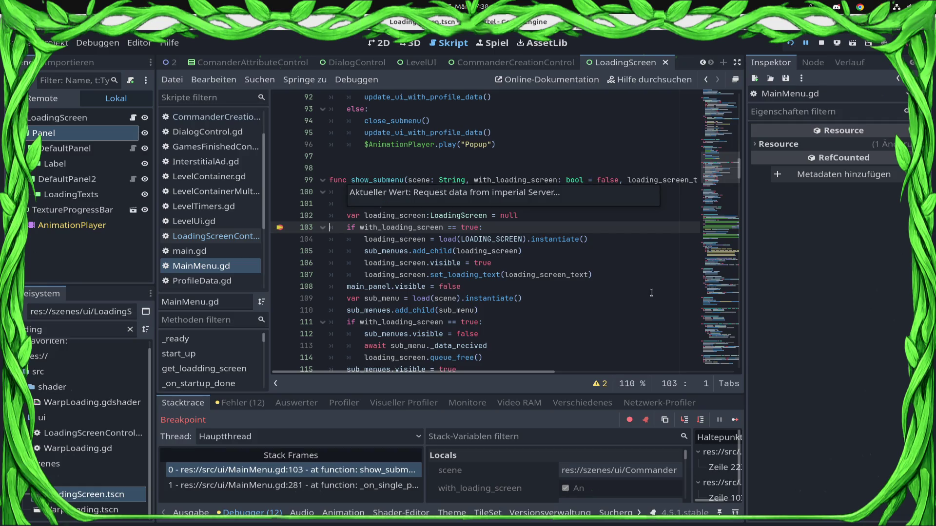
{"action": "left_click", "coordinate": [699, 422]}
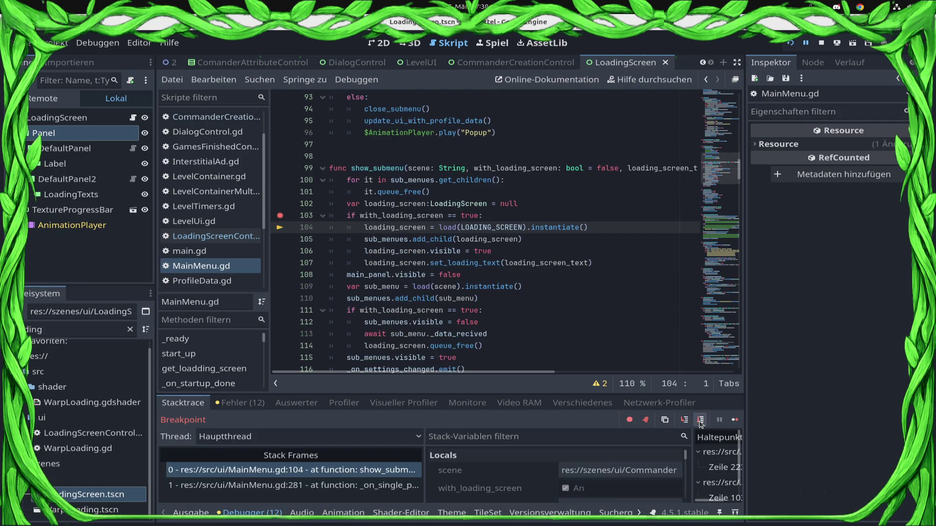
{"action": "left_click", "coordinate": [700, 420]}
{"action": "left_click", "coordinate": [700, 420]}
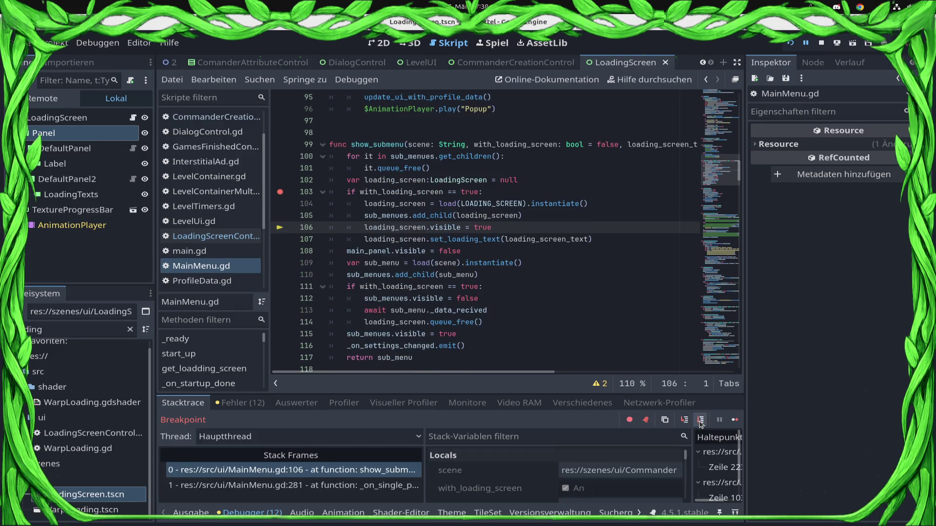
{"action": "left_click", "coordinate": [700, 420]}
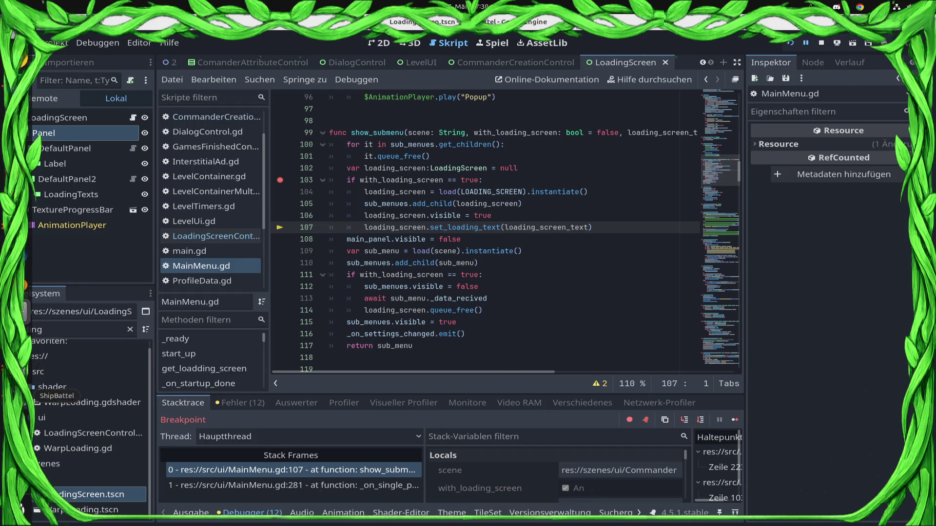
Check the paused game window, then bring the Godot editor back to the front.
{"action": "key", "text": "F12"}
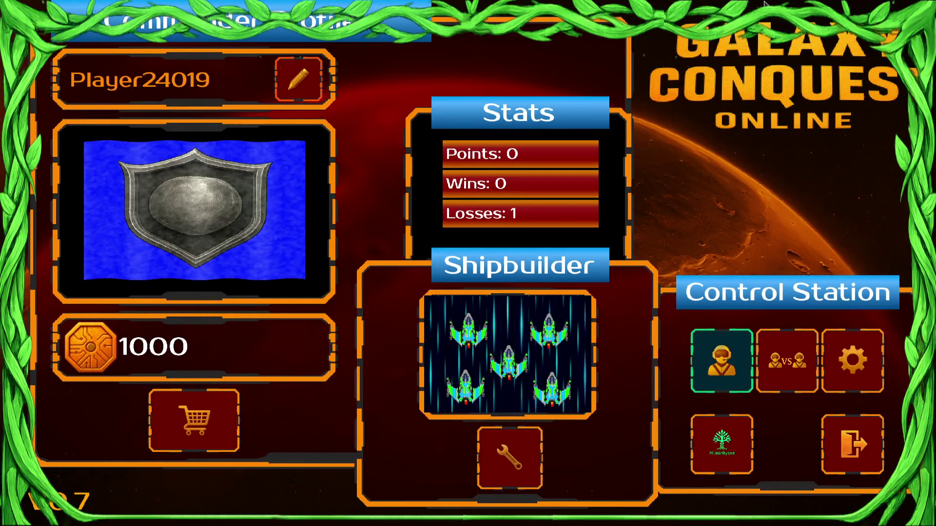
{"action": "key", "text": "super"}
{"action": "left_click", "coordinate": [578, 358]}
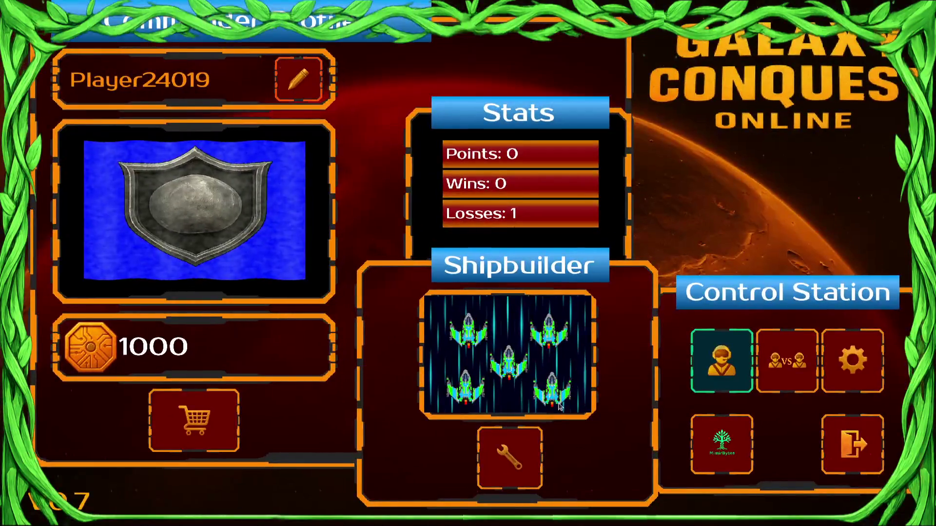
{"action": "key", "text": "super"}
{"action": "left_click", "coordinate": [546, 352]}
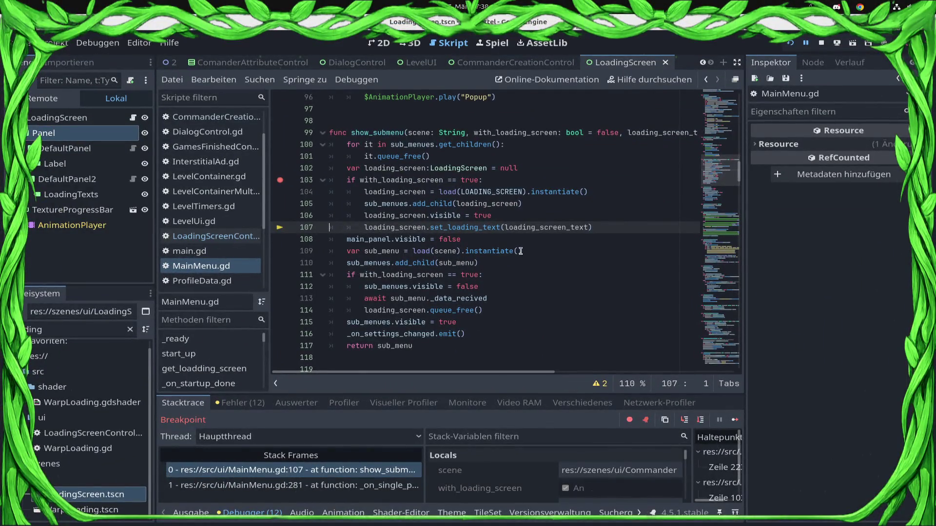